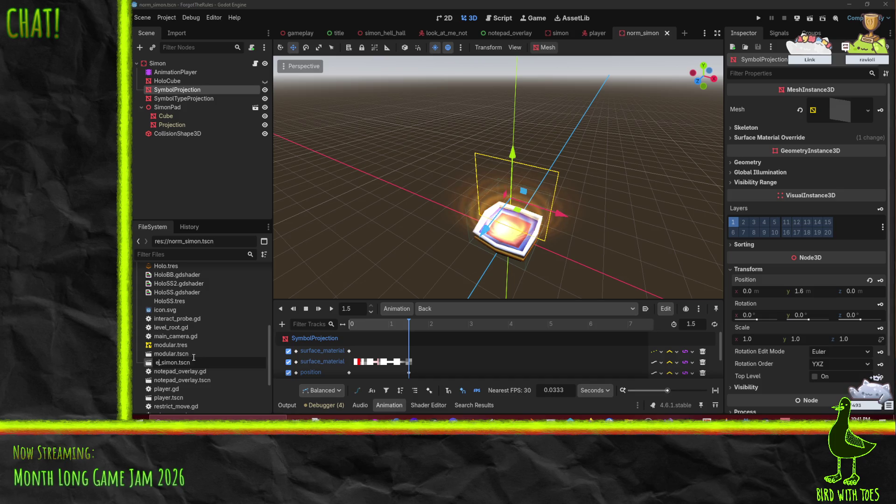
# Confirm renaming the scene file to ez_simon.tscn.
pyautogui.press('Return')
pyautogui.scroll(3, 193, 372)
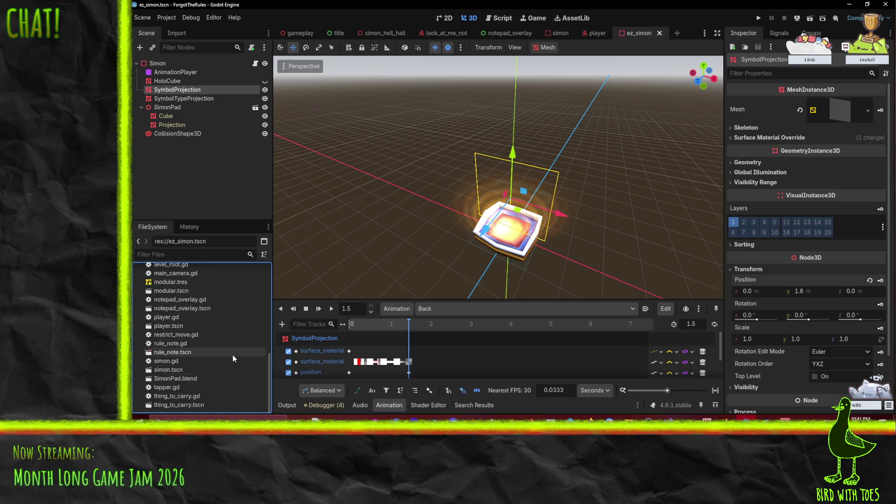
pyautogui.scroll(-5, 231, 353)
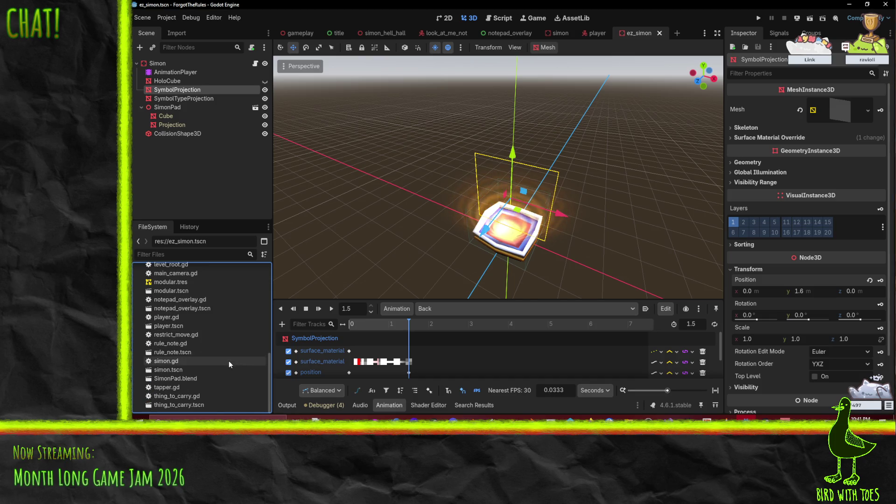
pyautogui.scroll(6, 198, 358)
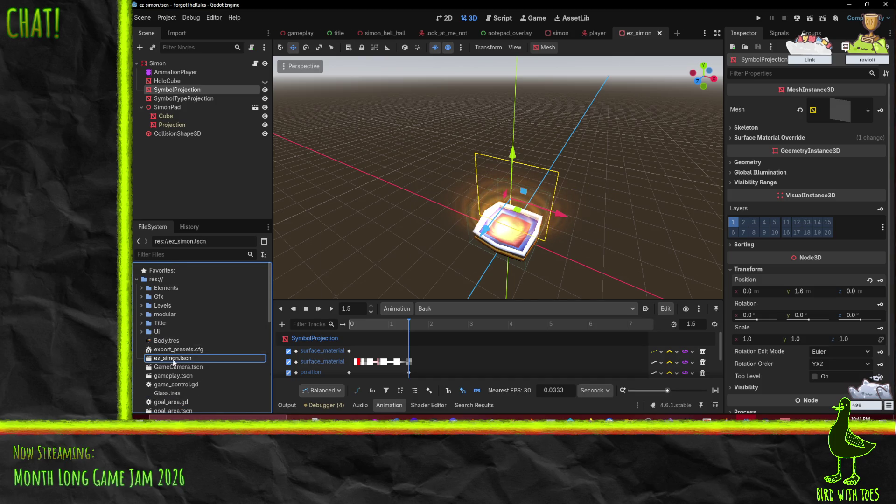
# Duplicate ez_simon.tscn as xtraez_simon.tscn.
pyautogui.rightClick(176, 358)
pyautogui.click(229, 345)
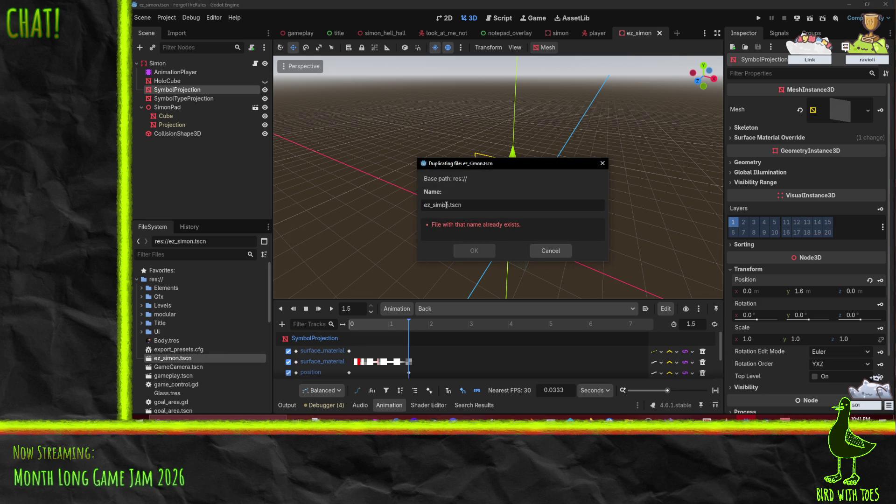
pyautogui.click(466, 257)
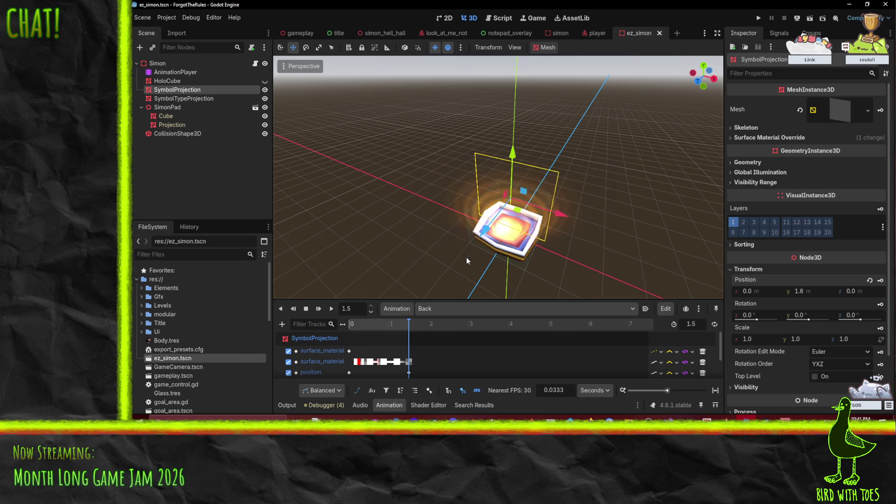
# Remove the rotation track from the Back animation, save the scene, and switch to Krita.
pyautogui.scroll(-3, 321, 347)
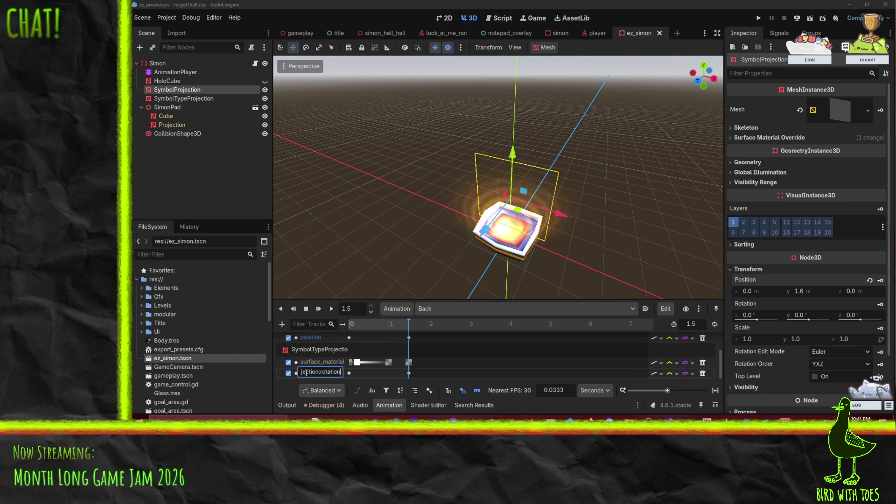
pyautogui.click(703, 374)
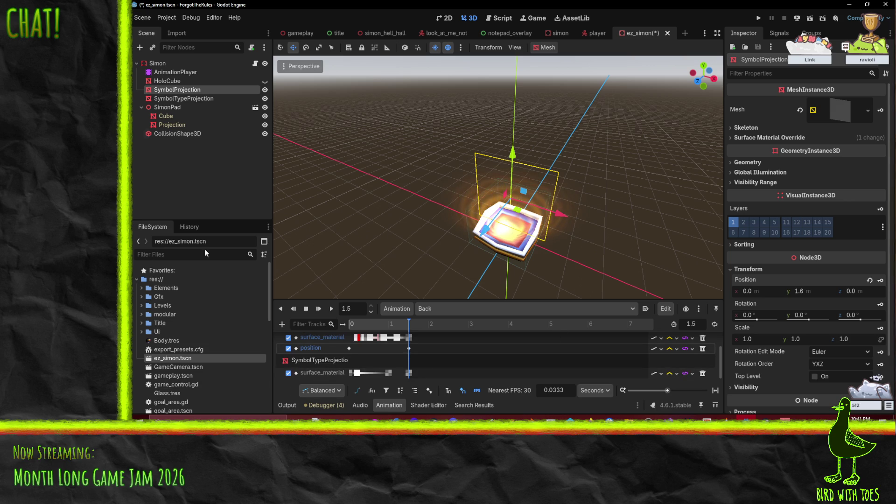
pyautogui.hotkey('ctrl', 's')
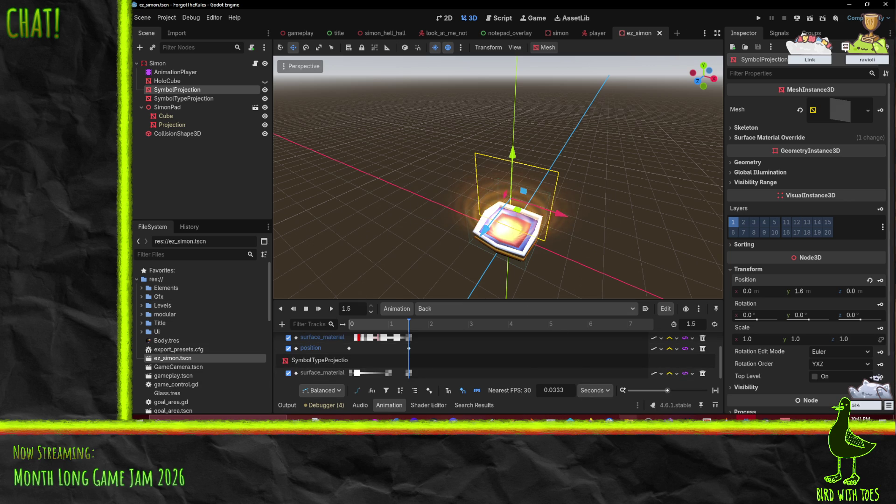
pyautogui.click(395, 418)
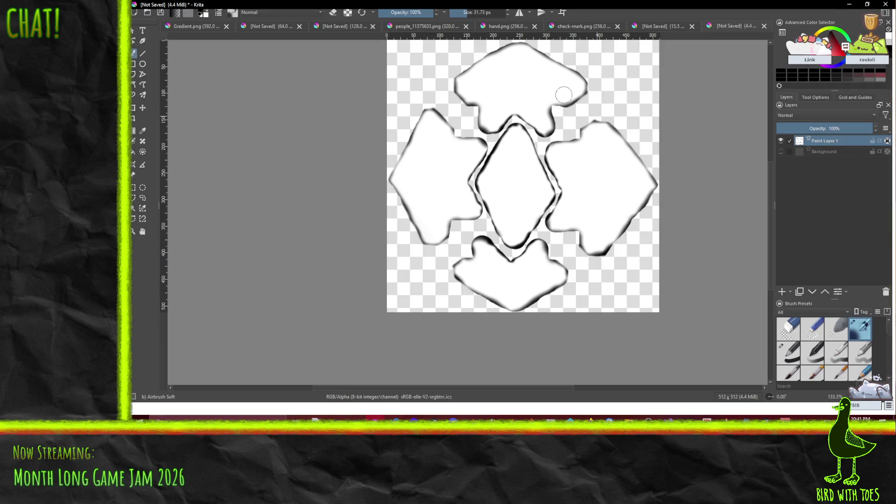
pyautogui.moveTo(566, 84)
pyautogui.mouseDown()
pyautogui.moveTo(520, 152)
pyautogui.moveTo(555, 142)
pyautogui.mouseUp()
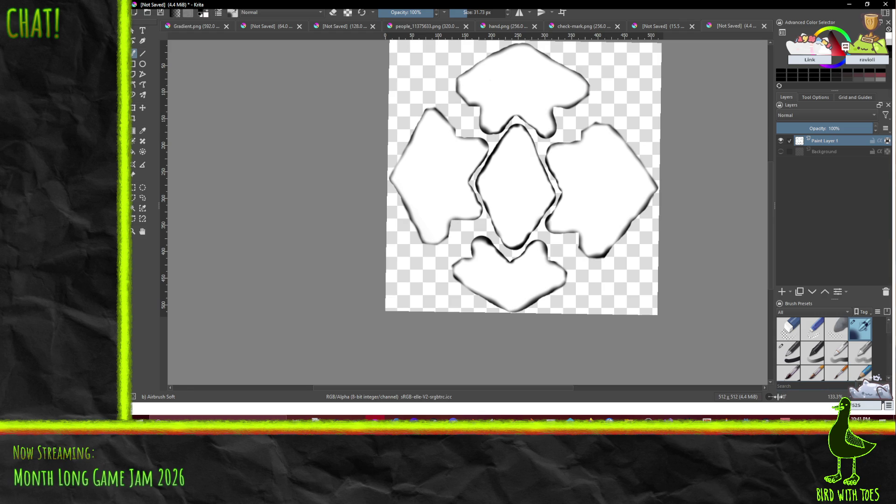
pyautogui.scroll(-1, 772, 394)
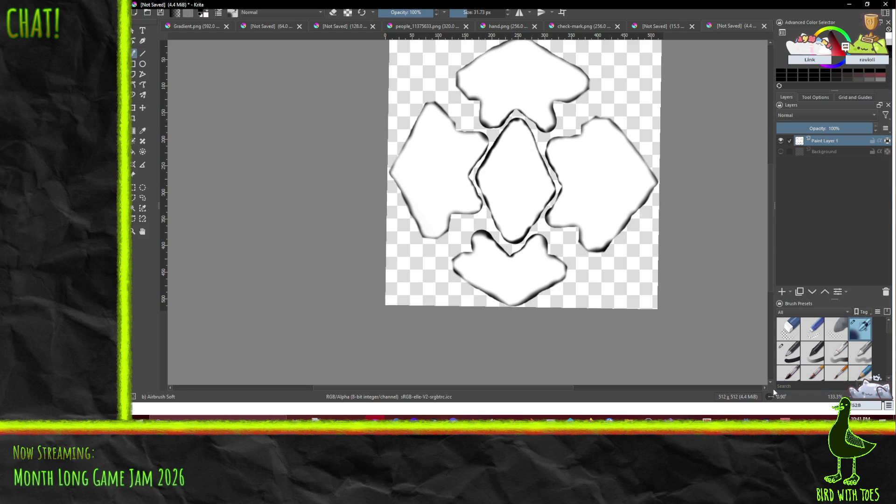
pyautogui.scroll(3, 581, 106)
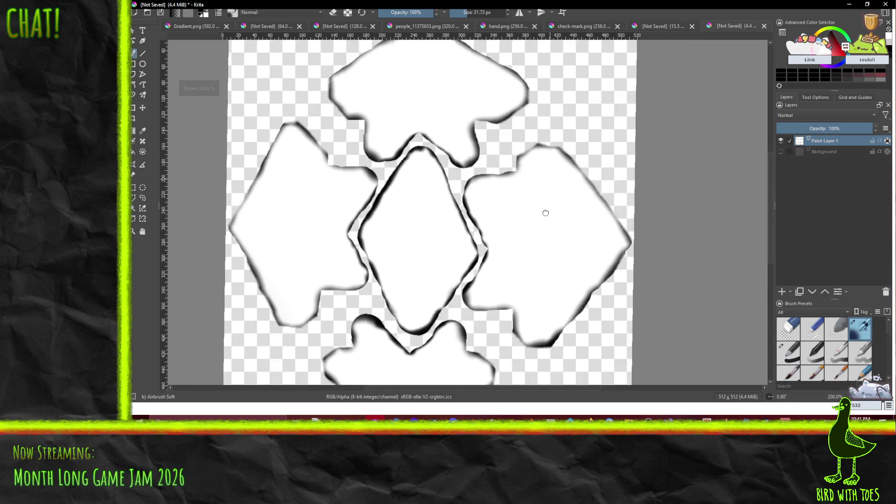
pyautogui.moveTo(544, 212); pyautogui.dragTo(531, 257)
pyautogui.scroll(-1, 555, 236)
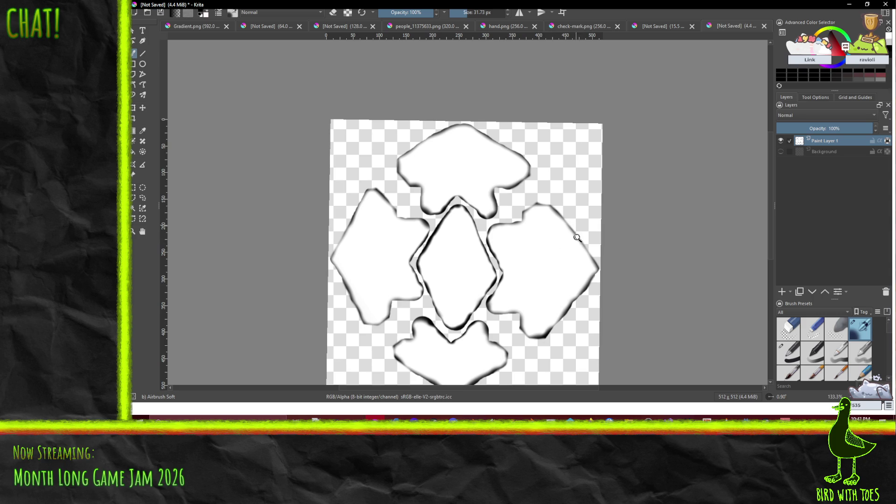
pyautogui.moveTo(618, 232)
pyautogui.mouseDown()
pyautogui.moveTo(639, 230)
pyautogui.moveTo(608, 230)
pyautogui.mouseUp()
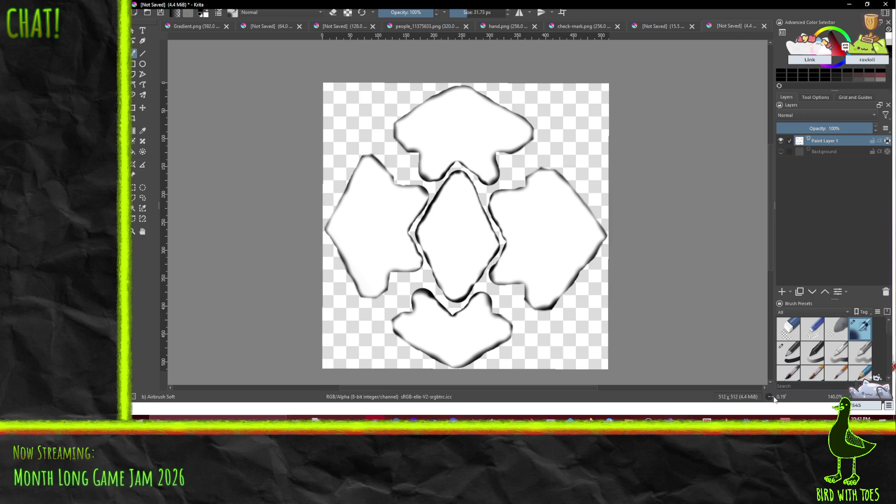
pyautogui.scroll(-1, 615, 227)
pyautogui.scroll(1, 583, 226)
pyautogui.scroll(-1, 685, 226)
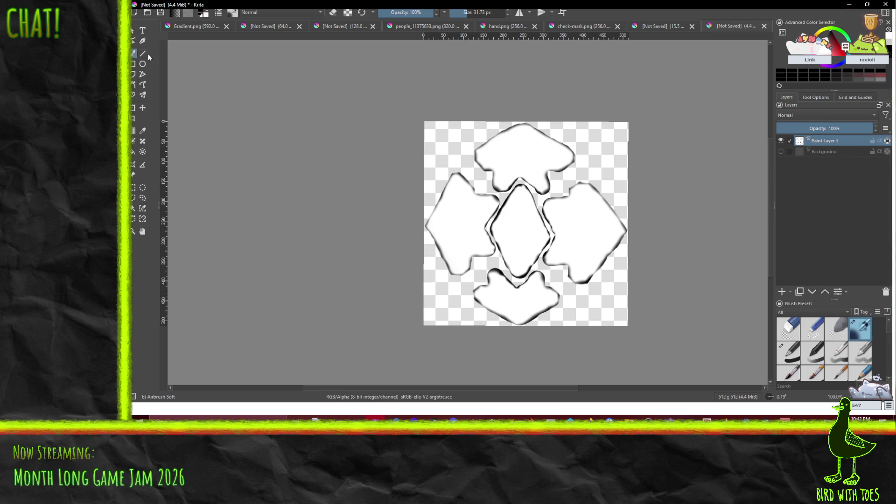
pyautogui.moveTo(513, 4); pyautogui.dragTo(613, 5)
pyautogui.doubleClick(525, 4)
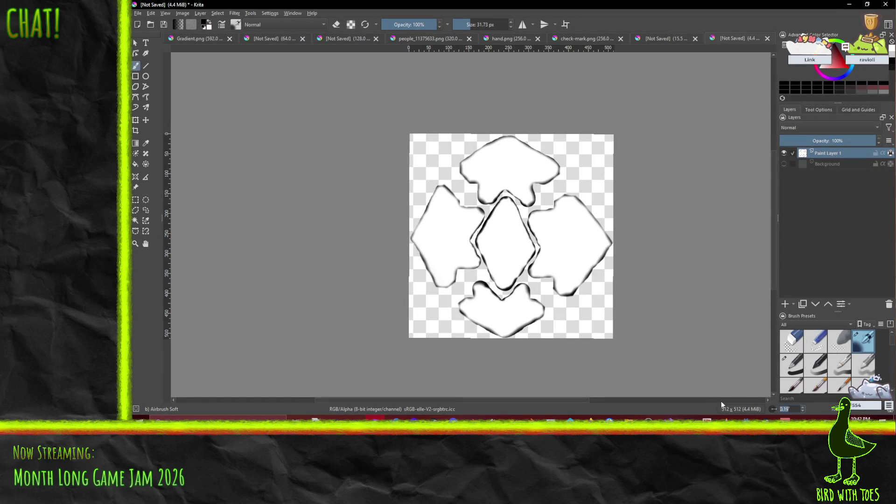
pyautogui.press('5')
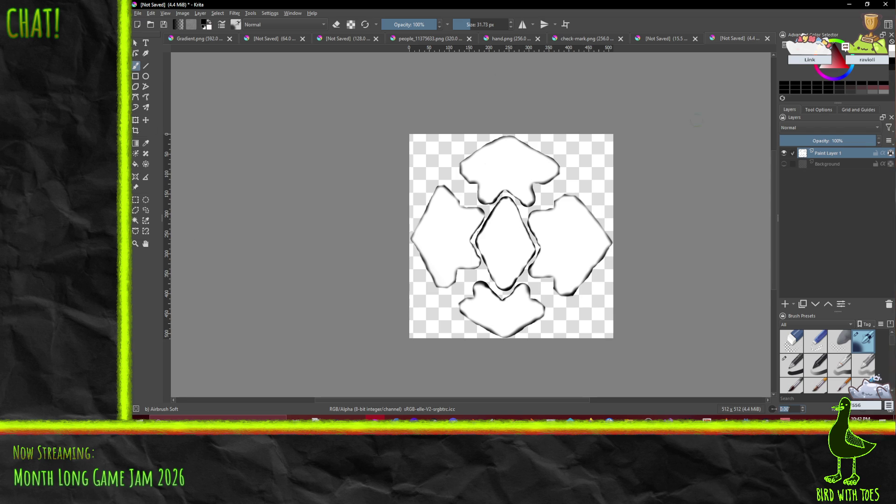
# Return Paint Layer 1's blend mode to Normal.
pyautogui.scroll(-1, 856, 128)
pyautogui.scroll(-4, 602, 178)
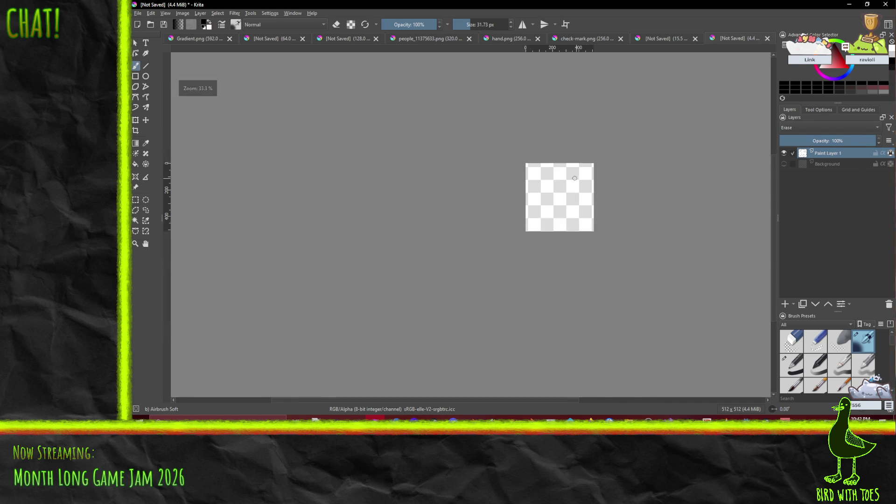
pyautogui.scroll(5, 602, 178)
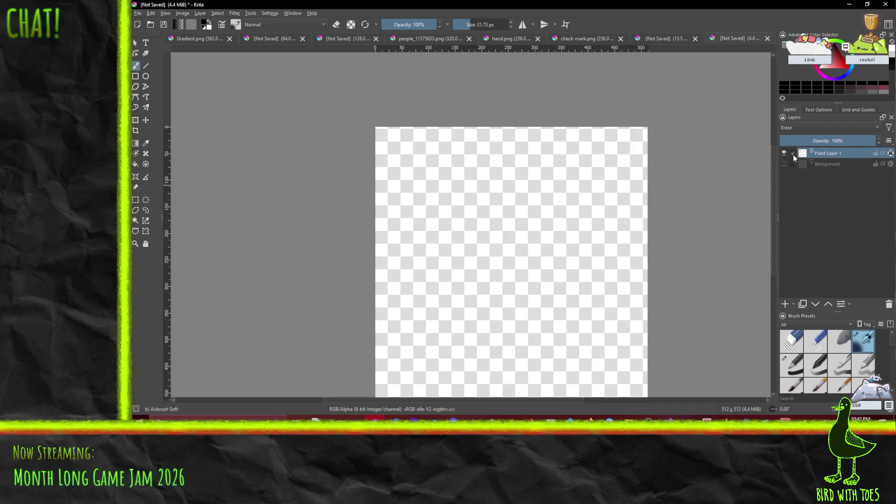
pyautogui.scroll(-2, 552, 238)
pyautogui.scroll(1, 552, 238)
pyautogui.hotkey('ctrl', 'z')
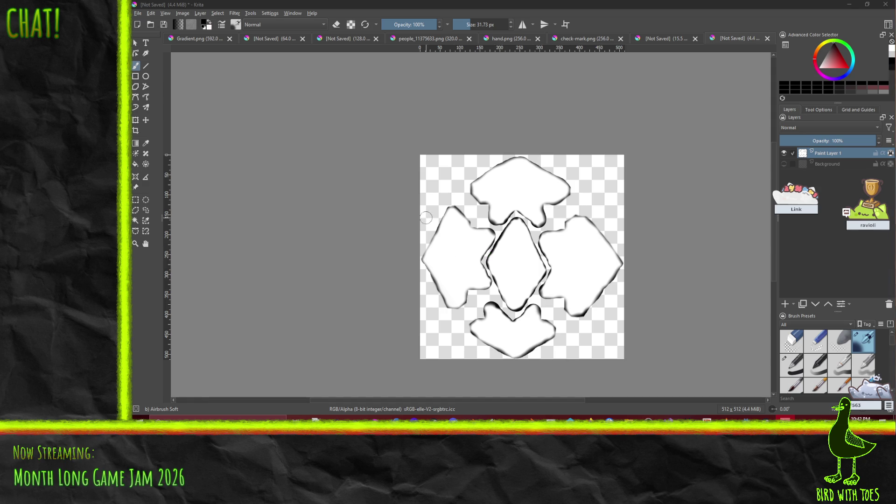
# Airbrush the left, bottom and right arrow shapes solid black.
pyautogui.moveTo(449, 206)
pyautogui.mouseDown()
pyautogui.moveTo(473, 233)
pyautogui.moveTo(450, 202)
pyautogui.moveTo(495, 232)
pyautogui.moveTo(459, 247)
pyautogui.moveTo(442, 210)
pyautogui.moveTo(447, 299)
pyautogui.moveTo(427, 261)
pyautogui.moveTo(440, 223)
pyautogui.moveTo(427, 252)
pyautogui.moveTo(441, 295)
pyautogui.moveTo(461, 248)
pyautogui.moveTo(452, 256)
pyautogui.moveTo(469, 280)
pyautogui.moveTo(457, 291)
pyautogui.moveTo(490, 280)
pyautogui.moveTo(482, 276)
pyautogui.moveTo(486, 284)
pyautogui.moveTo(468, 238)
pyautogui.moveTo(462, 253)
pyautogui.moveTo(478, 289)
pyautogui.moveTo(485, 245)
pyautogui.moveTo(475, 240)
pyautogui.moveTo(474, 254)
pyautogui.moveTo(492, 240)
pyautogui.mouseUp()
pyautogui.moveTo(469, 318)
pyautogui.mouseDown()
pyautogui.moveTo(518, 352)
pyautogui.moveTo(471, 329)
pyautogui.moveTo(547, 341)
pyautogui.moveTo(527, 350)
pyautogui.moveTo(550, 333)
pyautogui.moveTo(476, 326)
pyautogui.moveTo(500, 317)
pyautogui.moveTo(471, 303)
pyautogui.moveTo(523, 322)
pyautogui.moveTo(537, 308)
pyautogui.moveTo(527, 309)
pyautogui.moveTo(550, 321)
pyautogui.mouseUp()
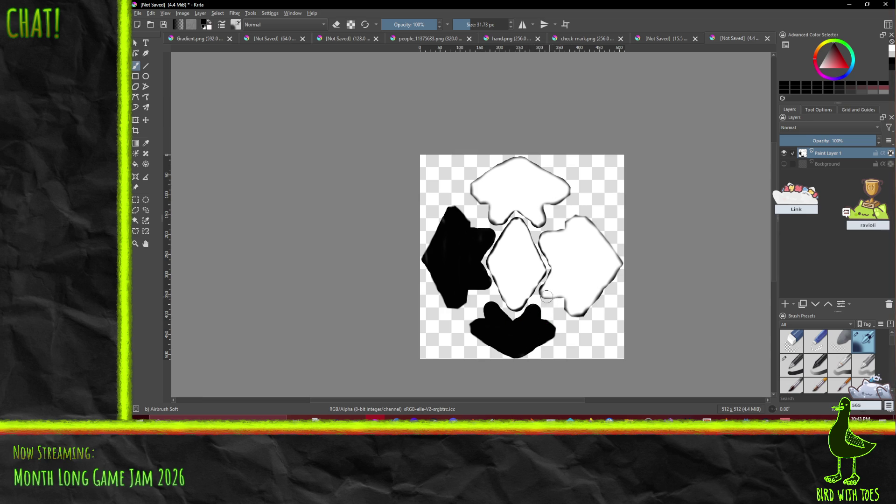
pyautogui.moveTo(540, 297)
pyautogui.mouseDown()
pyautogui.moveTo(559, 266)
pyautogui.moveTo(546, 295)
pyautogui.moveTo(558, 263)
pyautogui.moveTo(544, 243)
pyautogui.moveTo(567, 231)
pyautogui.moveTo(544, 239)
pyautogui.moveTo(582, 226)
pyautogui.moveTo(572, 221)
pyautogui.moveTo(607, 247)
pyautogui.moveTo(608, 292)
pyautogui.moveTo(617, 263)
pyautogui.moveTo(578, 312)
pyautogui.moveTo(604, 280)
pyautogui.moveTo(566, 289)
pyautogui.moveTo(560, 242)
pyautogui.moveTo(553, 252)
pyautogui.moveTo(578, 252)
pyautogui.moveTo(572, 234)
pyautogui.moveTo(586, 298)
pyautogui.moveTo(576, 261)
pyautogui.moveTo(588, 255)
pyautogui.moveTo(597, 278)
pyautogui.moveTo(604, 253)
pyautogui.mouseUp()
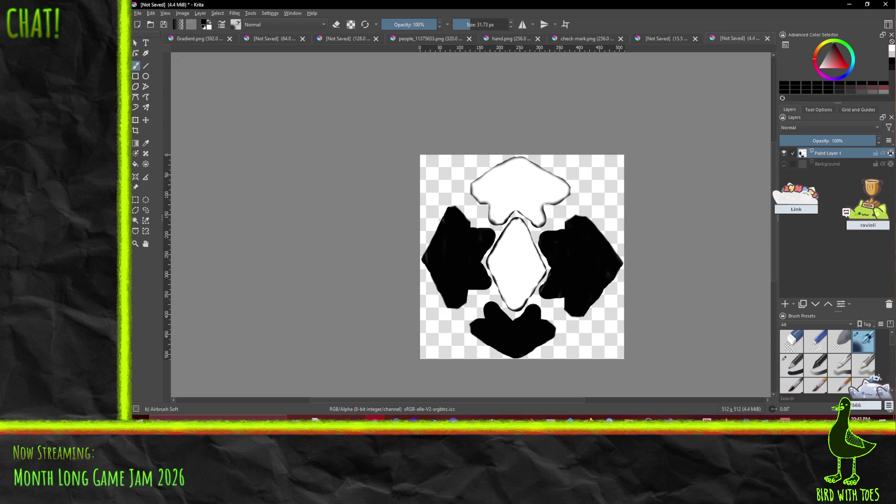
# Export the texture as arrows fw.png, then undo the black painting so all shapes are white.
pyautogui.click(138, 13)
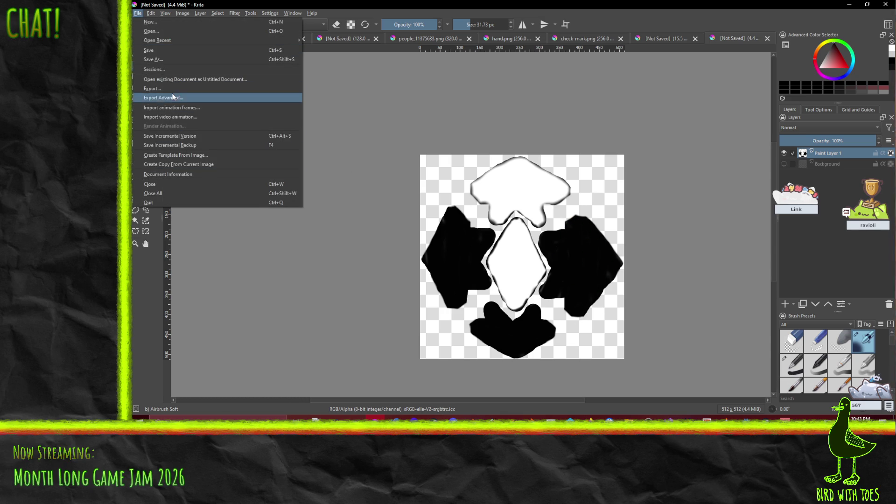
pyautogui.click(205, 93)
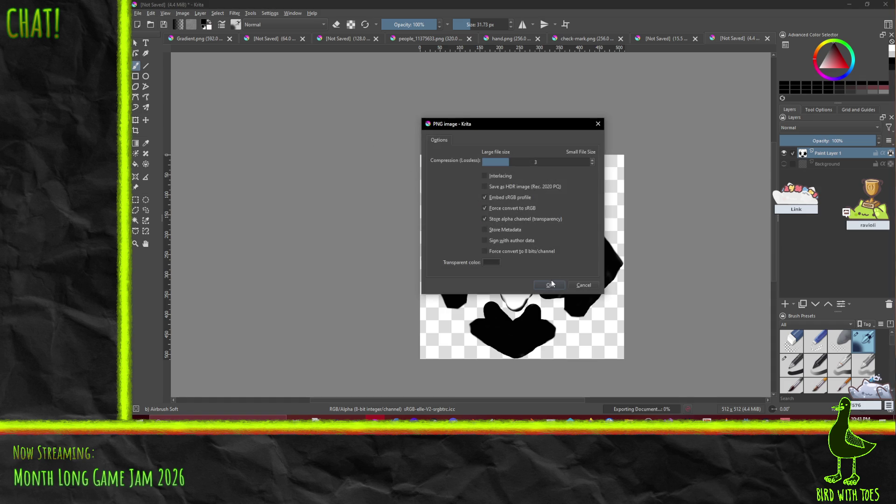
pyautogui.click(551, 284)
pyautogui.hotkey('ctrl', 'z')
pyautogui.hotkey('ctrl', 'z')
pyautogui.hotkey('ctrl', 'z')
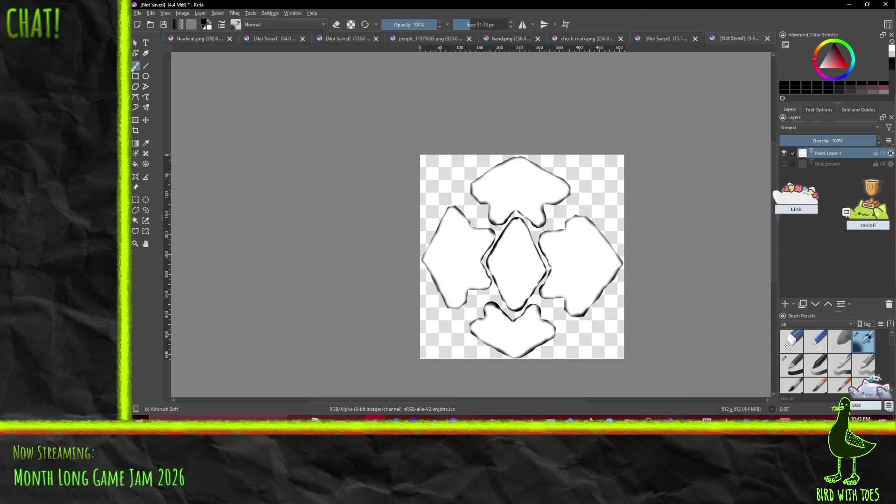
pyautogui.click(136, 164)
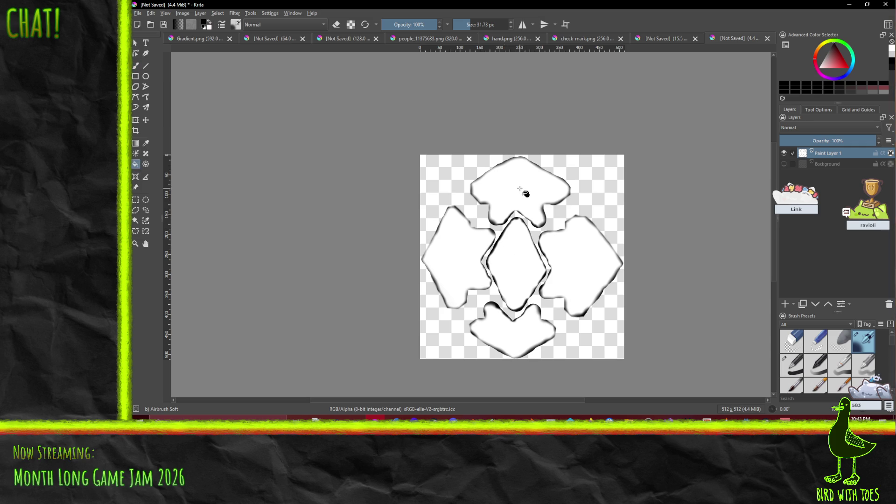
# Fill the top, right and bottom shapes black and airbrush the top shape's edges smooth.
pyautogui.click(521, 196)
pyautogui.click(582, 276)
pyautogui.click(517, 338)
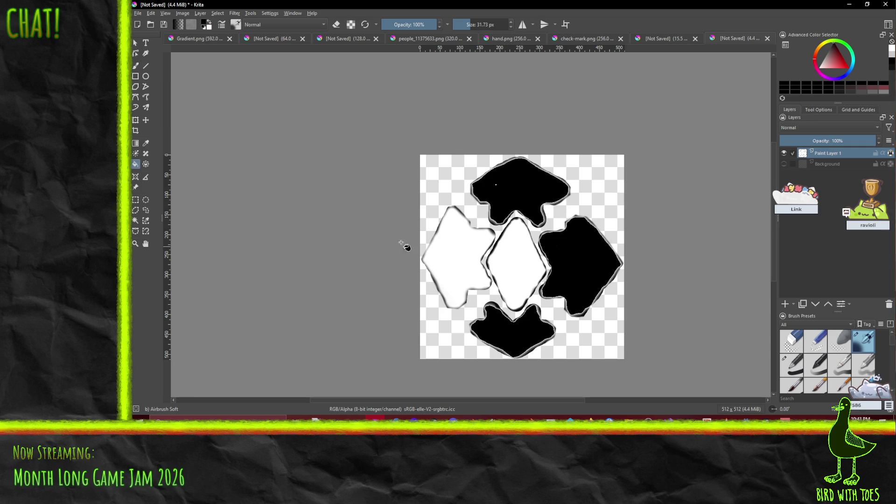
pyautogui.click(135, 67)
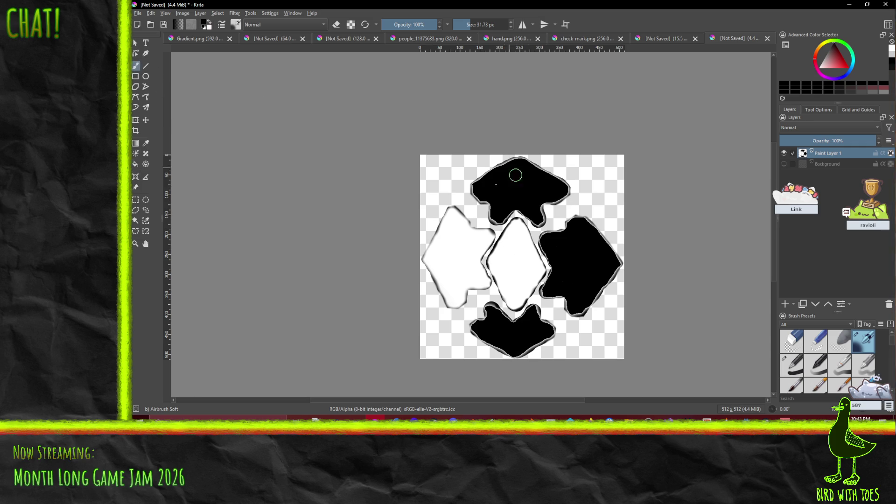
pyautogui.moveTo(491, 202)
pyautogui.mouseDown()
pyautogui.moveTo(478, 182)
pyautogui.moveTo(504, 167)
pyautogui.moveTo(481, 179)
pyautogui.moveTo(550, 165)
pyautogui.moveTo(568, 191)
pyautogui.moveTo(538, 219)
pyautogui.moveTo(493, 222)
pyautogui.moveTo(534, 215)
pyautogui.moveTo(523, 211)
pyautogui.moveTo(545, 236)
pyautogui.moveTo(576, 217)
pyautogui.moveTo(588, 221)
pyautogui.moveTo(619, 274)
pyautogui.moveTo(586, 309)
pyautogui.moveTo(617, 269)
pyautogui.moveTo(568, 312)
pyautogui.moveTo(541, 289)
pyautogui.moveTo(542, 229)
pyautogui.moveTo(550, 296)
pyautogui.moveTo(539, 308)
pyautogui.moveTo(549, 326)
pyautogui.moveTo(525, 351)
pyautogui.moveTo(506, 353)
pyautogui.moveTo(474, 332)
pyautogui.moveTo(485, 313)
pyautogui.moveTo(512, 321)
pyautogui.moveTo(502, 310)
pyautogui.moveTo(542, 305)
pyautogui.moveTo(518, 320)
pyautogui.moveTo(540, 302)
pyautogui.mouseUp()
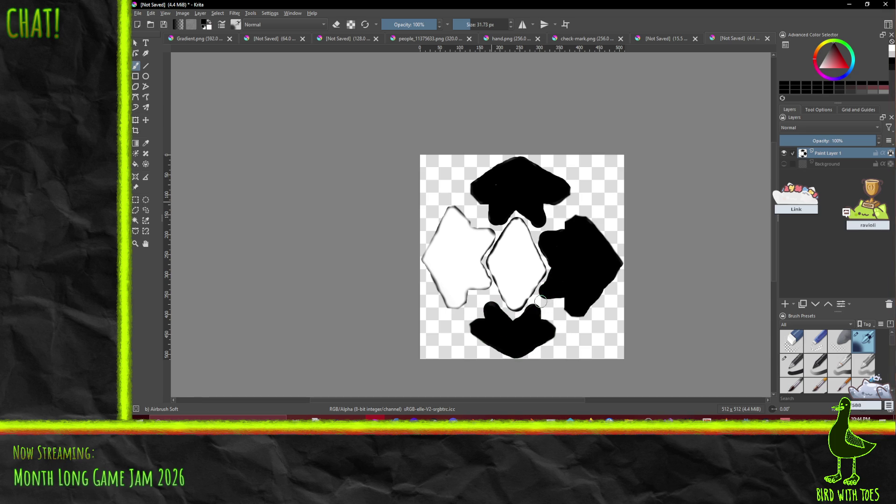
# Export the drawing as arrows side.png with default PNG options, then minimise Krita.
pyautogui.click(138, 14)
pyautogui.click(170, 58)
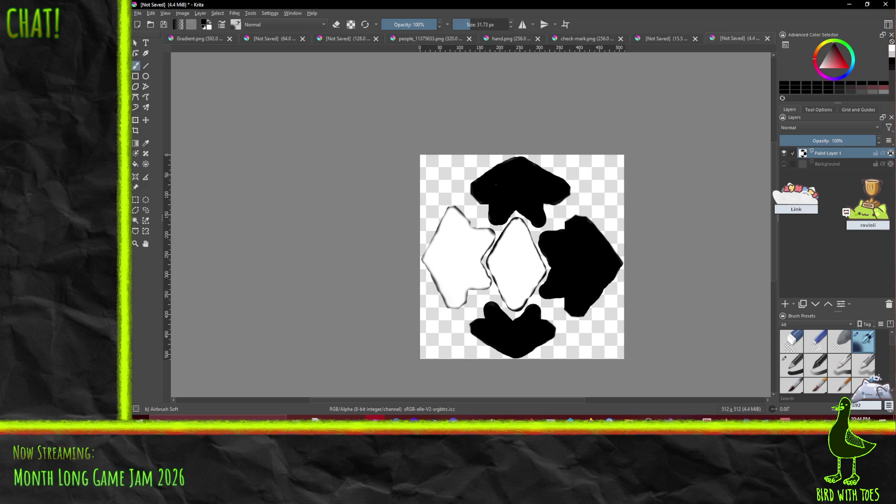
pyautogui.click(138, 13)
pyautogui.click(151, 90)
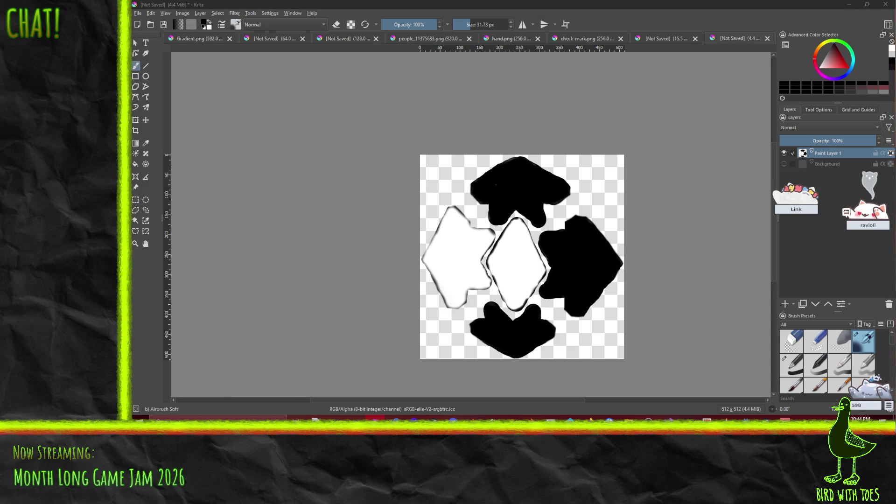
pyautogui.press('Return')
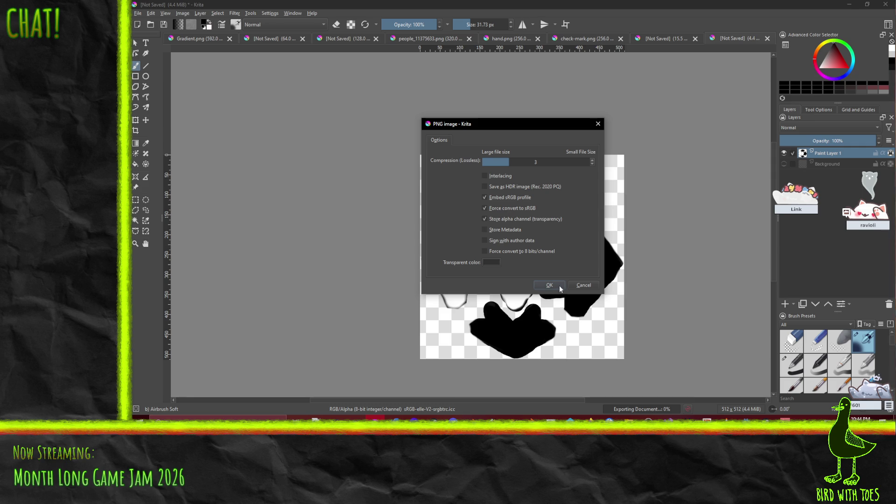
pyautogui.click(560, 286)
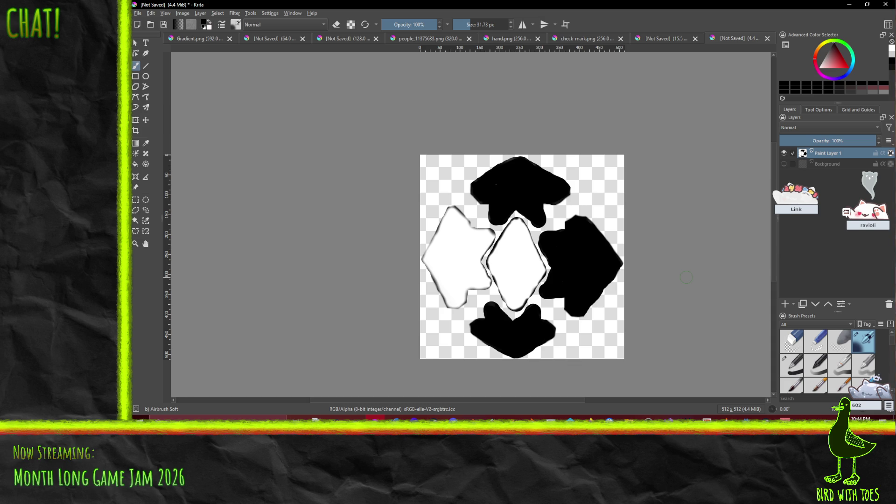
pyautogui.click(848, 6)
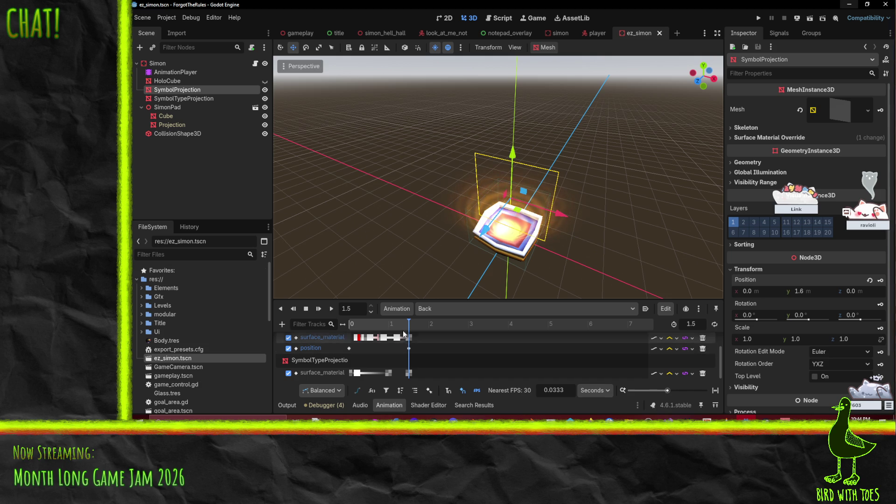
pyautogui.press('s')
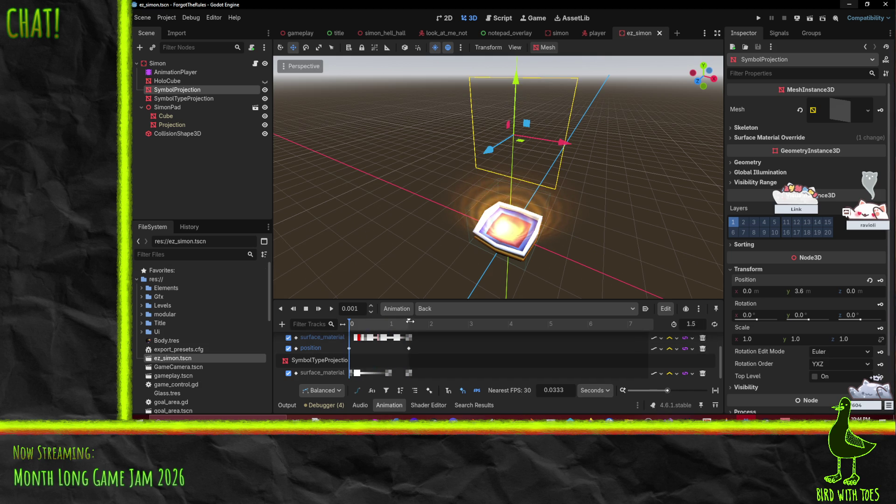
pyautogui.moveTo(410, 321); pyautogui.dragTo(377, 321)
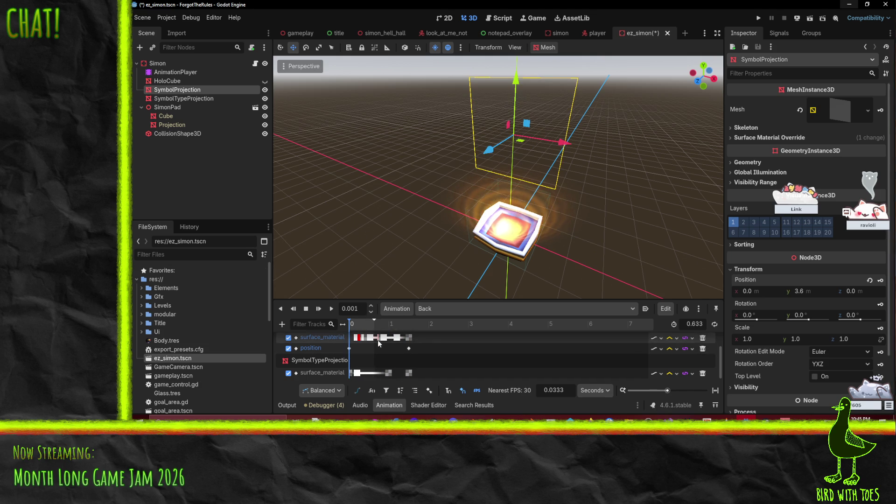
pyautogui.hotkey('ctrl', 'z')
pyautogui.click(372, 328)
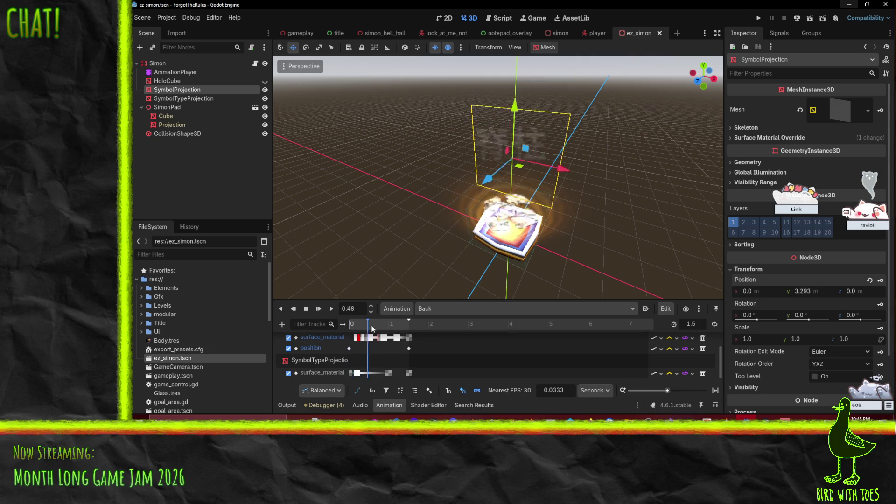
pyautogui.press('s')
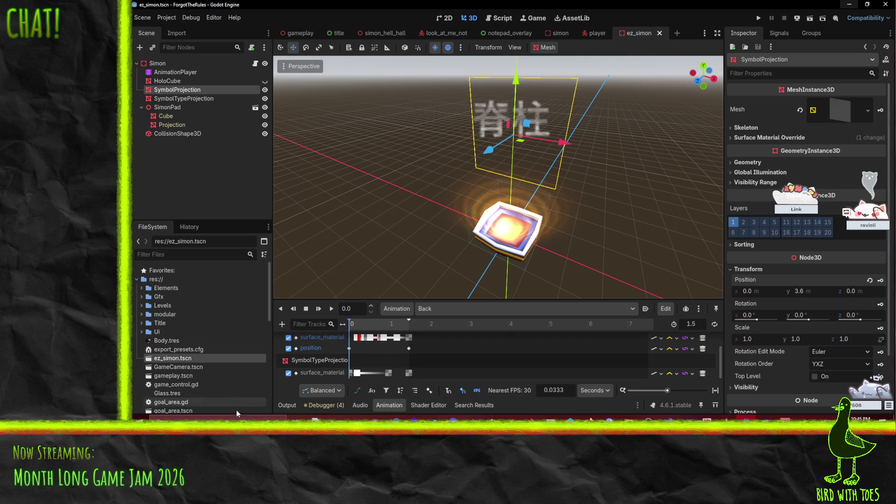
pyautogui.scroll(-5, 184, 346)
pyautogui.scroll(-5, 201, 363)
# Open the xtraez_simon scene and load the Forward animation in the AnimationPlayer.
pyautogui.doubleClick(177, 404)
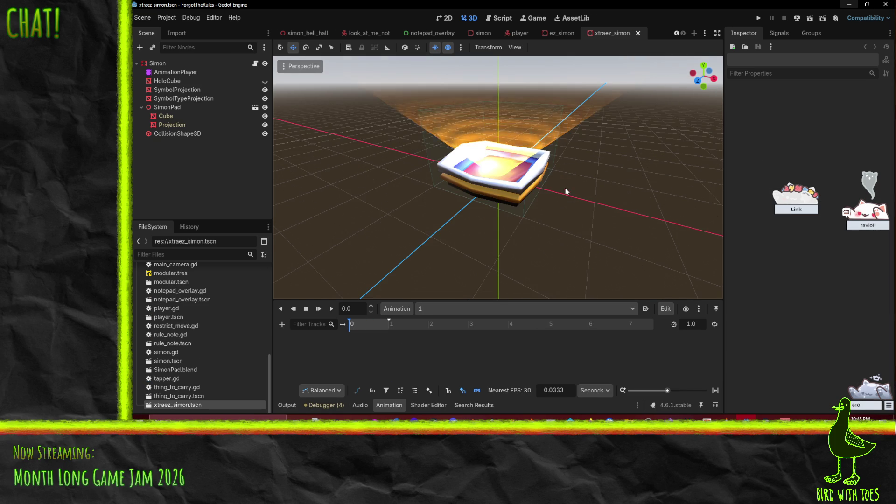
pyautogui.moveTo(534, 232); pyautogui.dragTo(524, 234)
pyautogui.click(175, 71)
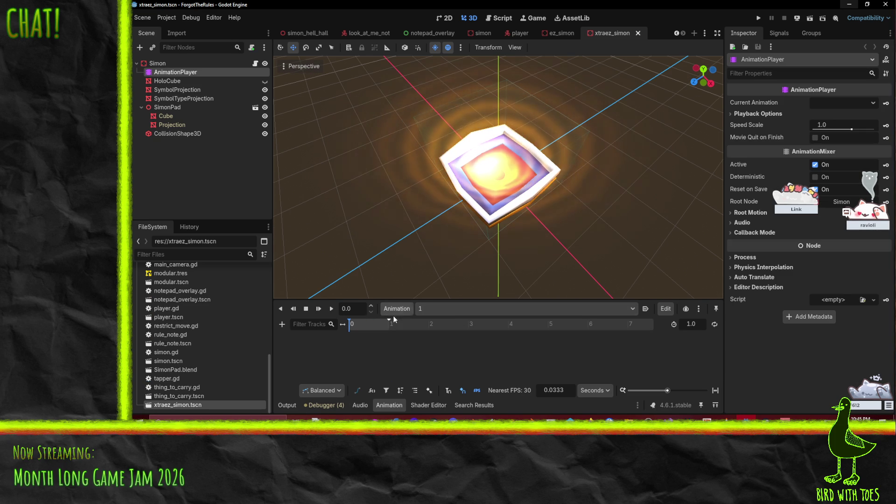
pyautogui.click(451, 308)
pyautogui.click(474, 341)
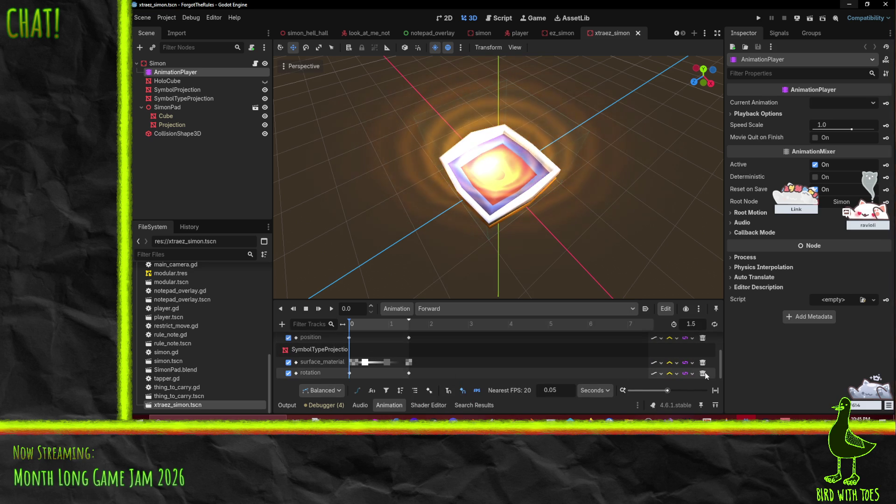
# Select SymbolTypeProjection and expand its Surface Material Override.
pyautogui.scroll(1, 350, 349)
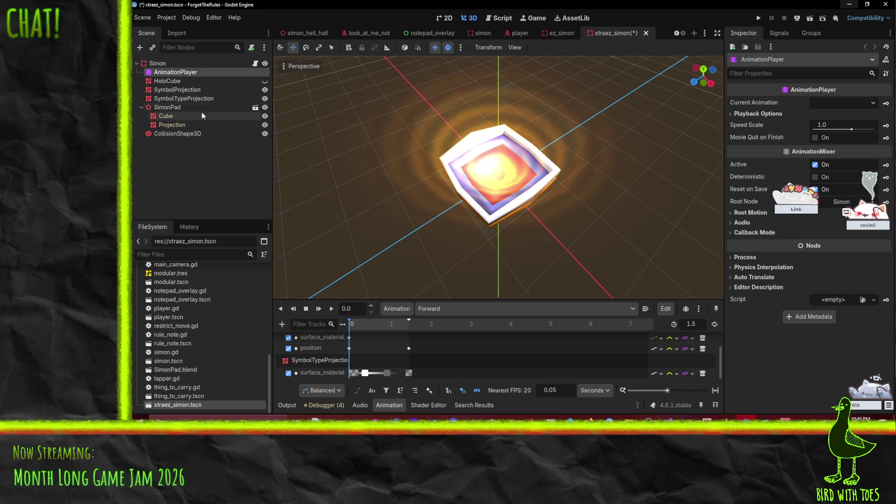
pyautogui.click(195, 99)
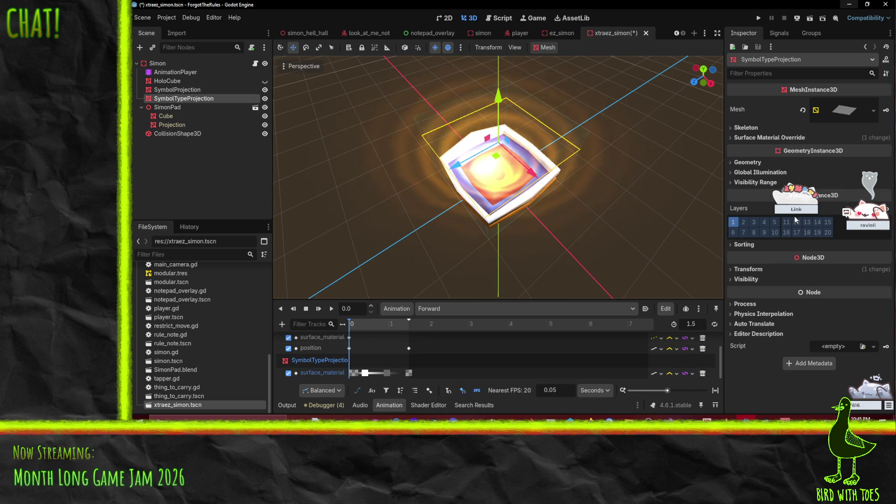
pyautogui.click(779, 138)
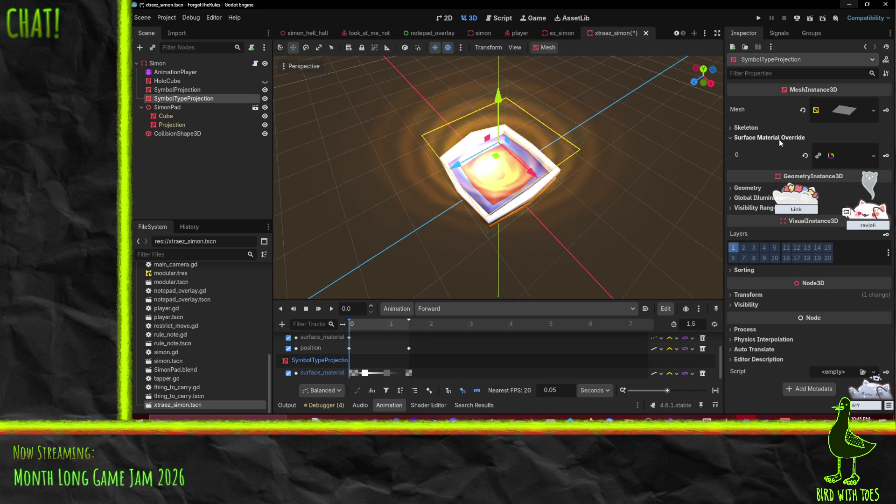
# Expand material slot 0 and review its shader parameters, including the Albedo and Noise textures.
pyautogui.click(842, 153)
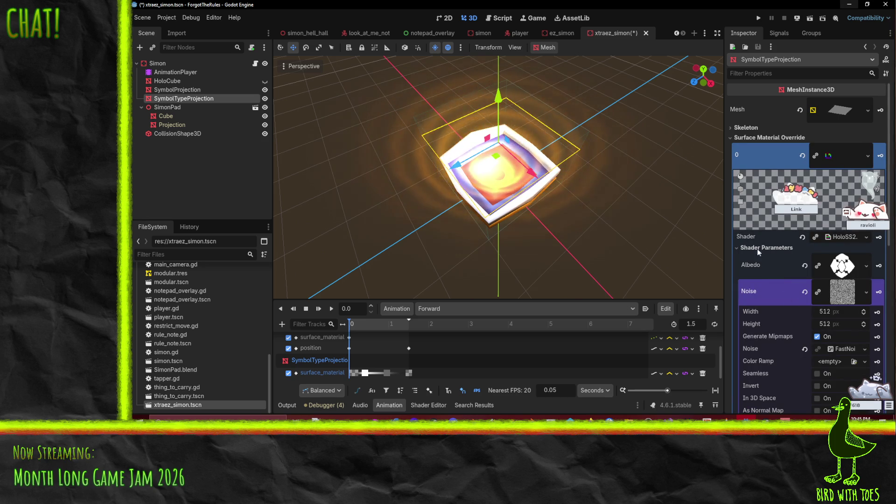
pyautogui.scroll(-5, 763, 249)
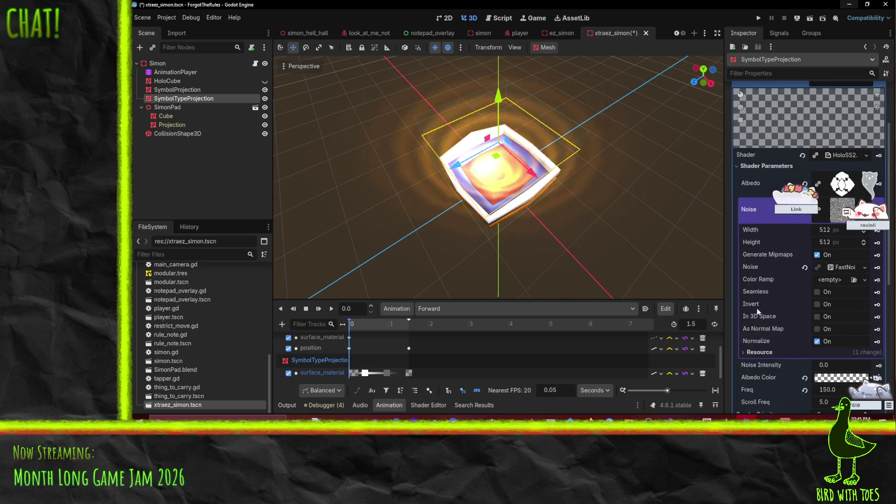
pyautogui.scroll(1, 756, 308)
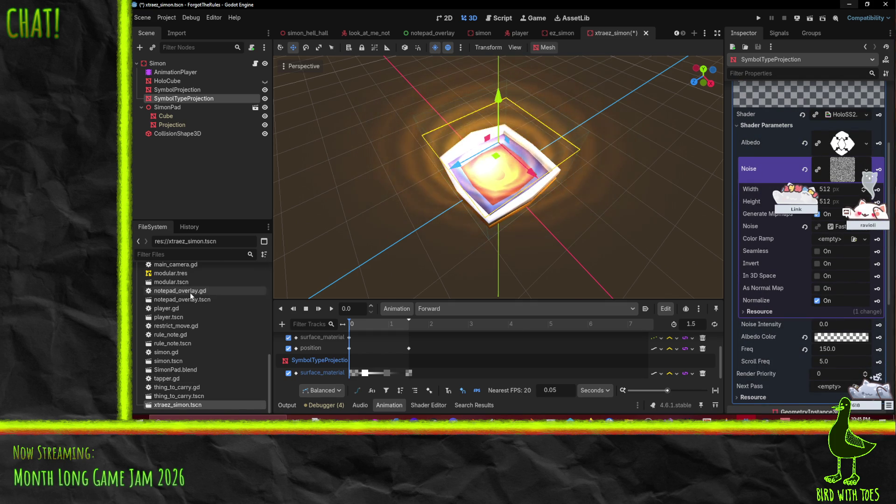
pyautogui.scroll(5, 189, 292)
pyautogui.scroll(5, 186, 312)
# Set arrows fw.png from the Gfx folder as the Albedo texture and preview the Forward animation.
pyautogui.click(141, 297)
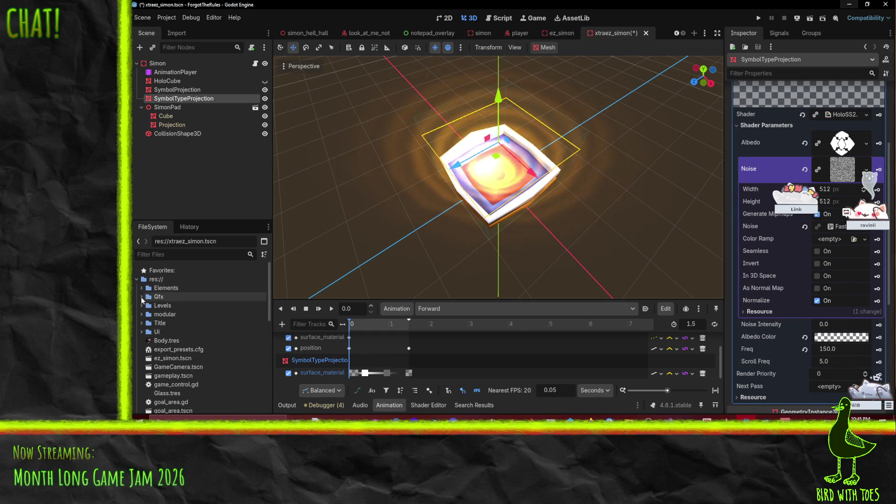
pyautogui.moveTo(154, 309); pyautogui.dragTo(842, 142)
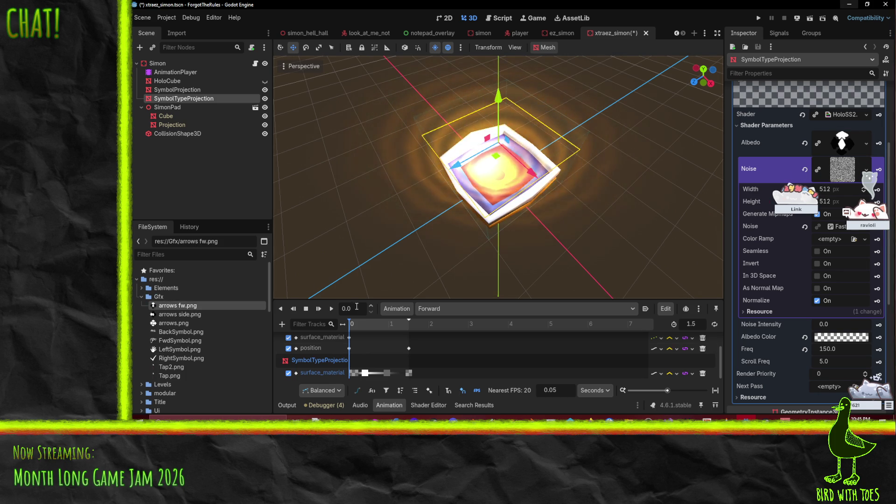
pyautogui.click(335, 309)
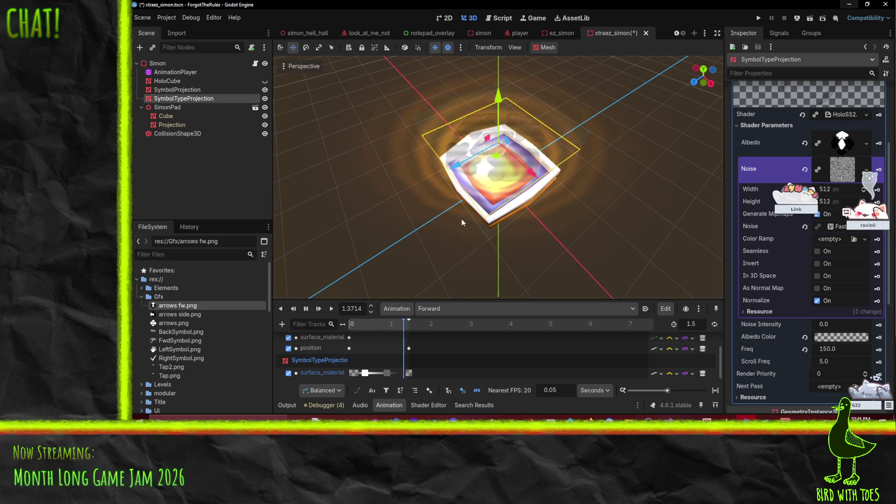
pyautogui.scroll(-5, 327, 270)
pyautogui.click(332, 309)
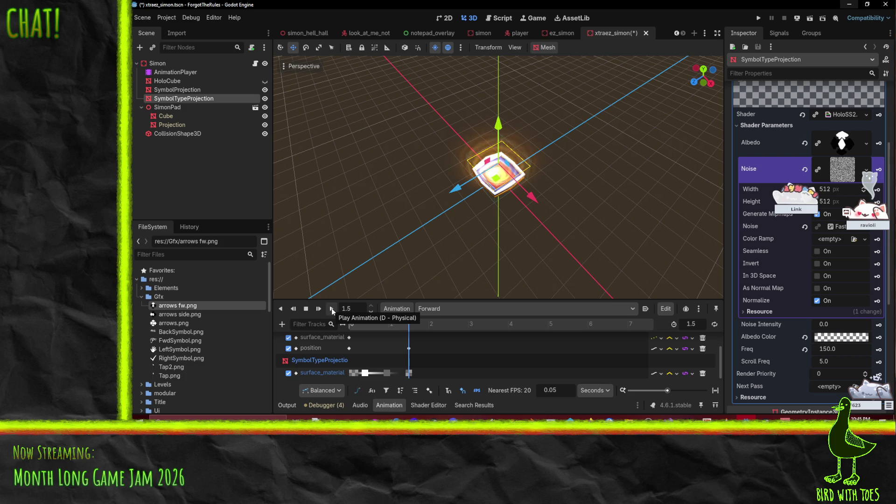
pyautogui.click(331, 308)
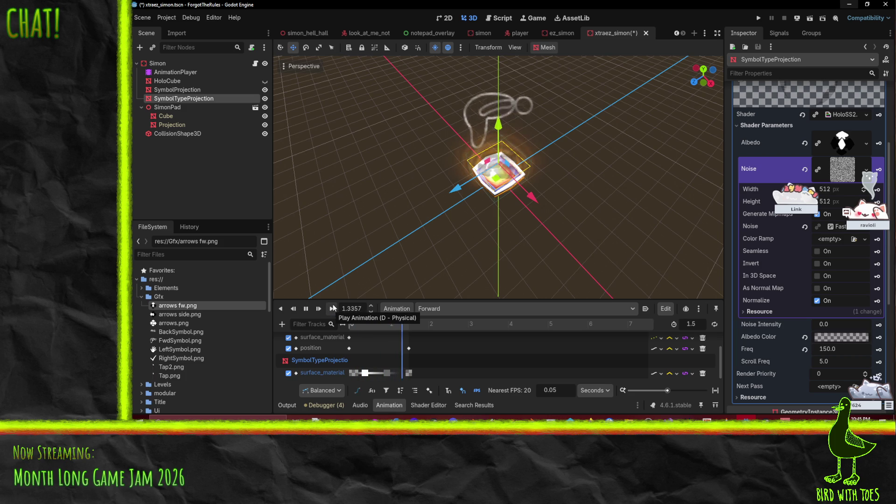
# Save the scene and check the Back animation before returning to Forward.
pyautogui.click(461, 308)
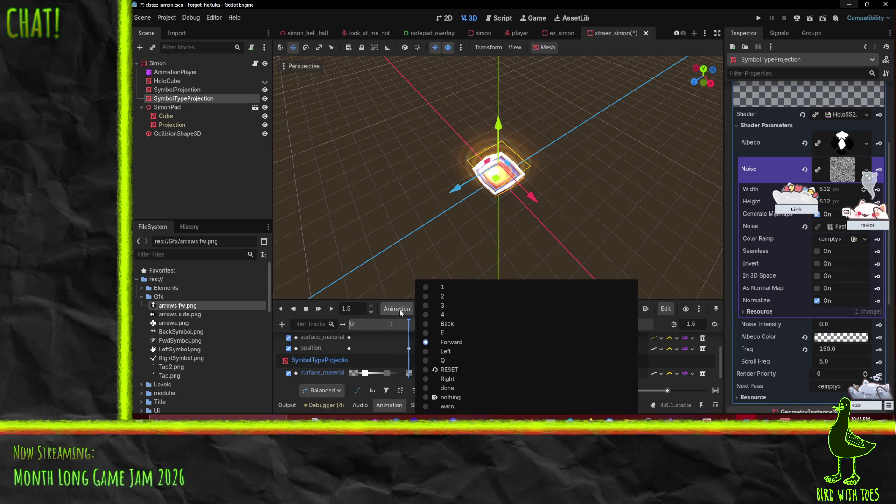
pyautogui.click(376, 315)
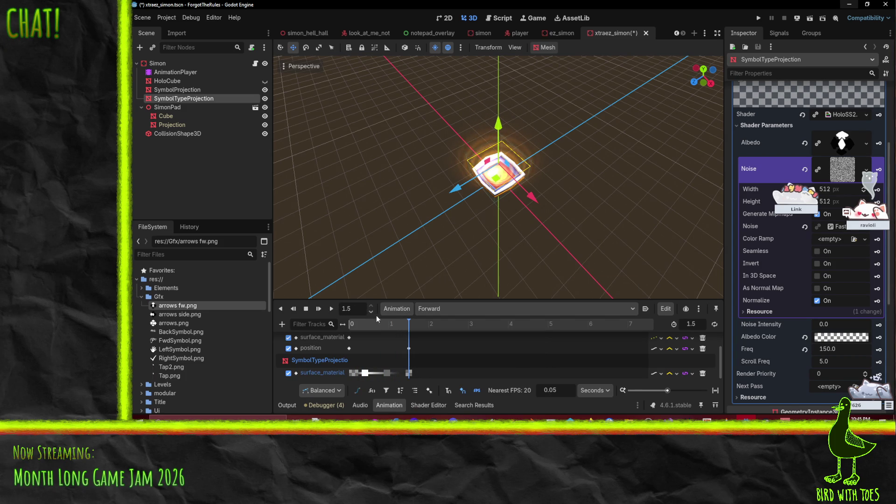
pyautogui.hotkey('ctrl', 's')
pyautogui.click(483, 309)
pyautogui.click(465, 323)
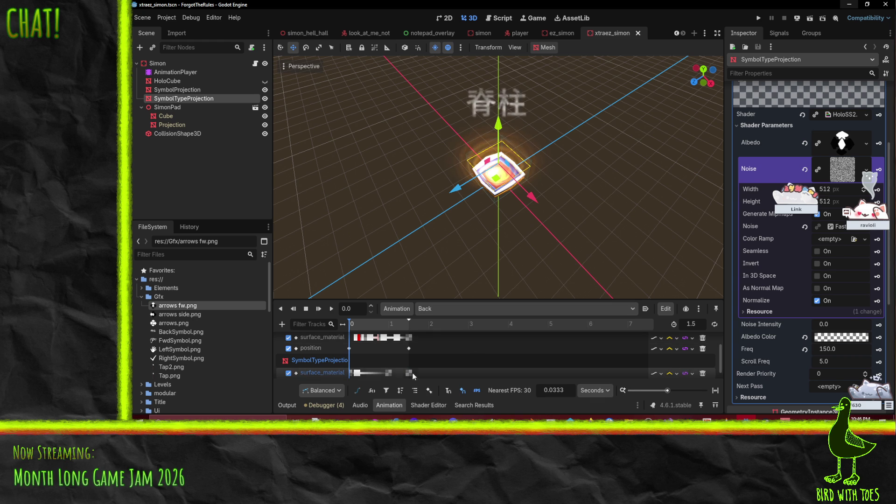
pyautogui.moveTo(184, 311)
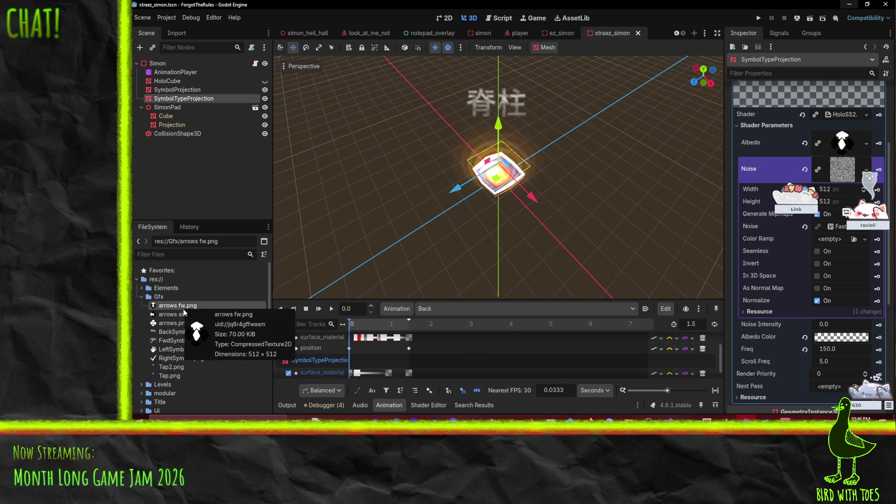
pyautogui.click(475, 307)
pyautogui.click(462, 342)
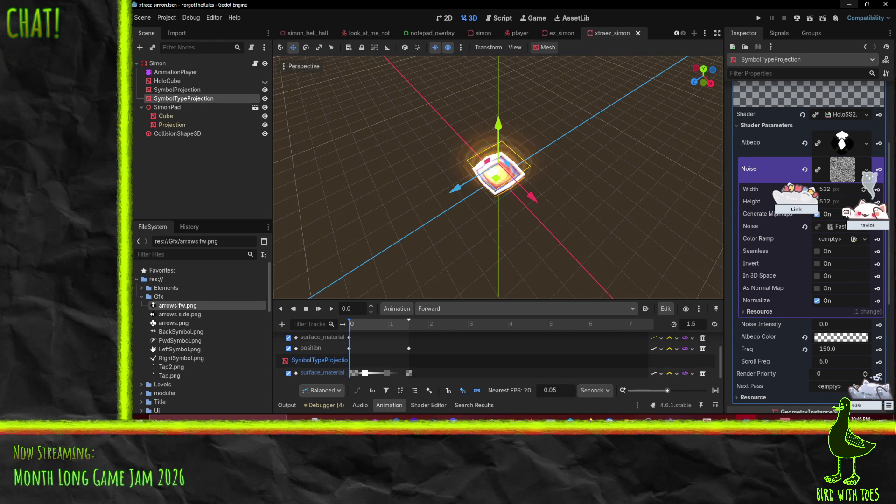
# Key the Albedo texture in Forward, then load Back and select its rotation keyframe.
pyautogui.click(879, 144)
pyautogui.click(456, 238)
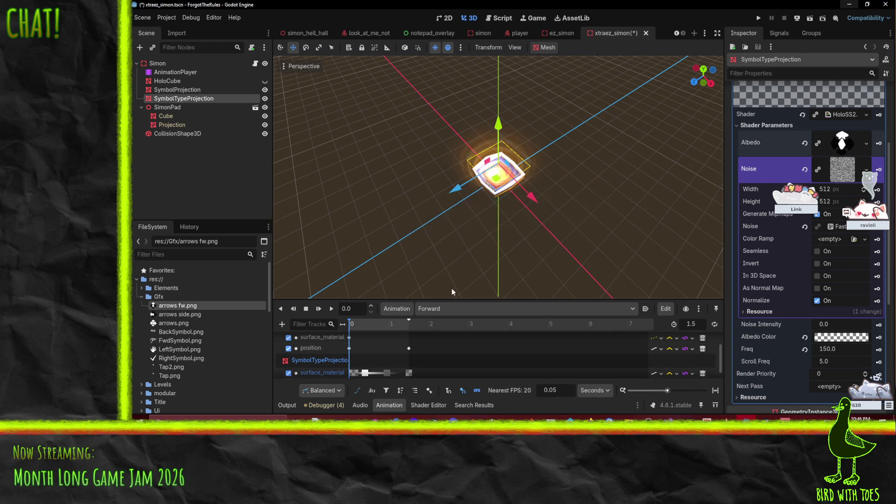
pyautogui.click(453, 308)
pyautogui.click(467, 324)
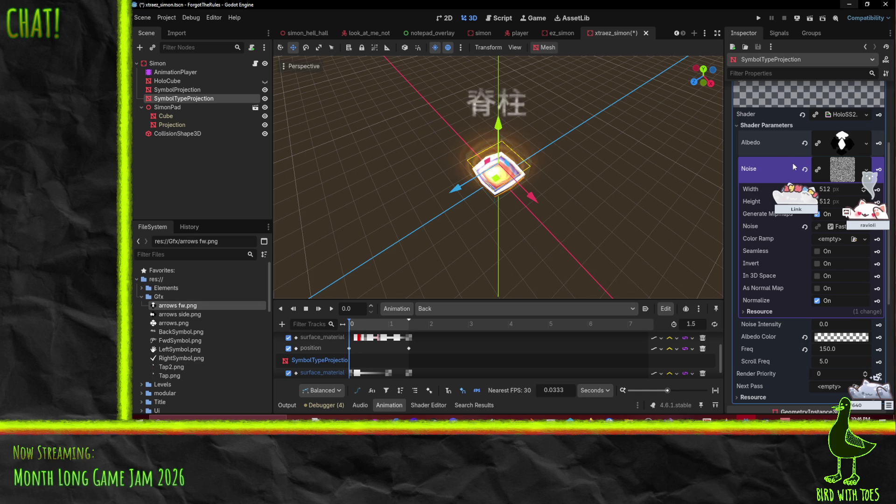
pyautogui.scroll(-1, 446, 371)
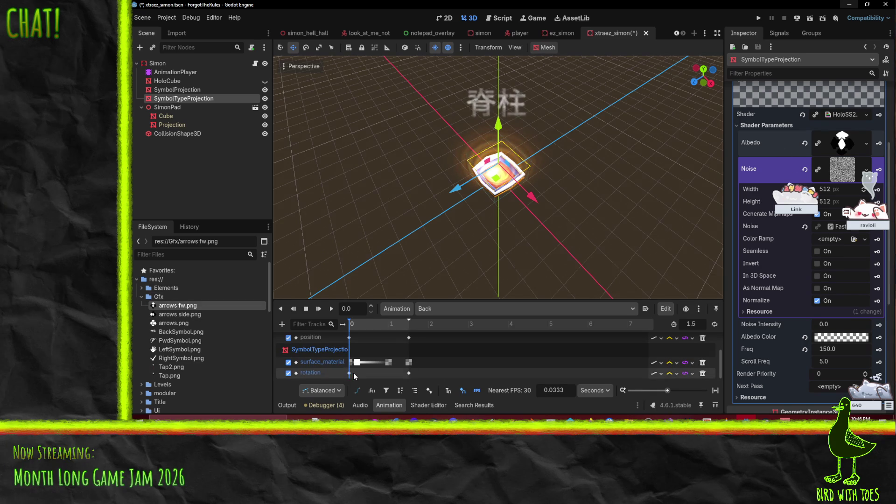
pyautogui.click(409, 373)
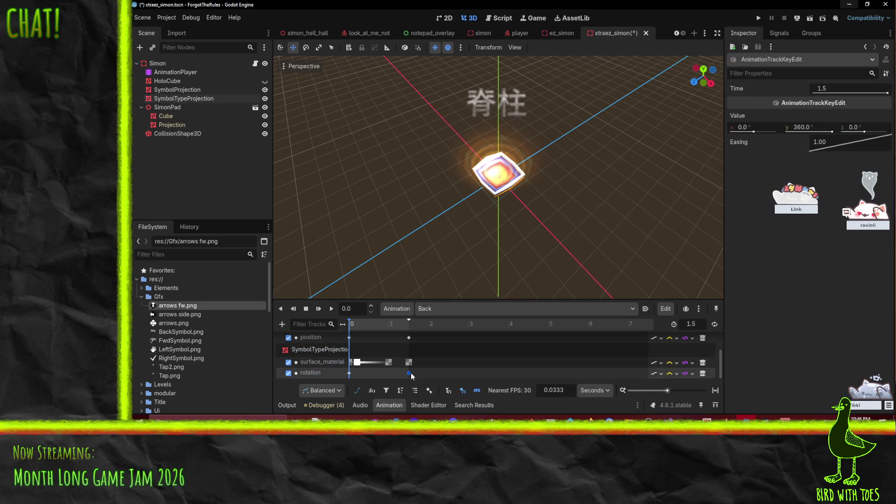
# Delete the end rotation key and set Back's starting rotation to 180° on Y.
pyautogui.press('Delete')
pyautogui.click(349, 373)
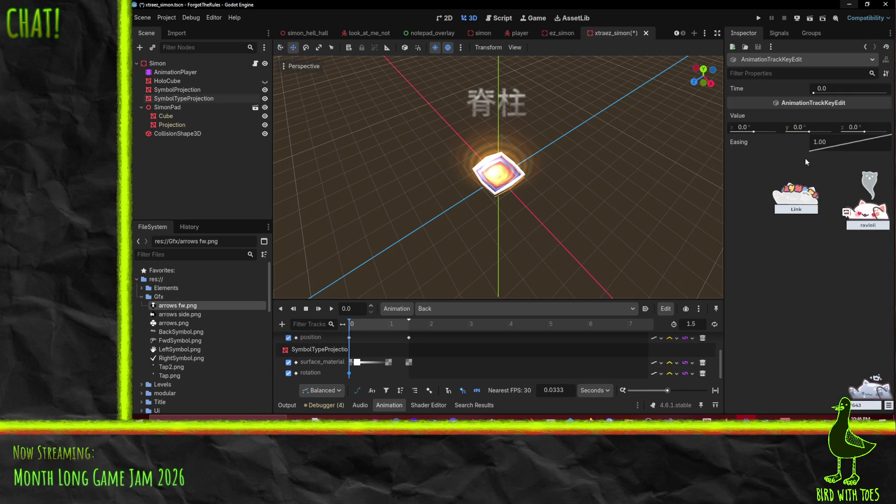
pyautogui.click(843, 89)
pyautogui.click(799, 127)
pyautogui.write('180')
pyautogui.press('Return')
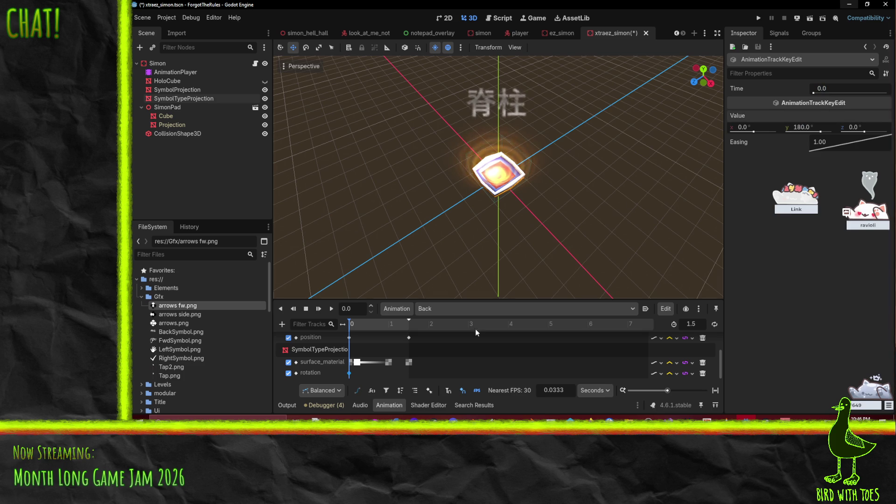
pyautogui.click(332, 308)
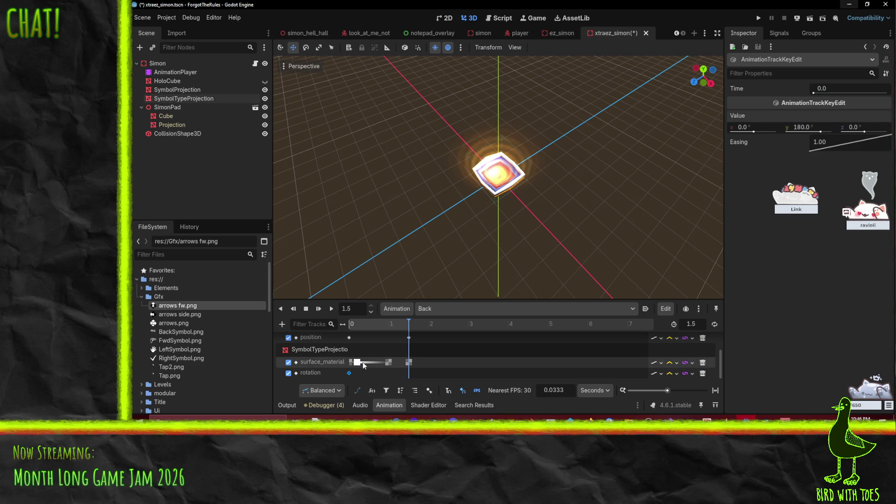
# Shift a surface_material key later and add a white key around 0.8 s.
pyautogui.moveTo(387, 362); pyautogui.dragTo(399, 366)
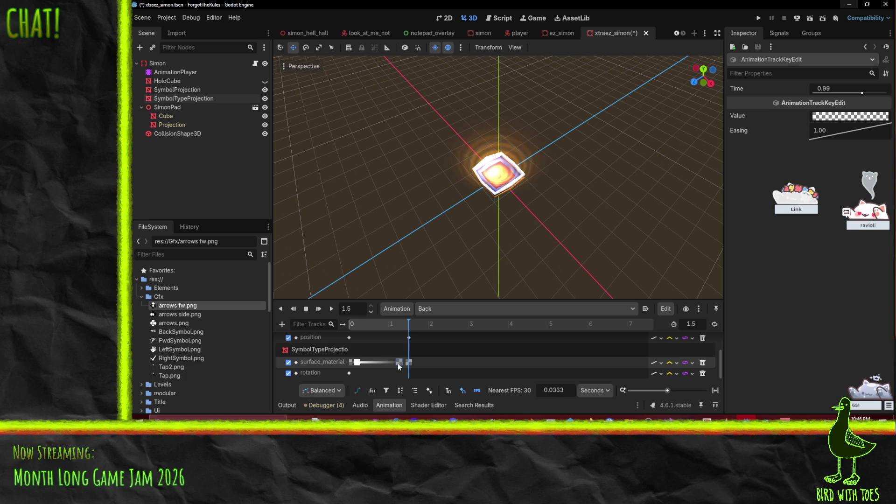
pyautogui.click(359, 363)
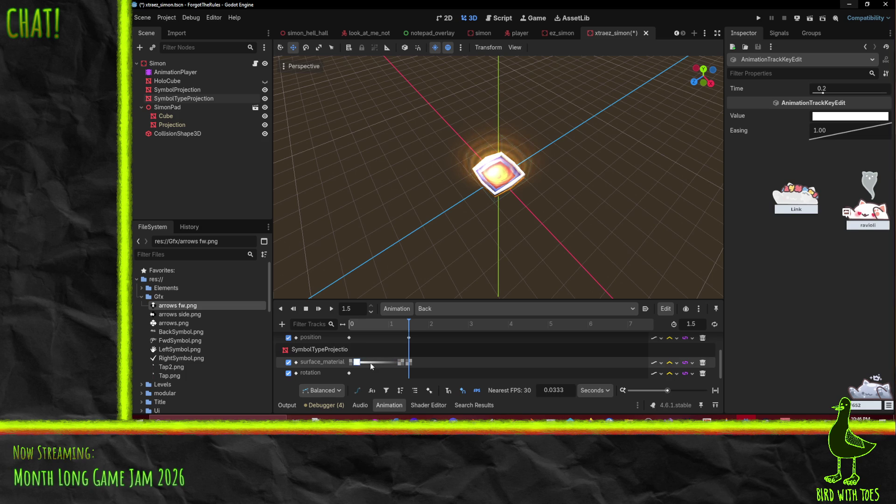
pyautogui.click(361, 363)
pyautogui.click(360, 364)
pyautogui.rightClick(379, 360)
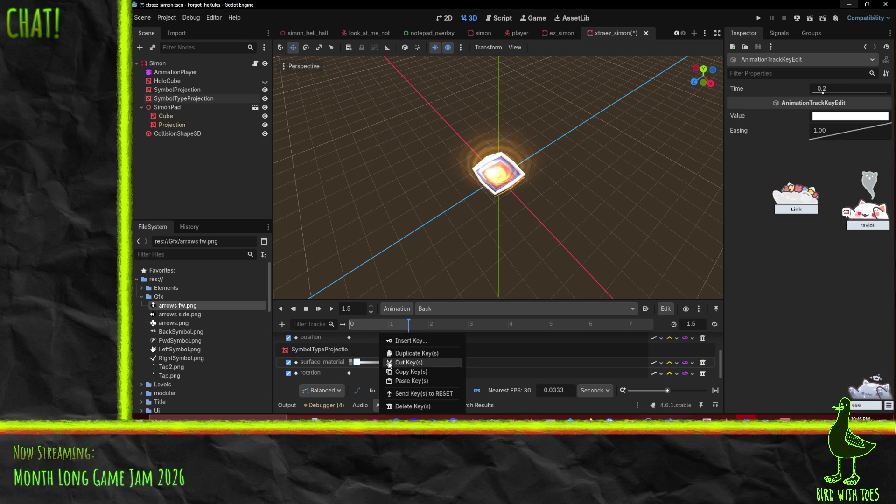
pyautogui.click(403, 349)
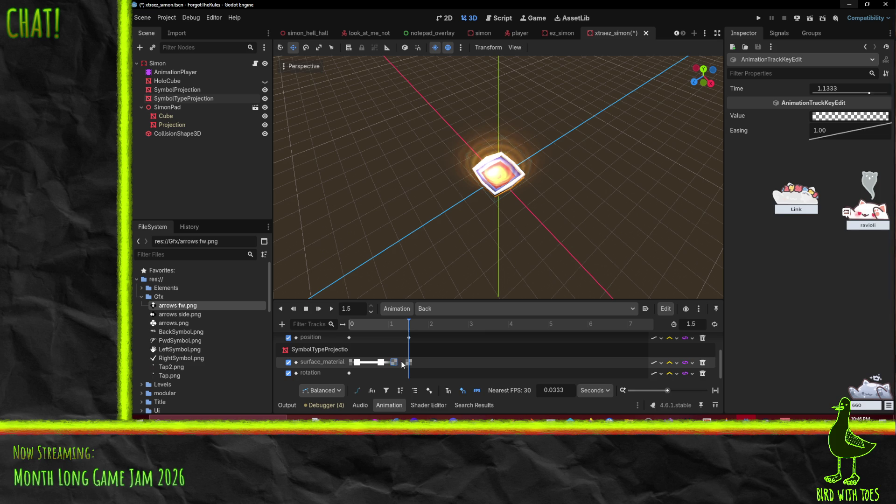
# Add surface_material keys at 1.1333 s and 1.3 s to create a flicker.
pyautogui.rightClick(402, 363)
pyautogui.click(416, 353)
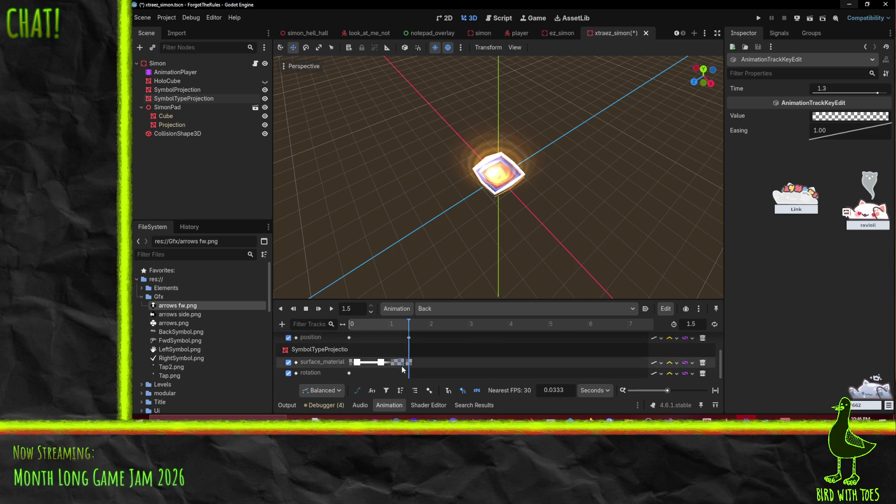
pyautogui.moveTo(401, 366); pyautogui.dragTo(394, 365)
pyautogui.rightClick(401, 362)
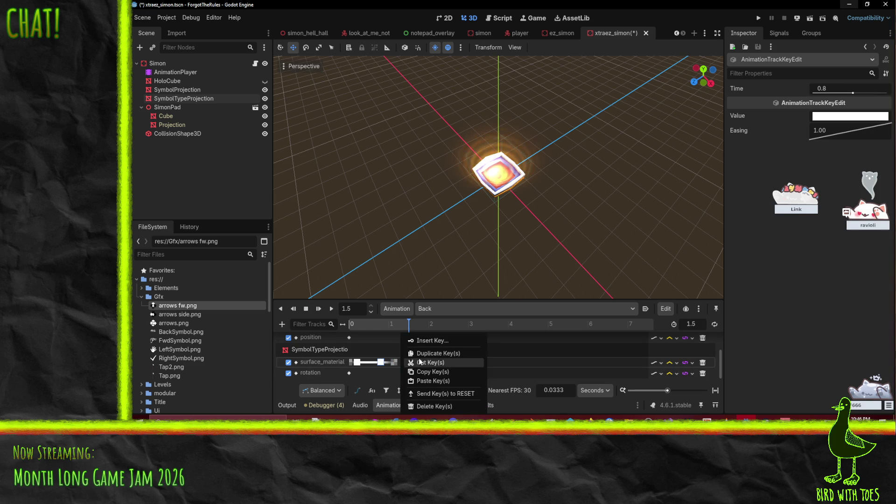
pyautogui.click(414, 349)
pyautogui.click(330, 308)
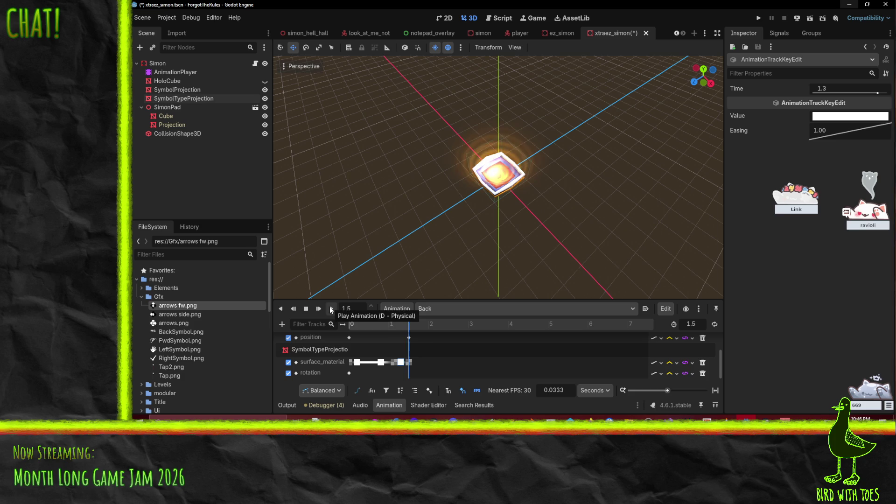
# Check the 1.1333 s and 1.3 s keys, replay Back from the start, and save.
pyautogui.click(392, 363)
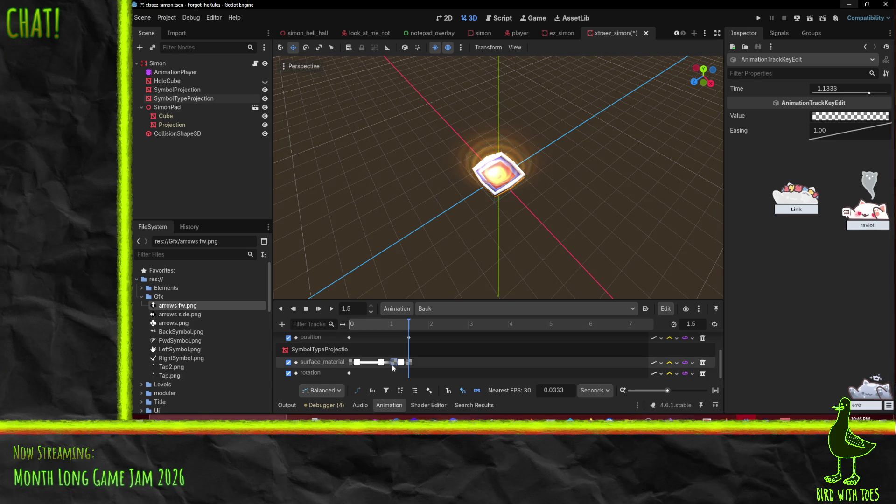
pyautogui.click(394, 363)
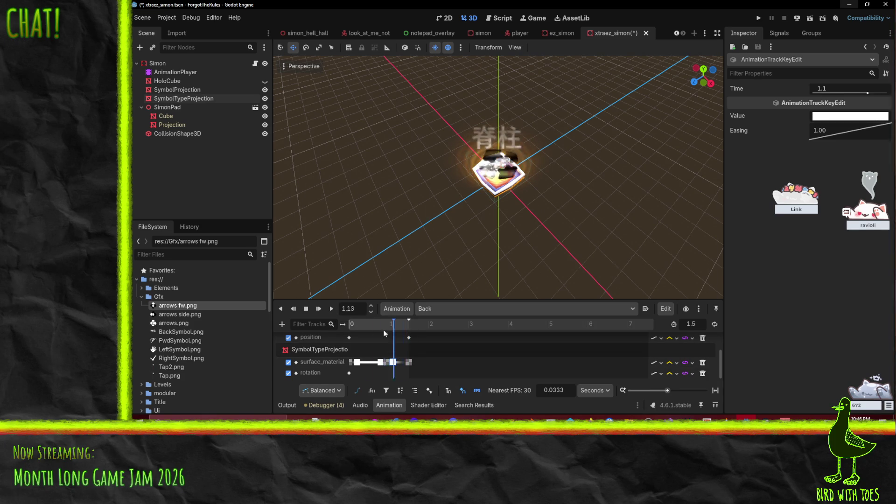
pyautogui.click(348, 322)
pyautogui.click(331, 309)
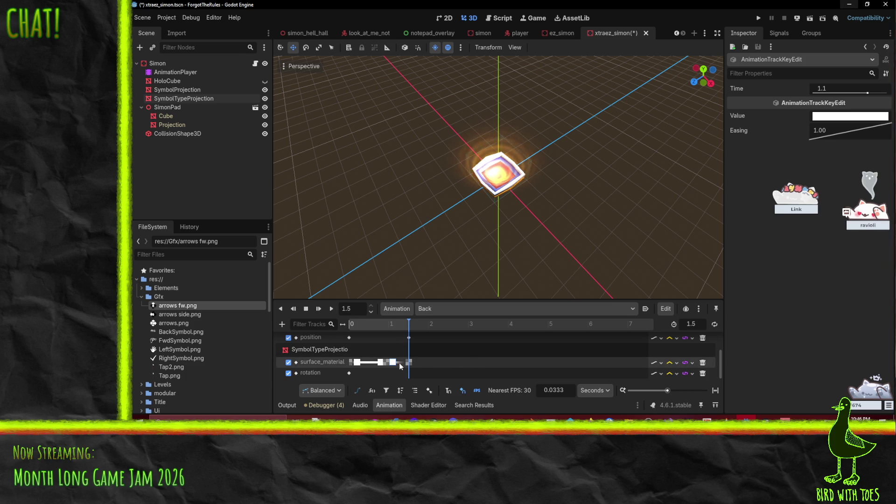
pyautogui.hotkey('ctrl', 's')
# Load the Left animation, inspect its starting rotation key, and save the scene.
pyautogui.click(437, 306)
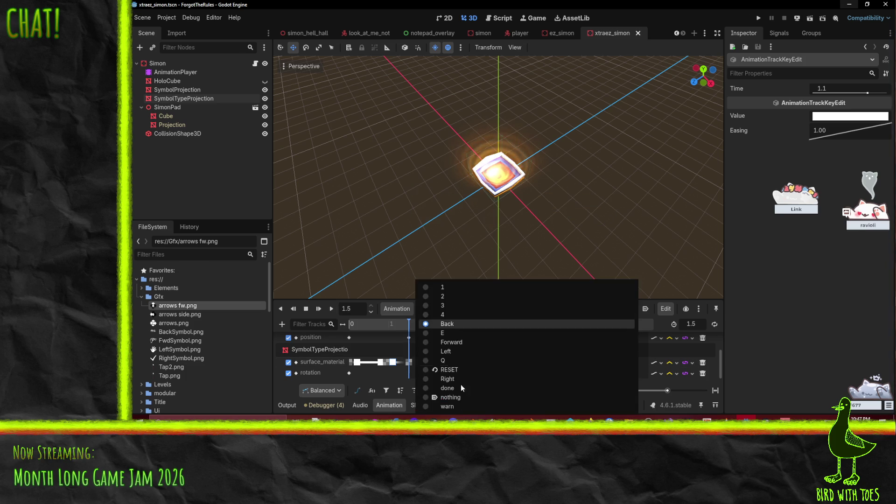
pyautogui.click(459, 351)
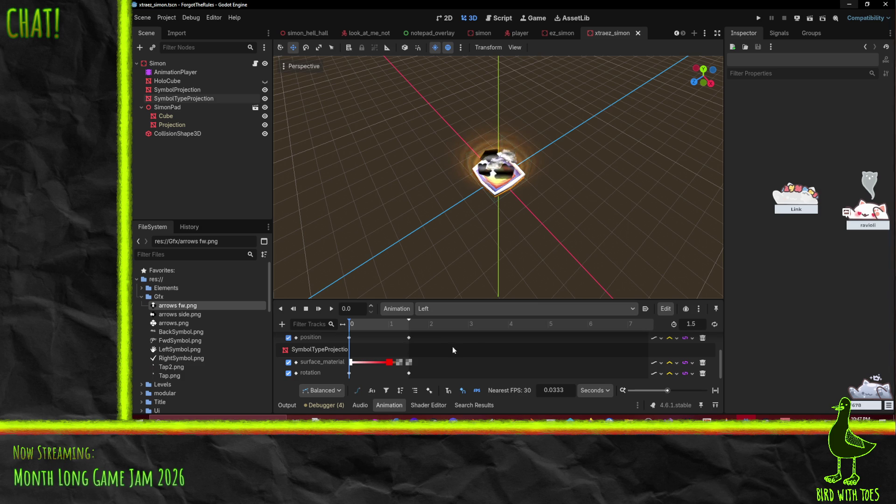
pyautogui.click(349, 374)
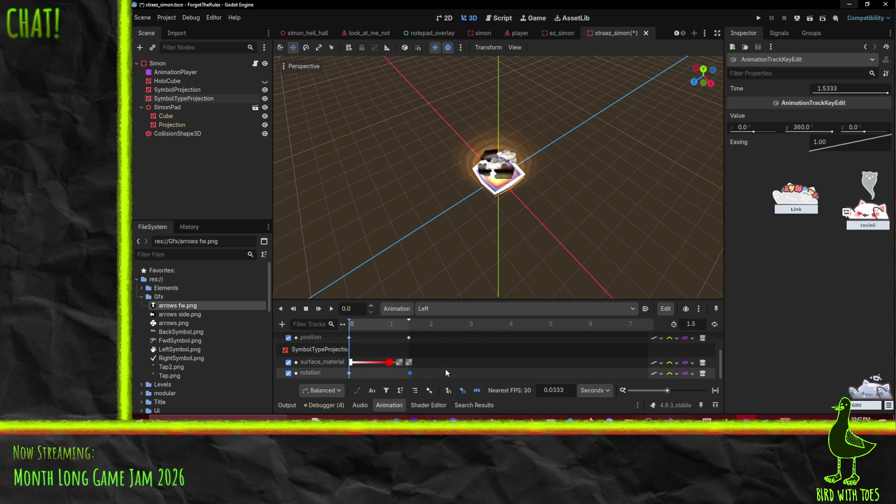
pyautogui.click(349, 374)
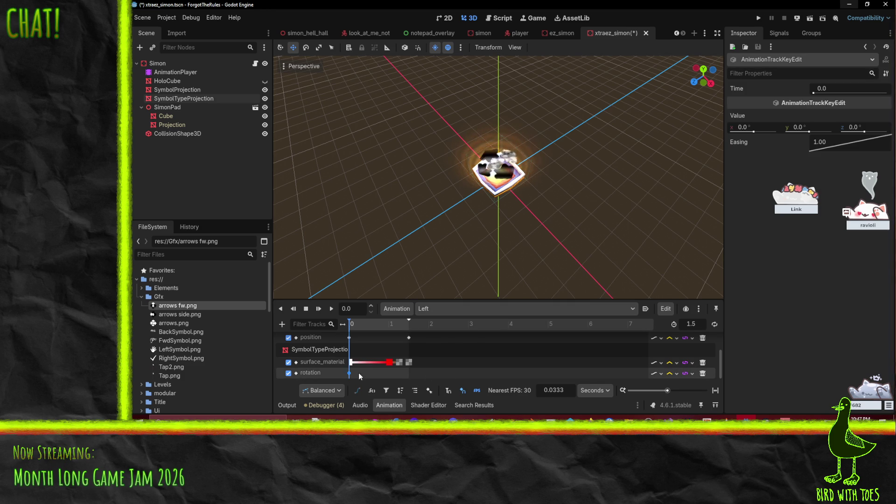
pyautogui.hotkey('ctrl', 's')
# Add a rotation track and key for SymbolTypeProjection in the Forward animation.
pyautogui.click(424, 309)
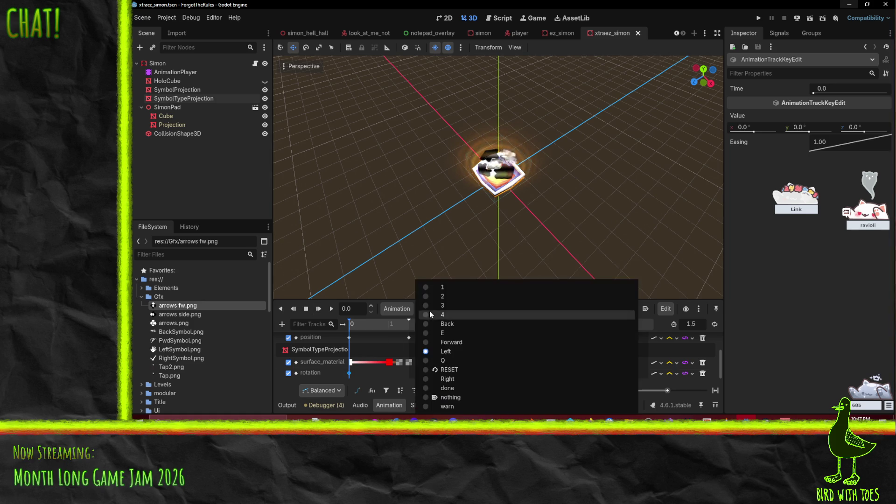
pyautogui.click(457, 341)
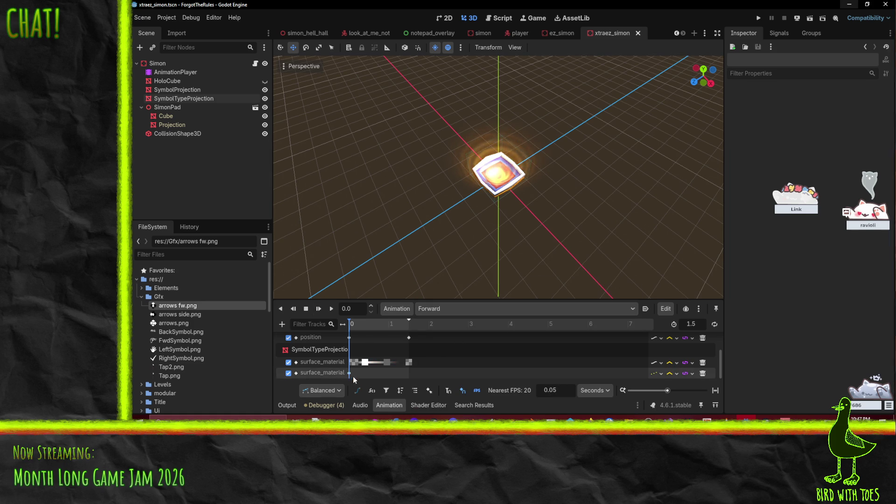
pyautogui.click(181, 98)
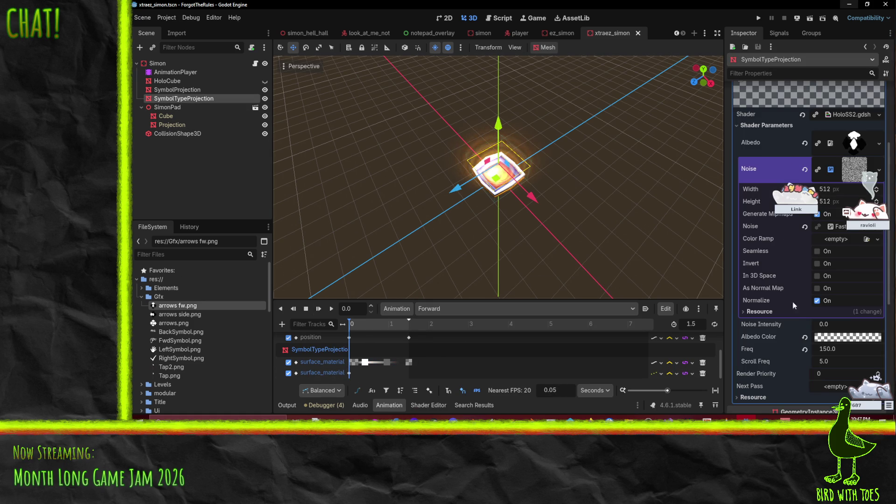
pyautogui.scroll(-5, 809, 304)
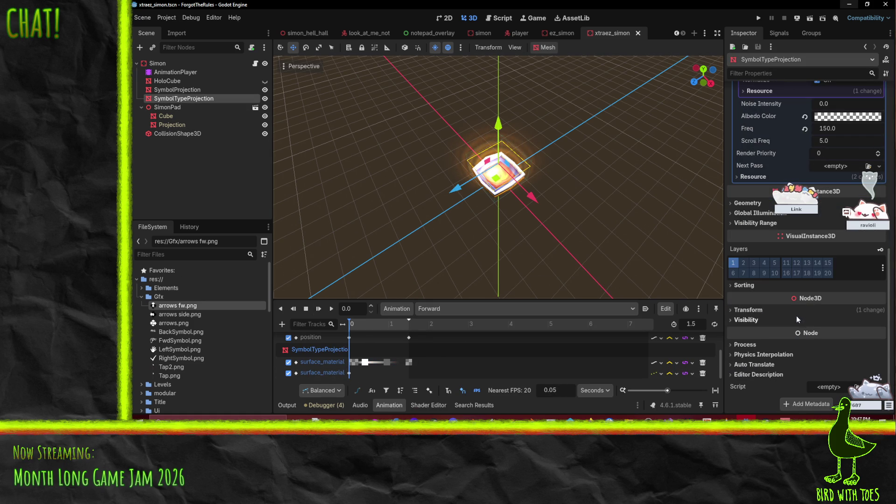
pyautogui.click(753, 309)
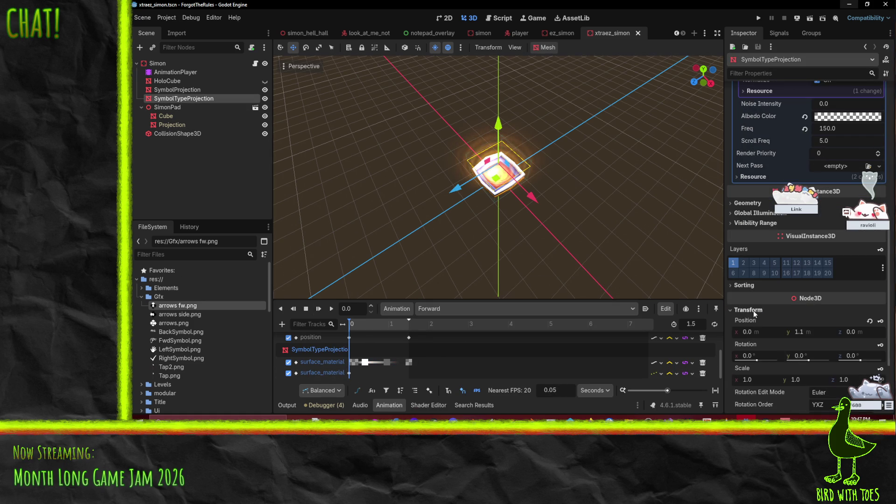
pyautogui.click(879, 345)
pyautogui.click(451, 243)
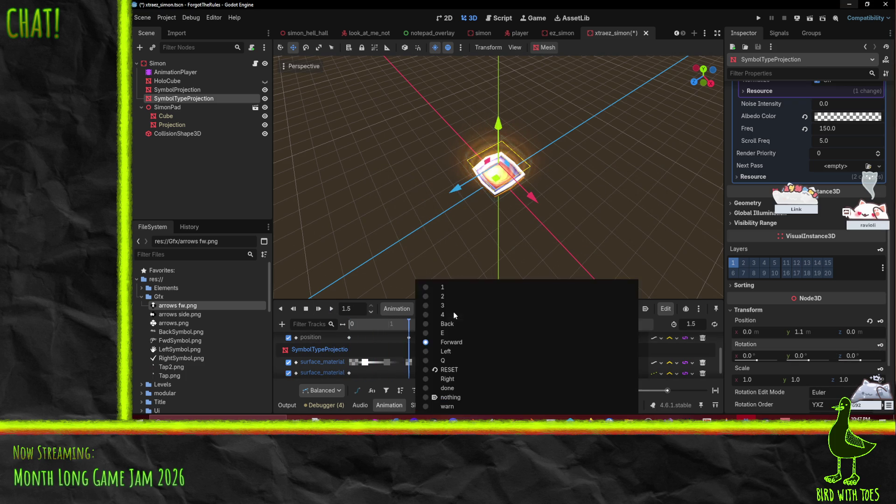
# In the Left animation, set arrows side.png as SymbolTypeProjection's Albedo texture.
pyautogui.click(460, 312)
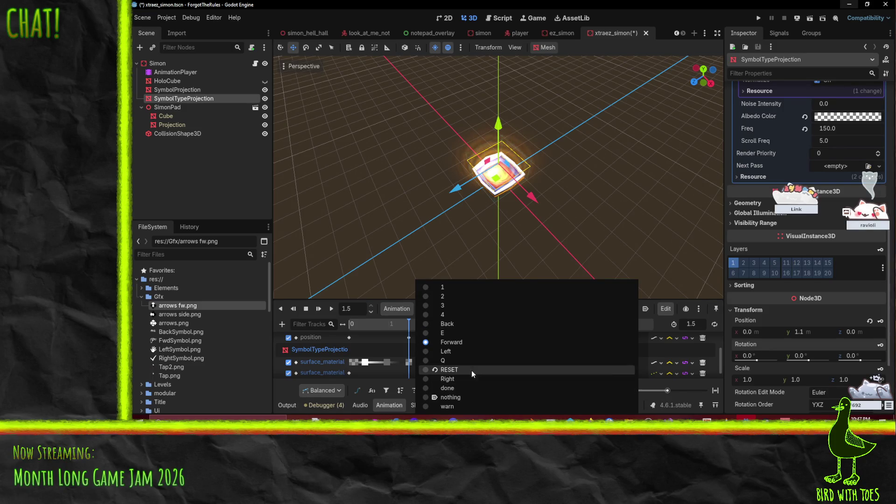
pyautogui.click(463, 351)
pyautogui.scroll(5, 802, 289)
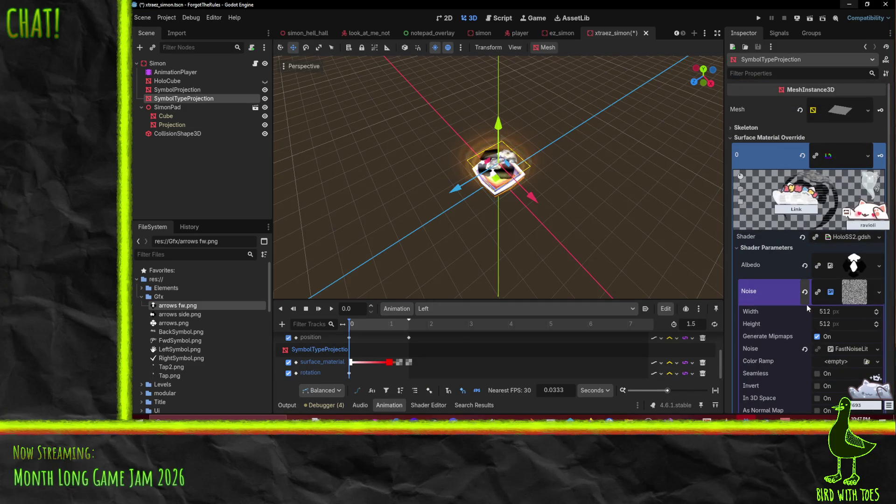
pyautogui.moveTo(179, 313)
pyautogui.mouseDown()
pyautogui.moveTo(853, 259)
pyautogui.moveTo(852, 267)
pyautogui.mouseUp()
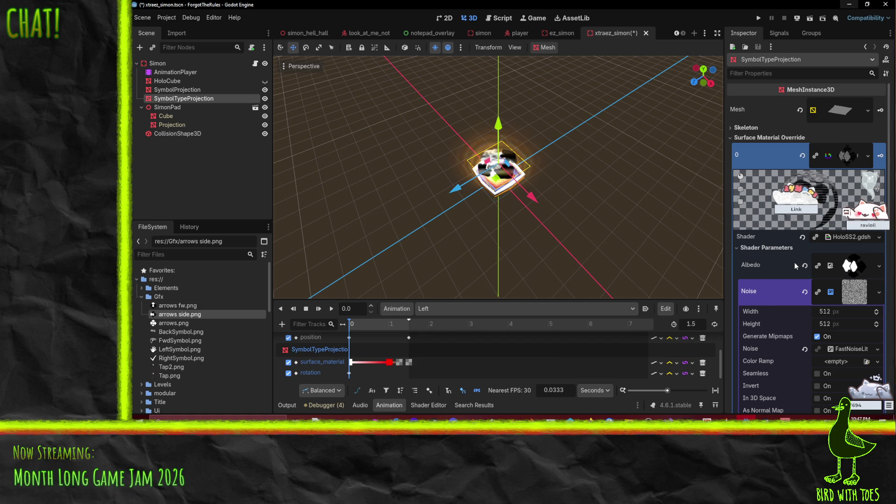
pyautogui.click(850, 265)
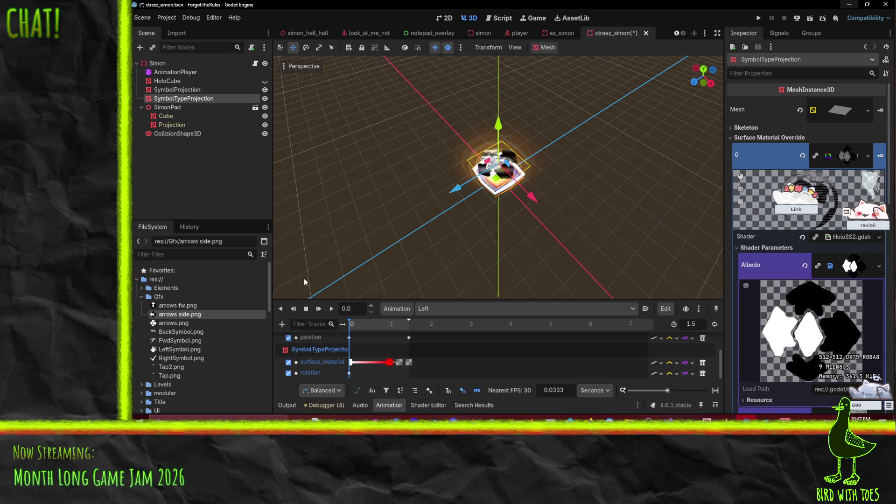
# Key the Albedo texture into the Left animation and preview it.
pyautogui.click(171, 73)
pyautogui.click(183, 99)
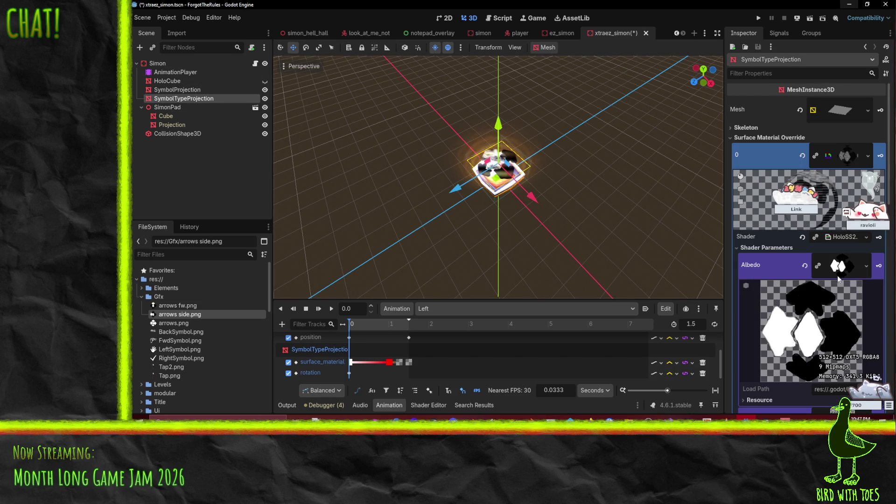
pyautogui.click(878, 265)
pyautogui.press('Return')
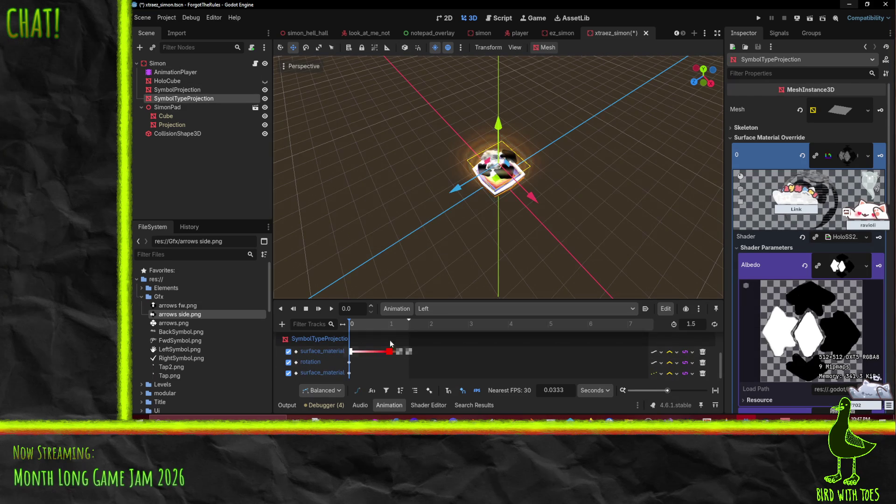
pyautogui.click(330, 313)
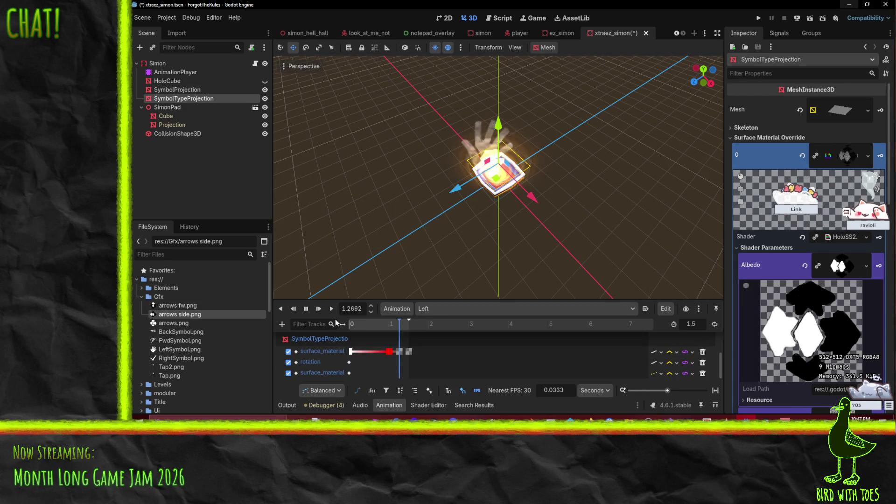
pyautogui.click(451, 304)
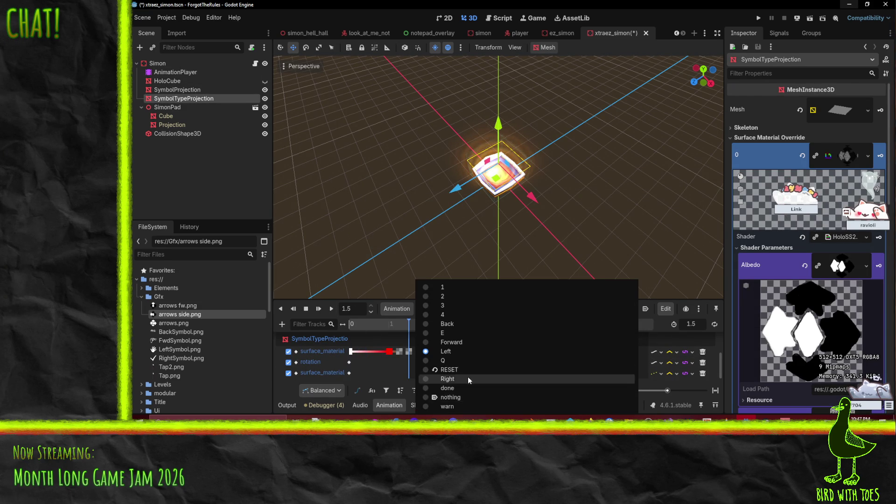
# Load the Right animation and delete its rotation key at 1.5 s.
pyautogui.click(468, 377)
pyautogui.click(349, 373)
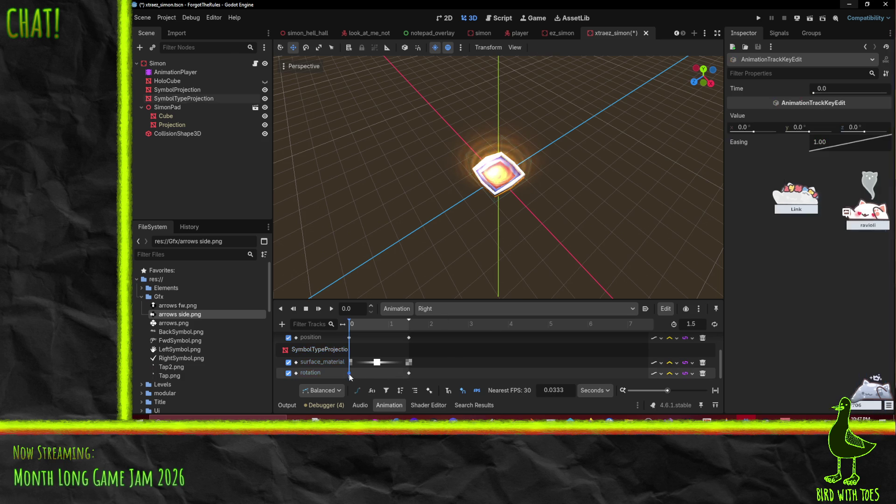
pyautogui.click(806, 127)
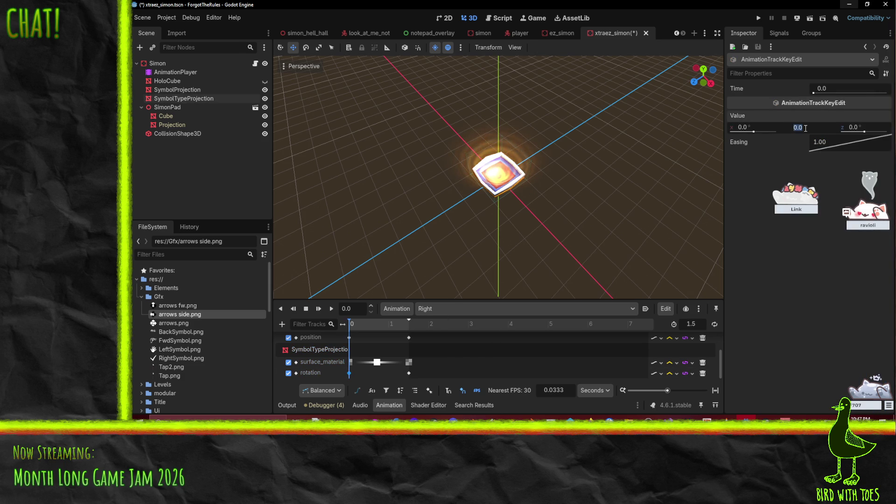
pyautogui.click(407, 374)
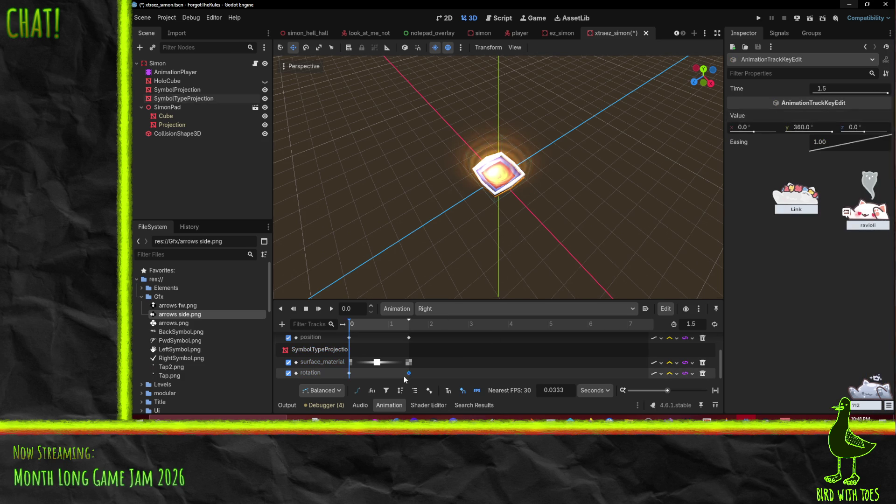
pyautogui.press('Delete')
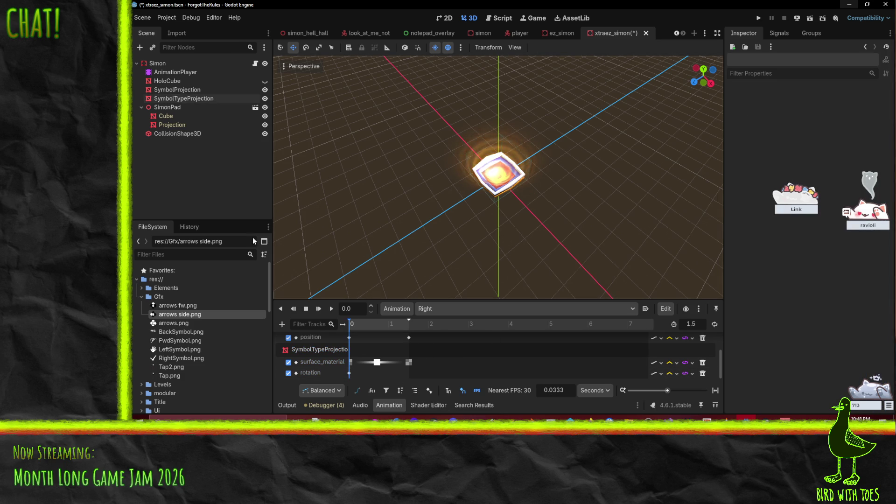
# Key SymbolTypeProjection's Albedo texture into the Right animation and preview it.
pyautogui.click(180, 99)
pyautogui.click(176, 74)
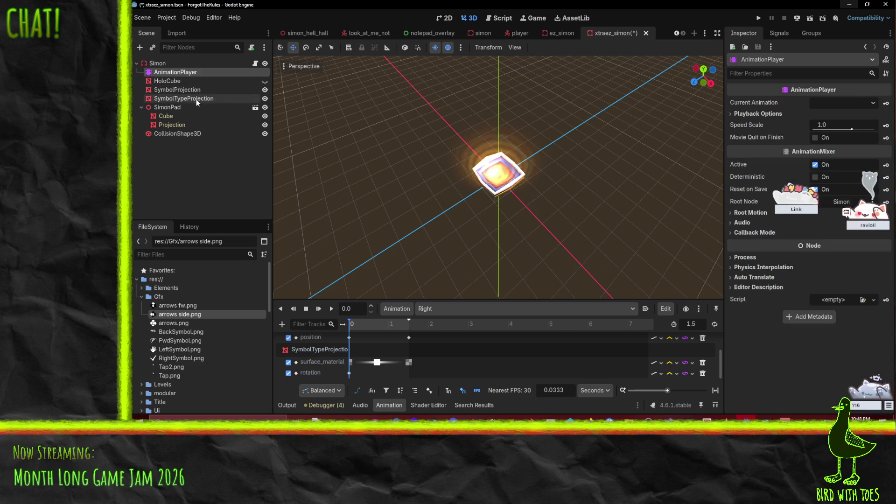
pyautogui.click(196, 99)
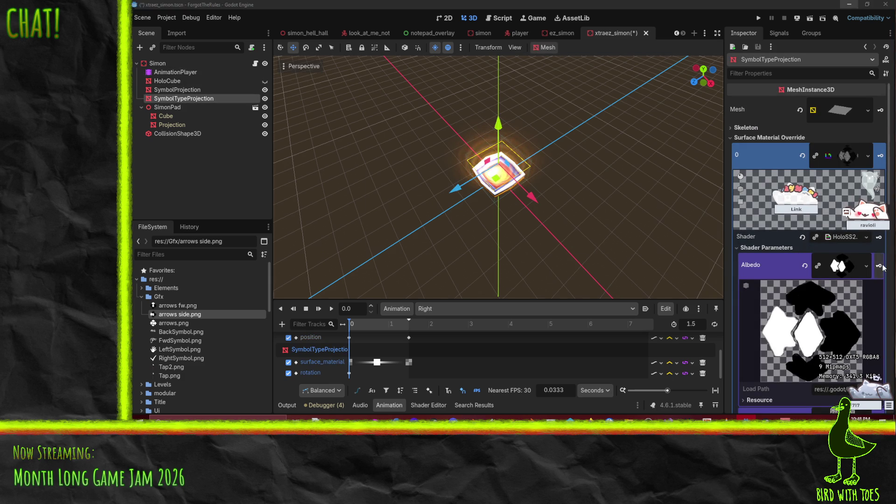
pyautogui.click(879, 265)
pyautogui.click(457, 238)
pyautogui.click(322, 309)
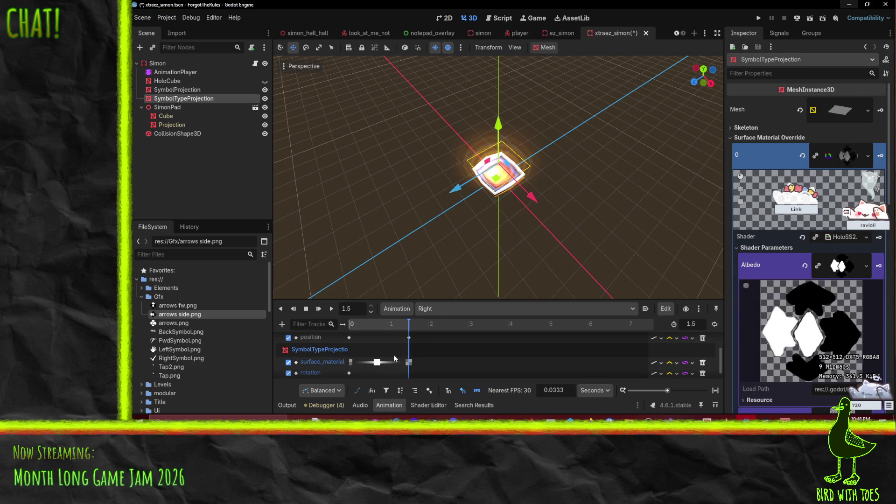
# Duplicate the surface_material key to 0.7 s and set the animation length to 1.5 s.
pyautogui.moveTo(377, 363); pyautogui.dragTo(362, 366)
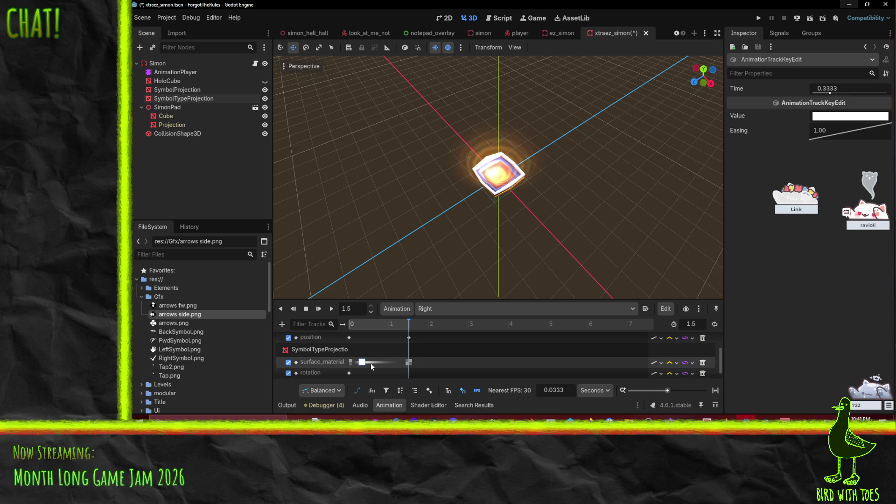
pyautogui.rightClick(371, 363)
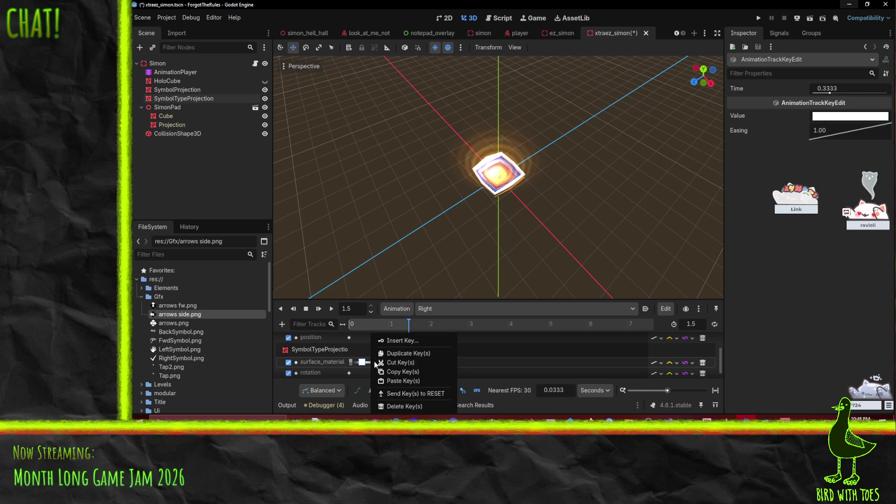
pyautogui.click(397, 352)
pyautogui.moveTo(377, 365); pyautogui.dragTo(378, 365)
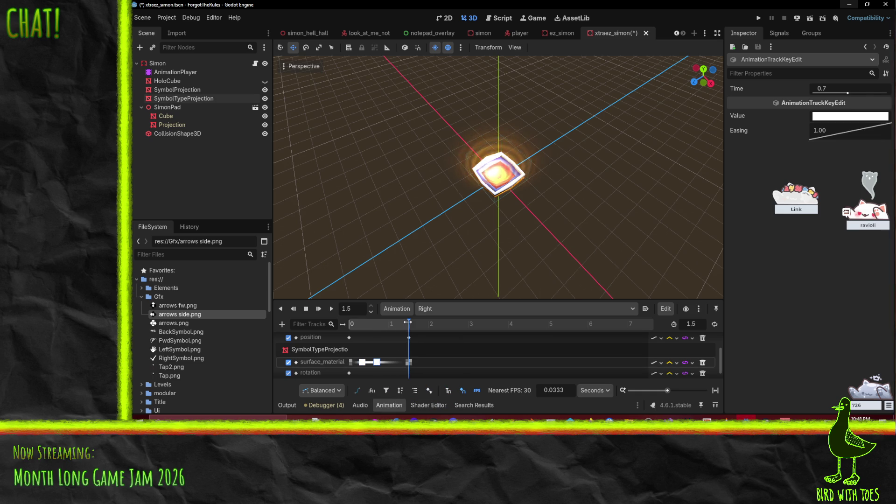
pyautogui.moveTo(407, 322); pyautogui.dragTo(349, 323)
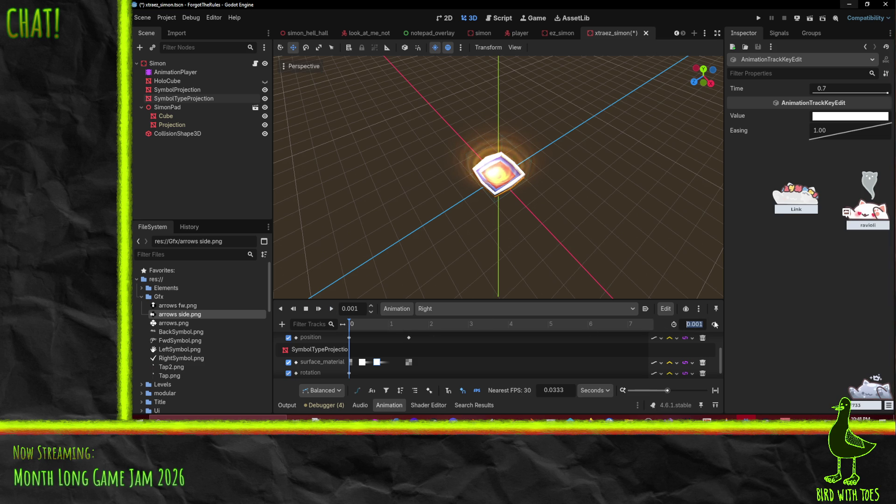
pyautogui.write('1.5')
pyautogui.press('Return')
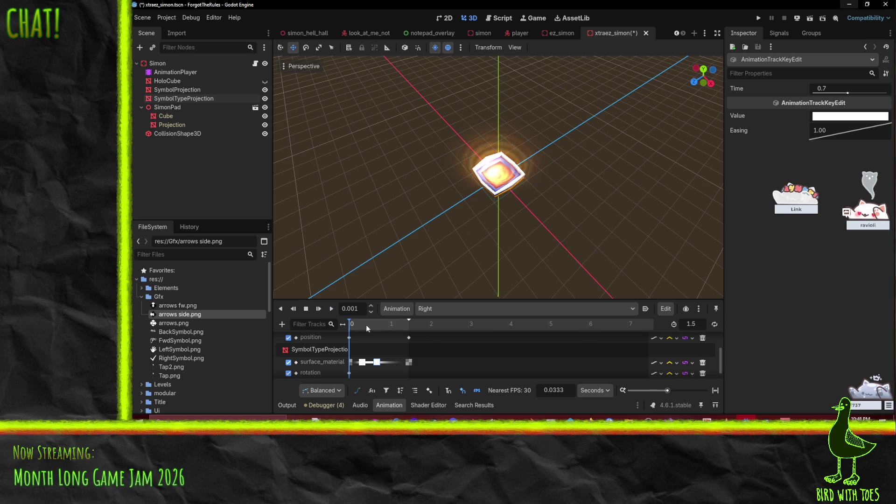
# Play the Right animation several times and save the scene.
pyautogui.click(331, 309)
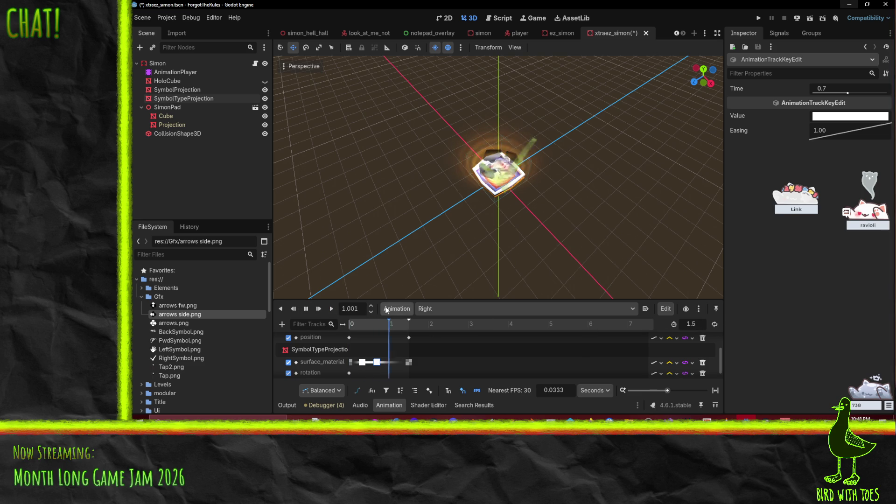
pyautogui.click(332, 310)
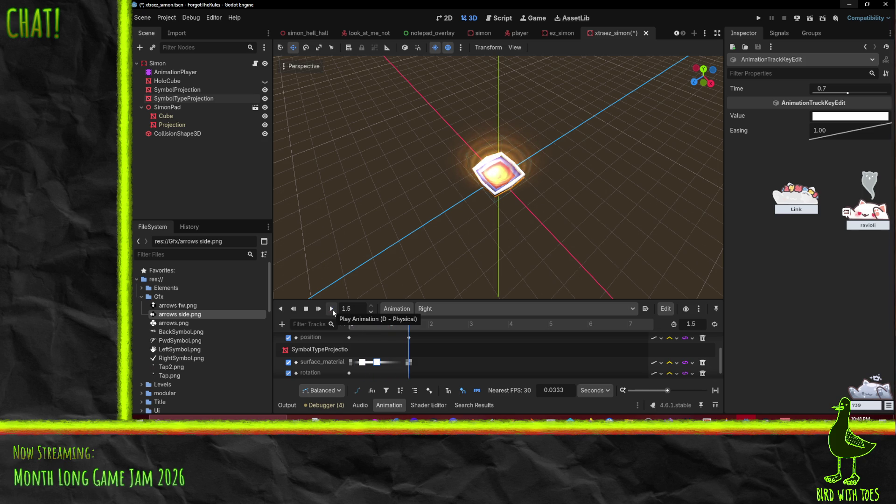
pyautogui.click(332, 310)
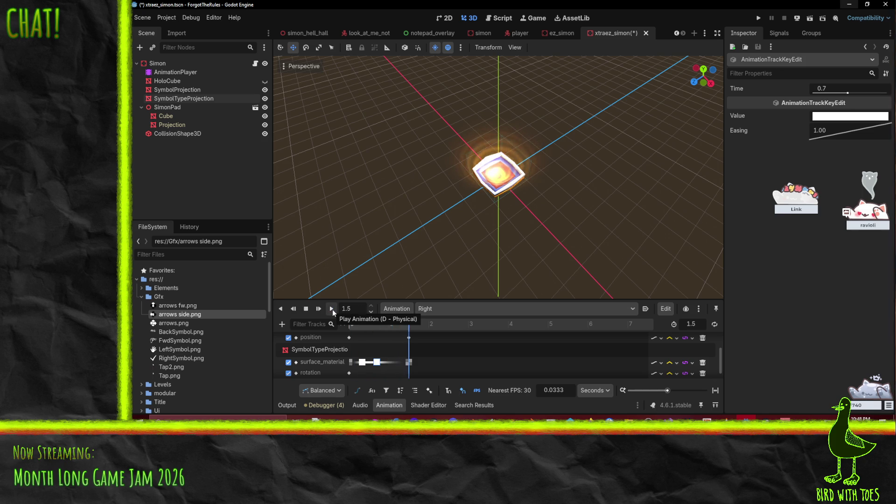
pyautogui.hotkey('ctrl', 's')
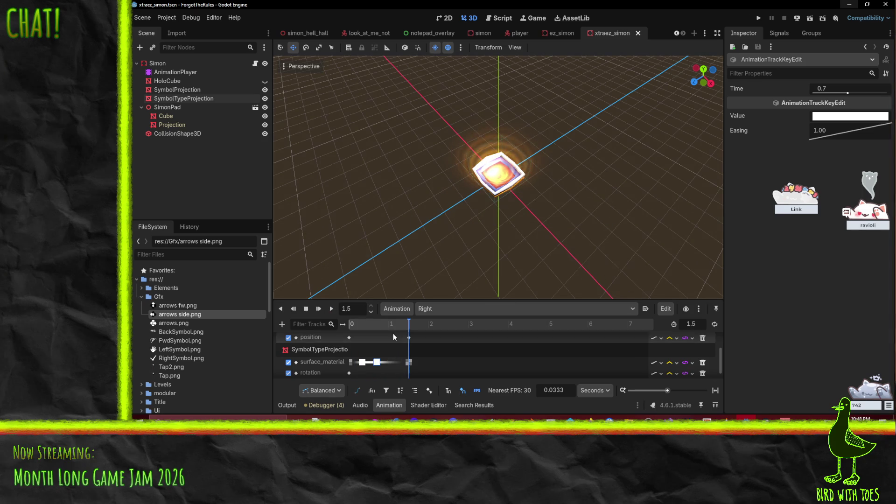
pyautogui.moveTo(399, 321); pyautogui.dragTo(291, 332)
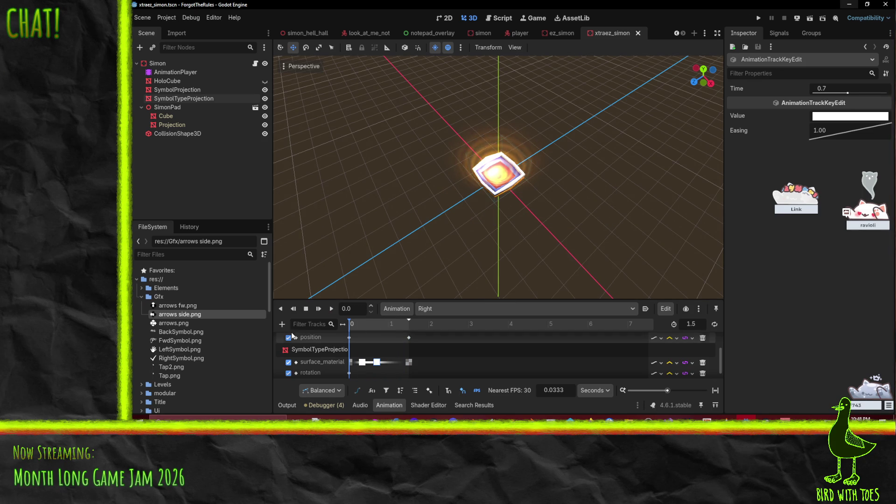
# Preview the Left, Forward and Back animations in the animation player.
pyautogui.click(459, 317)
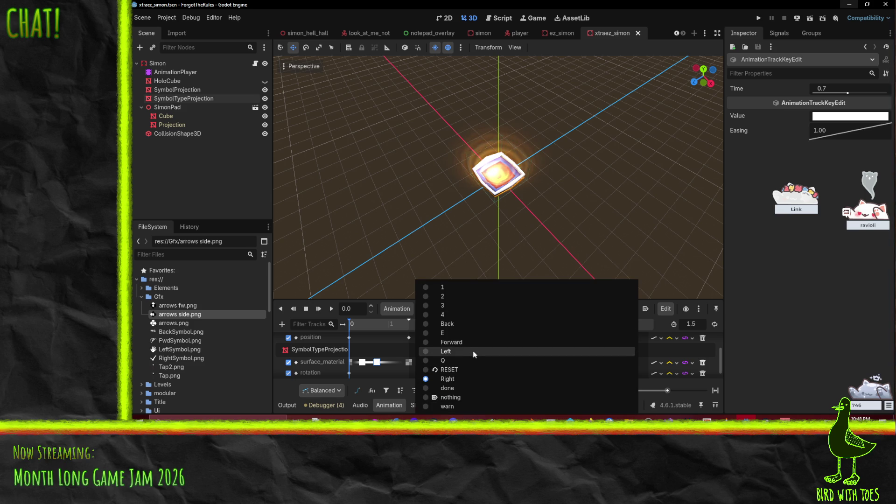
pyautogui.click(472, 351)
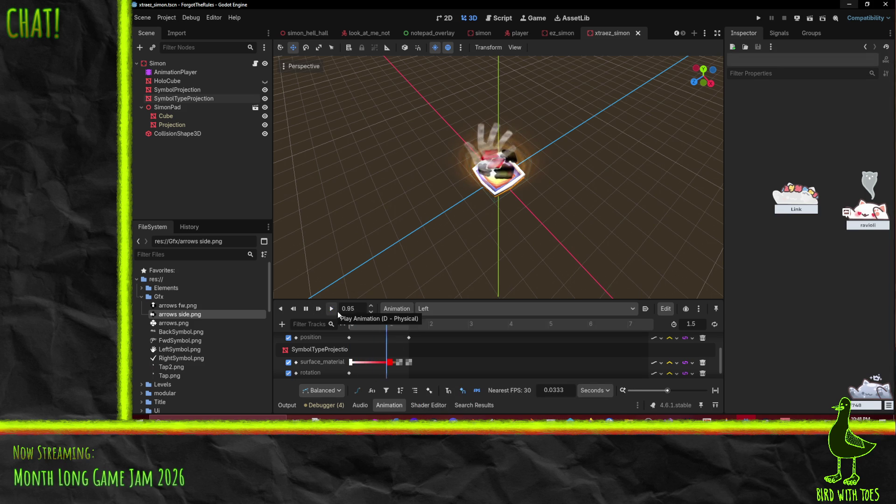
pyautogui.click(465, 312)
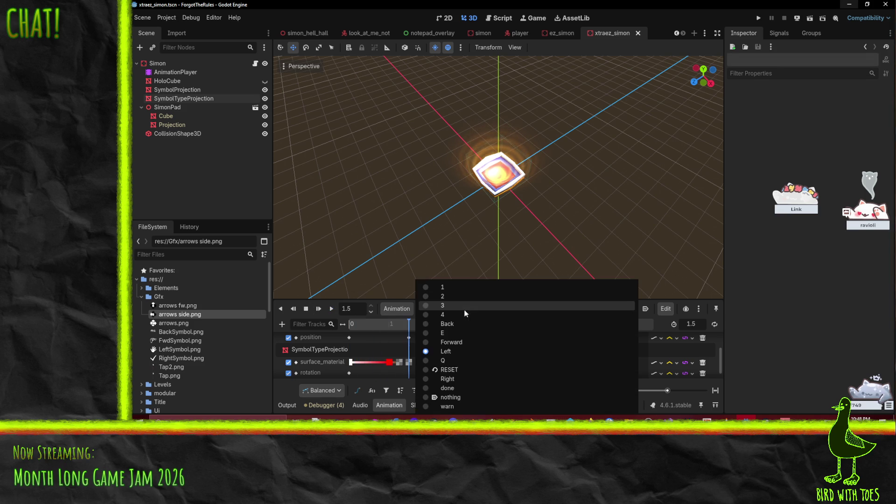
pyautogui.click(469, 343)
pyautogui.click(328, 310)
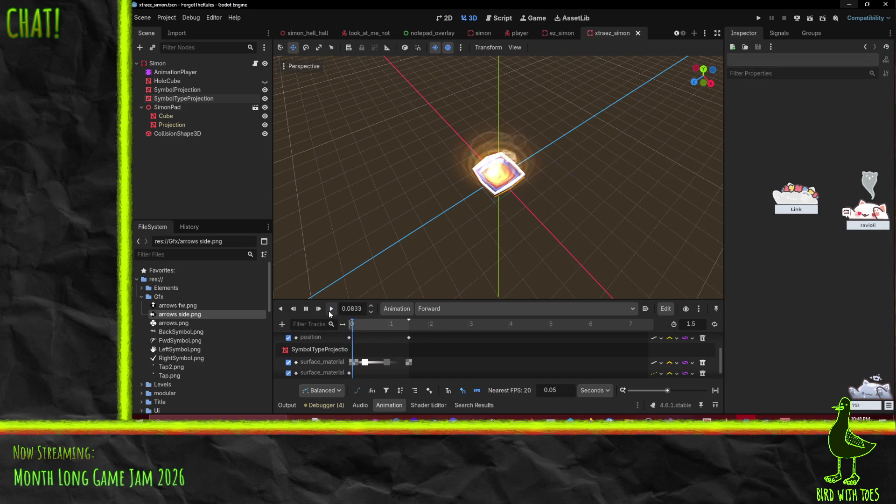
pyautogui.click(443, 308)
pyautogui.click(446, 324)
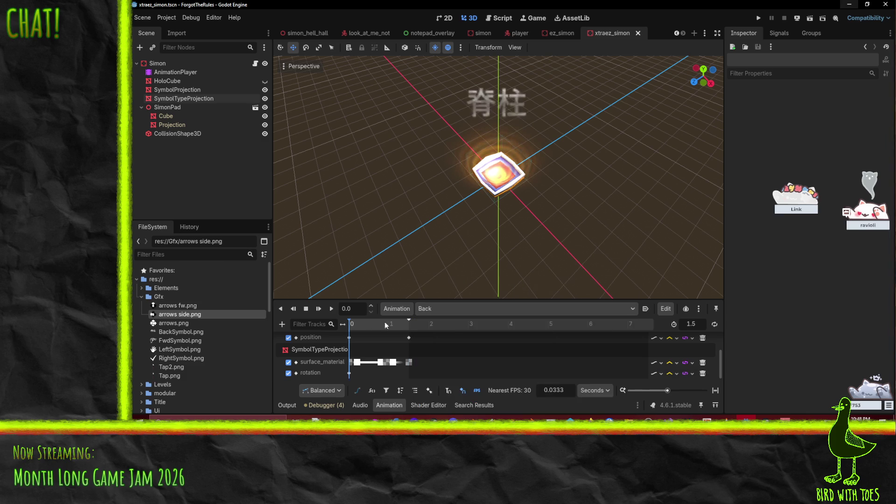
pyautogui.click(334, 308)
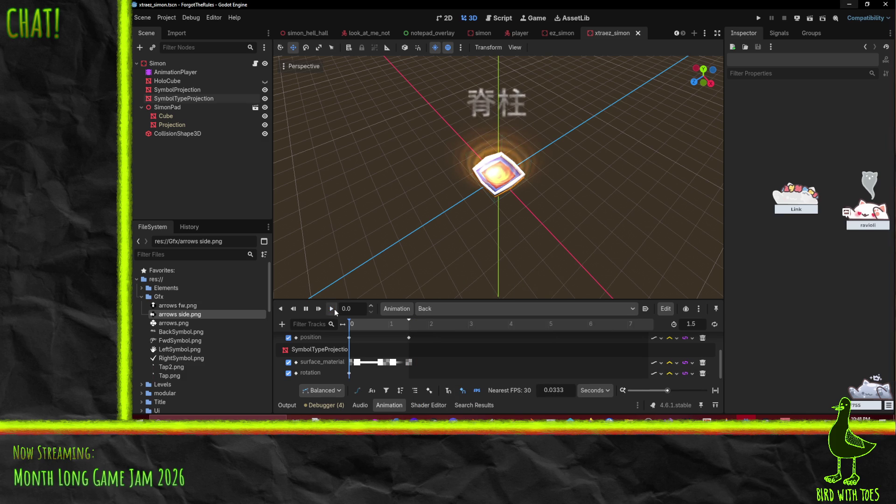
# Load and play the Forward animation, then save the scene with Ctrl+S.
pyautogui.click(455, 310)
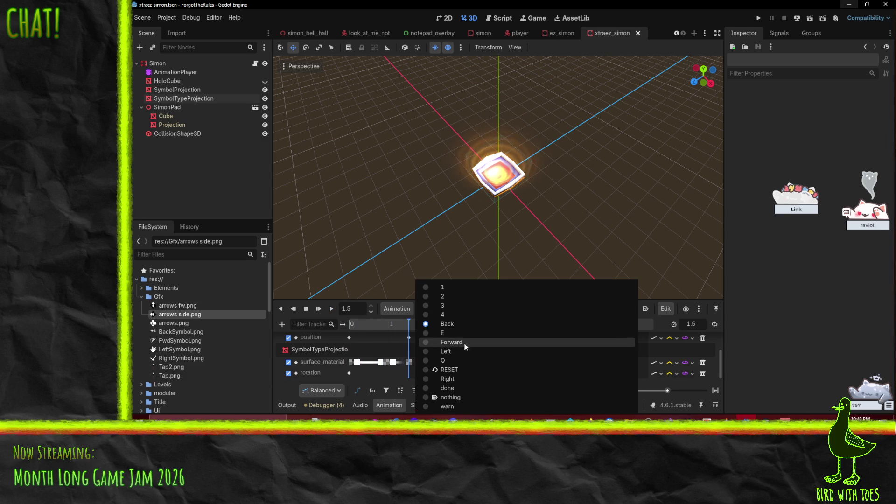
pyautogui.click(450, 342)
pyautogui.click(331, 308)
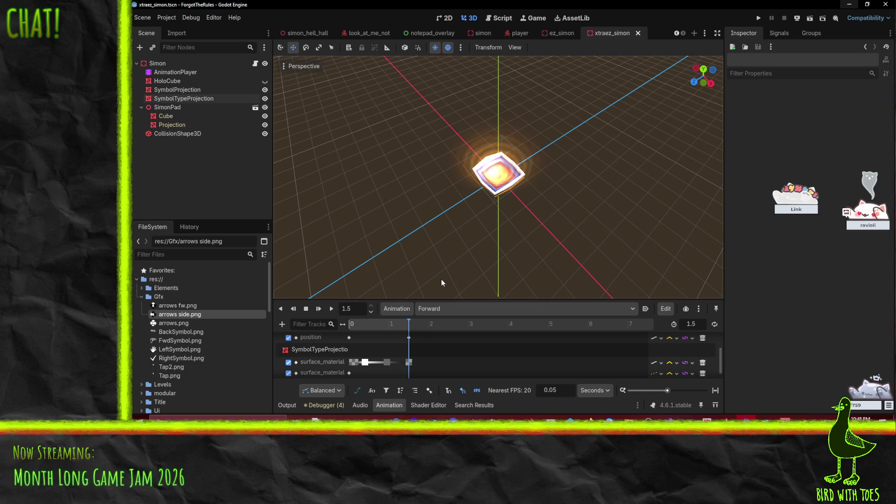
pyautogui.hotkey('ctrl', 's')
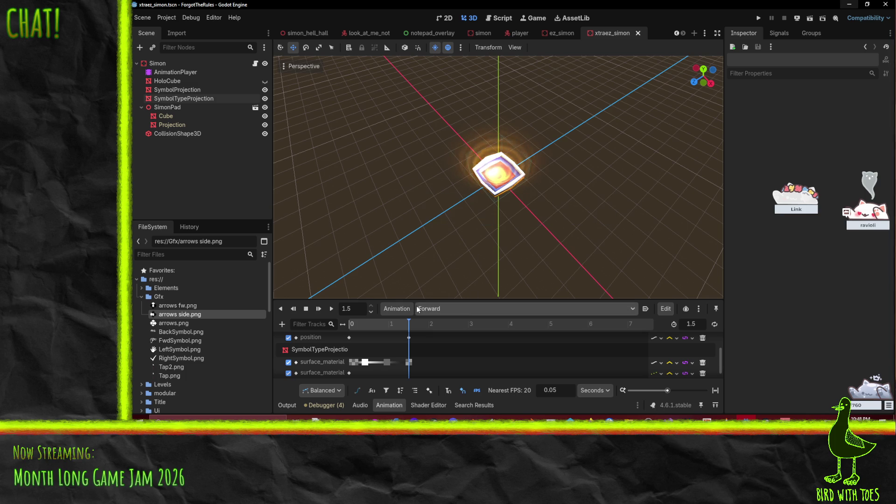
pyautogui.click(463, 312)
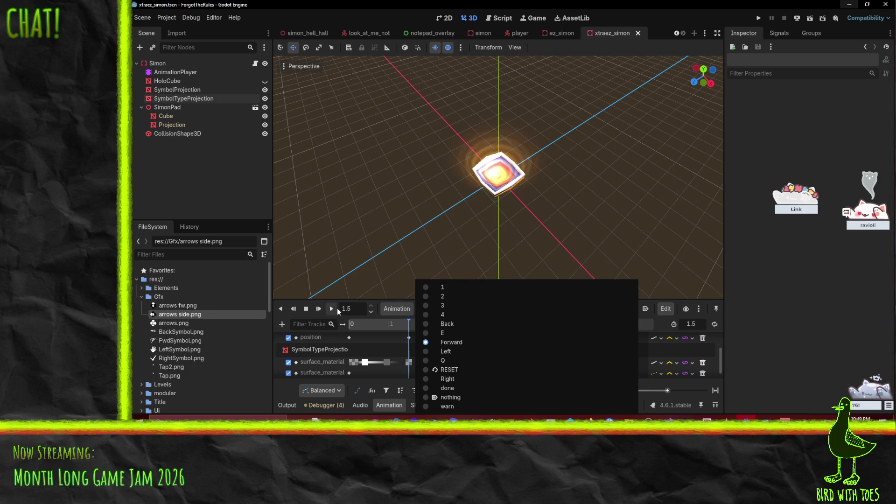
pyautogui.click(501, 343)
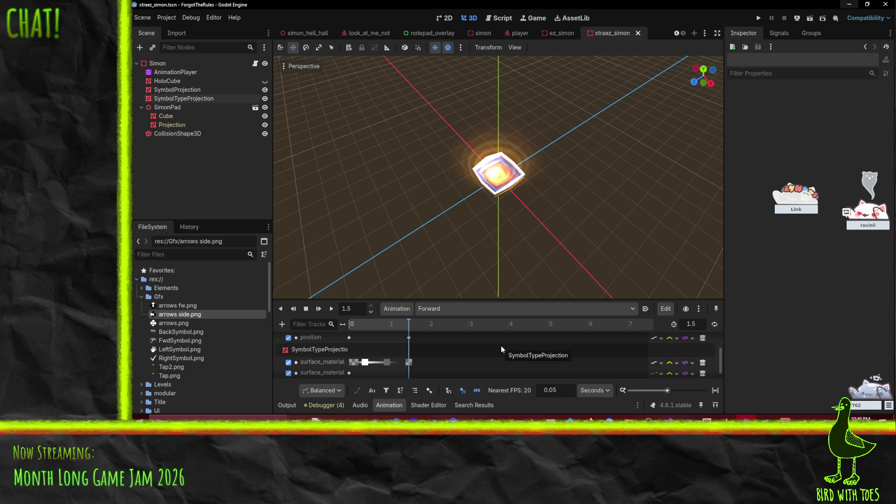
pyautogui.click(508, 306)
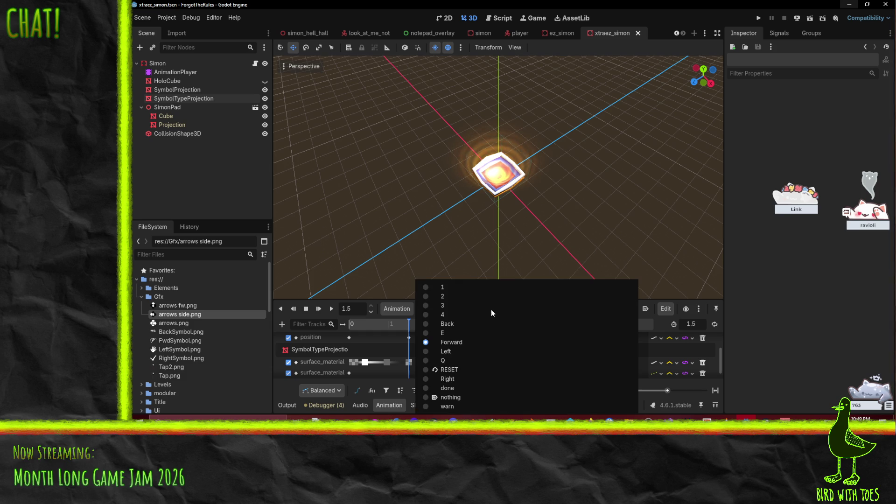
pyautogui.click(387, 307)
pyautogui.click(387, 307)
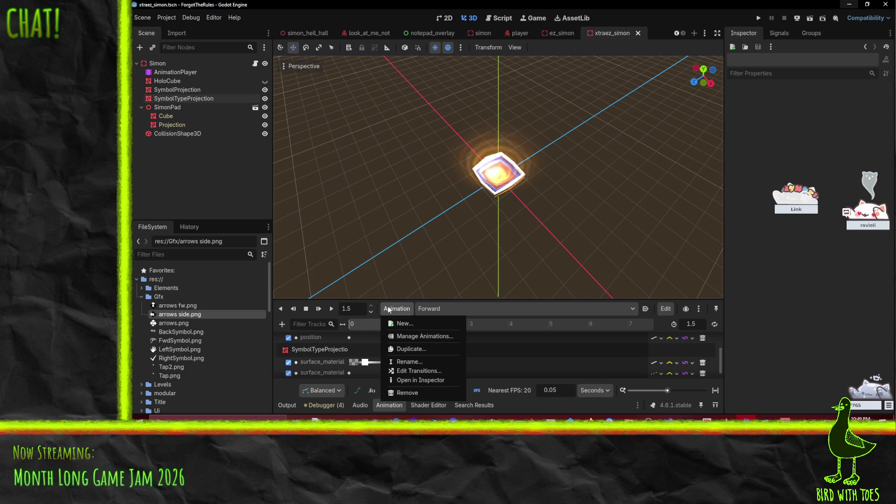
# In the animation libraries editor, create an XtraEasy library, then delete it again.
pyautogui.click(415, 336)
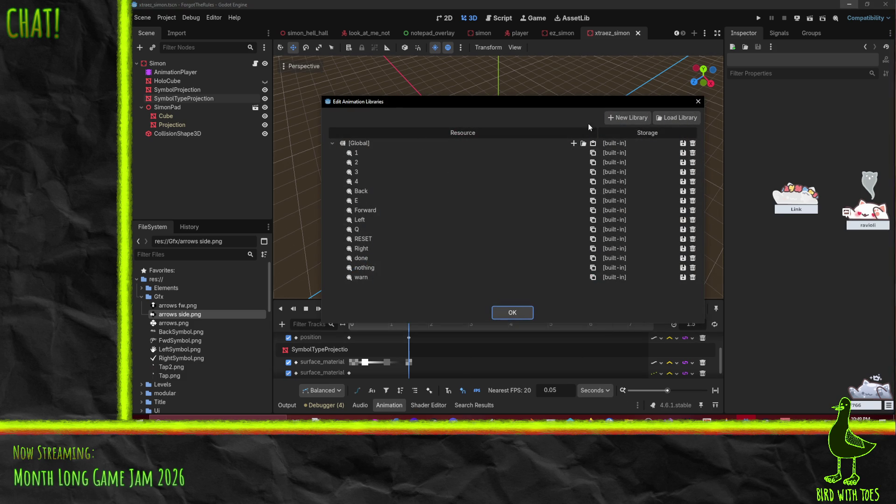
pyautogui.click(618, 119)
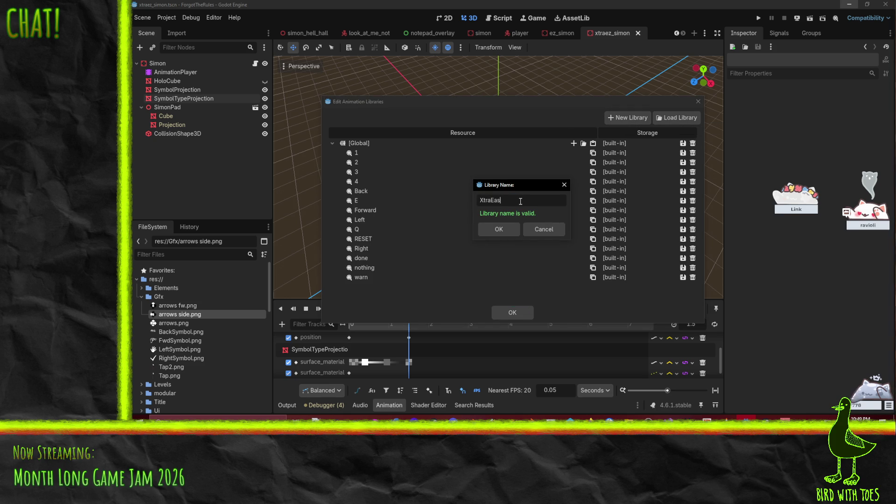
pyautogui.click(506, 232)
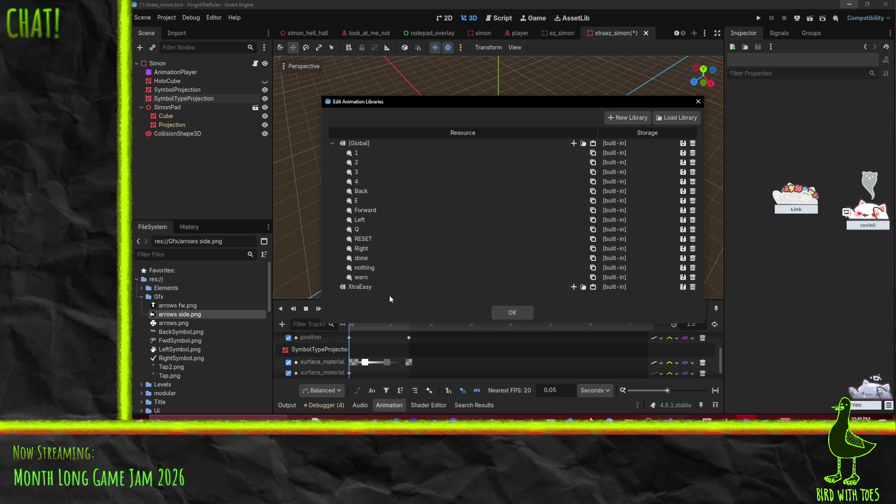
pyautogui.doubleClick(367, 286)
pyautogui.click(367, 278)
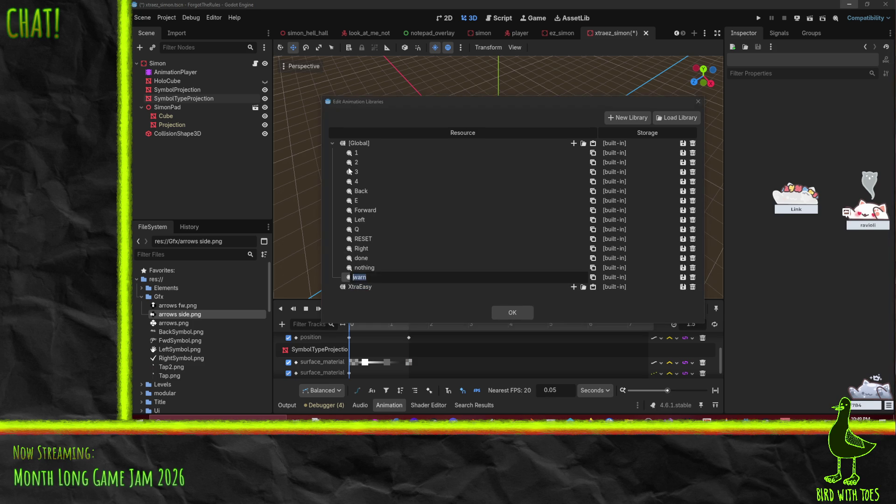
pyautogui.click(369, 249)
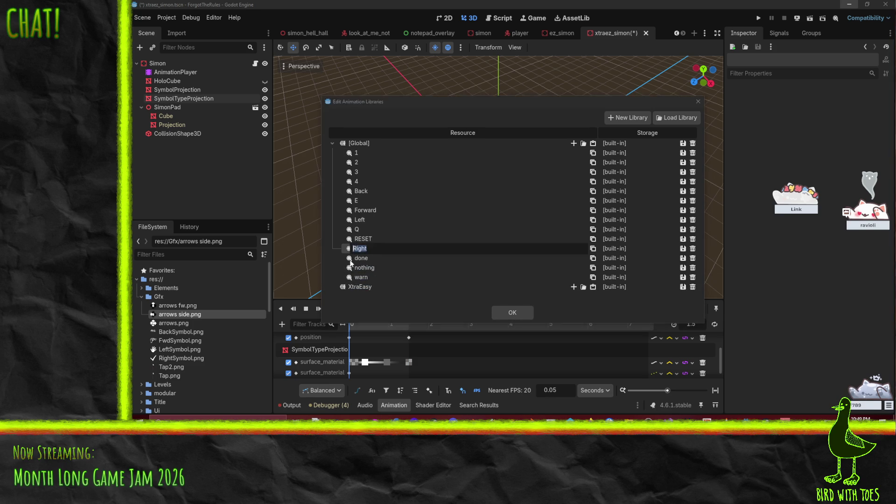
pyautogui.doubleClick(353, 286)
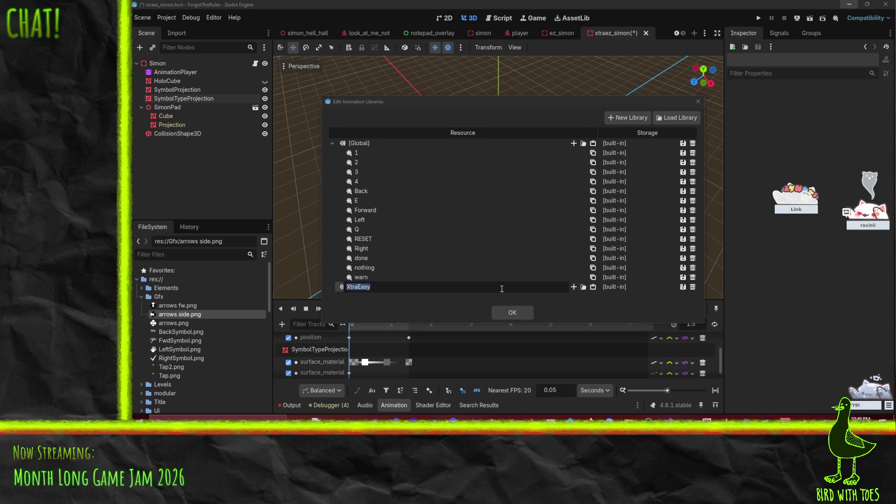
pyautogui.click(593, 280)
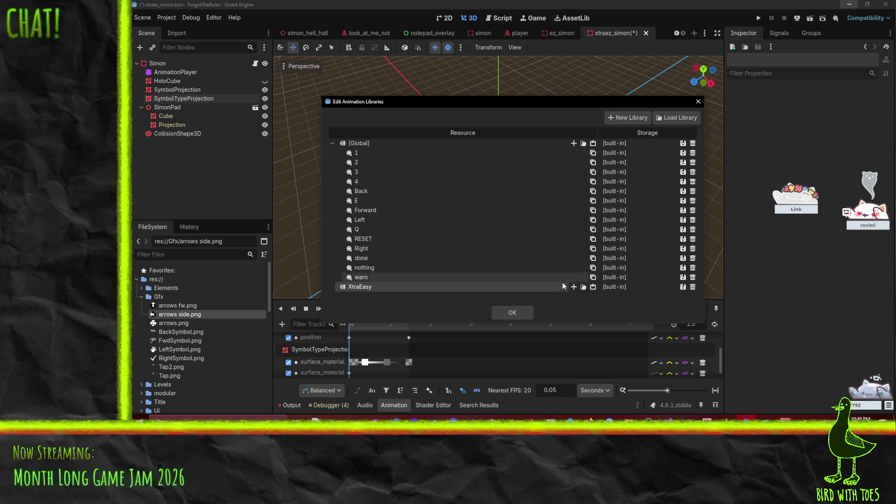
pyautogui.click(693, 287)
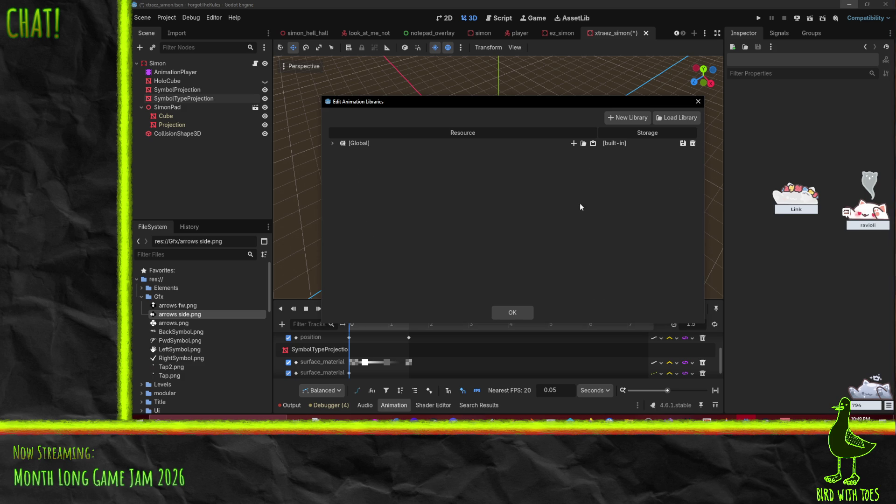
pyautogui.hotkey('ctrl', 'z')
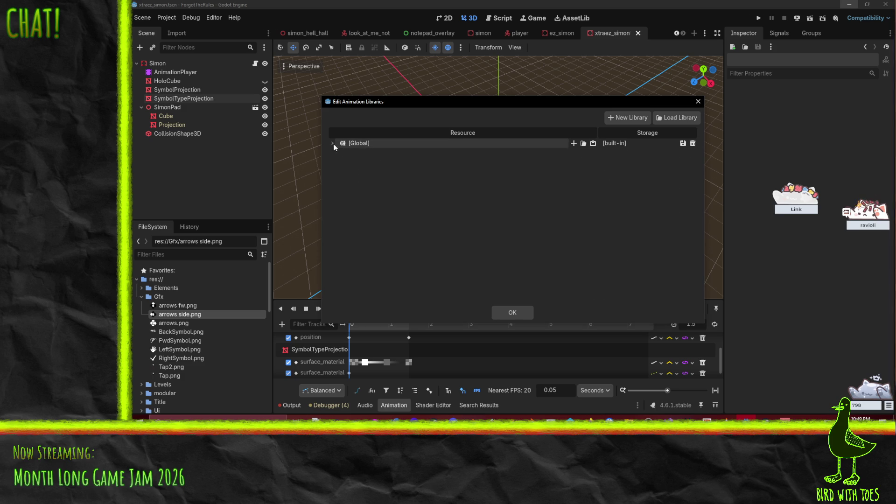
# Add a new animation named XtraEasy to the Global library.
pyautogui.click(332, 143)
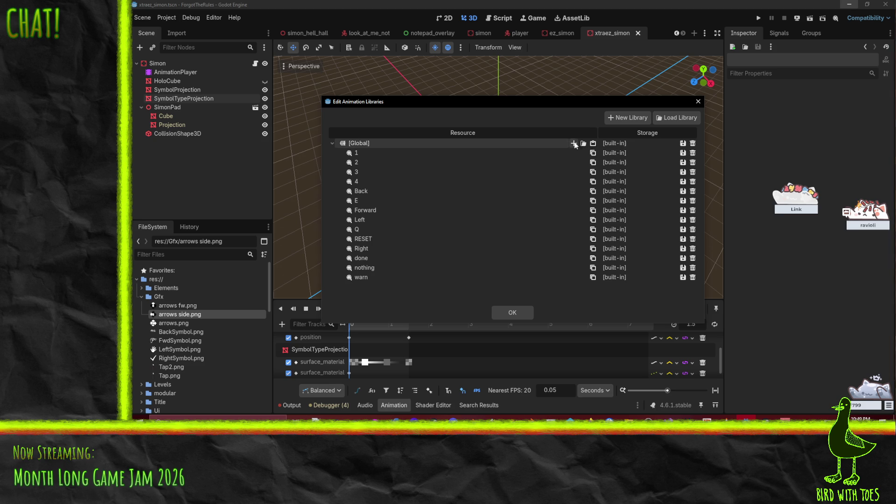
pyautogui.click(574, 143)
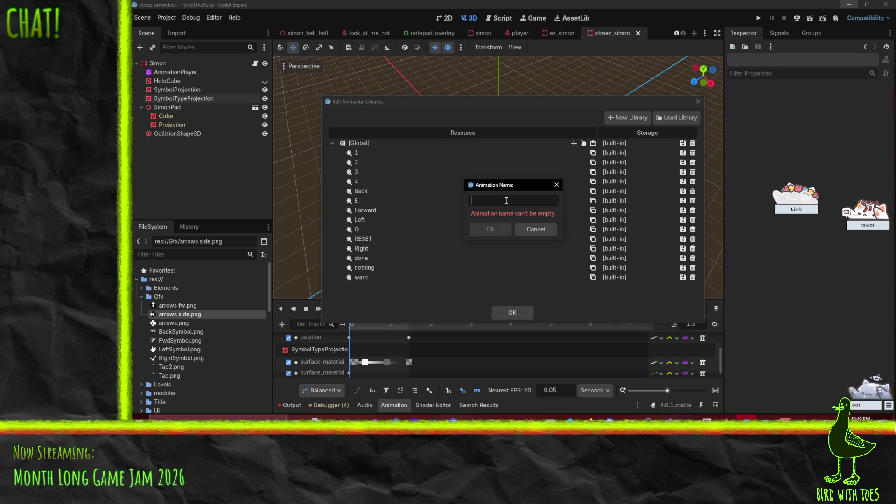
pyautogui.write('Ext')
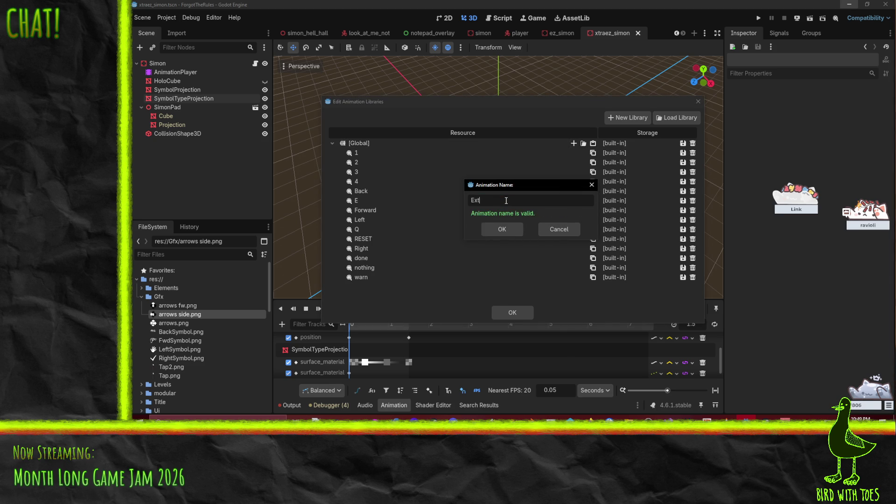
pyautogui.press('BackSpace')
pyautogui.press('BackSpace')
pyautogui.press('BackSpace')
pyautogui.write('XtraEasy')
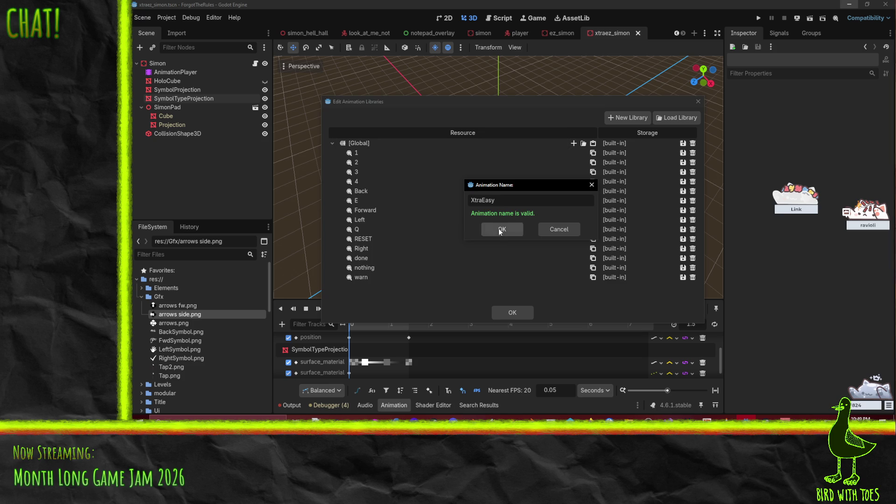
pyautogui.click(502, 228)
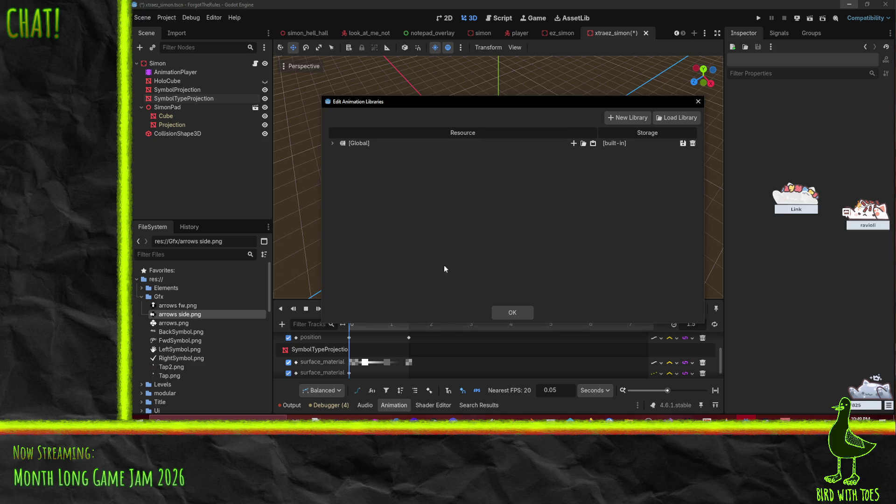
pyautogui.click(332, 143)
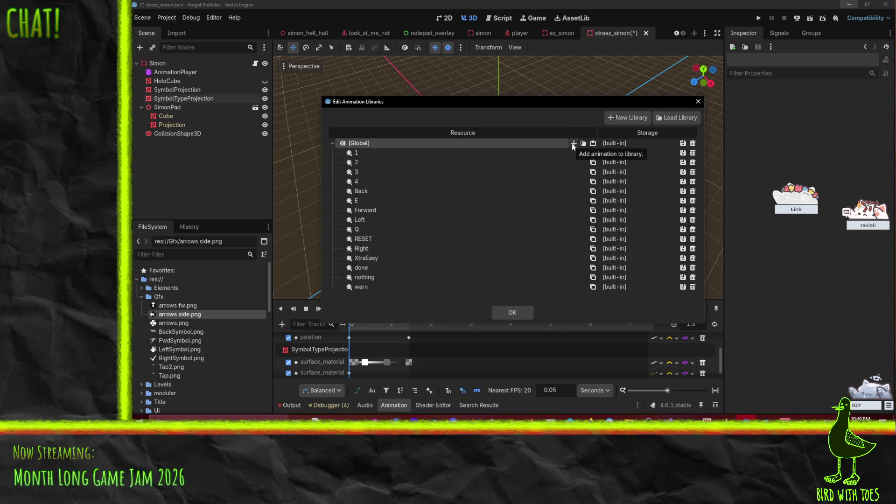
# Save the Global library to the project root as SimonAnimXtraEz.res and close the libraries editor.
pyautogui.click(678, 118)
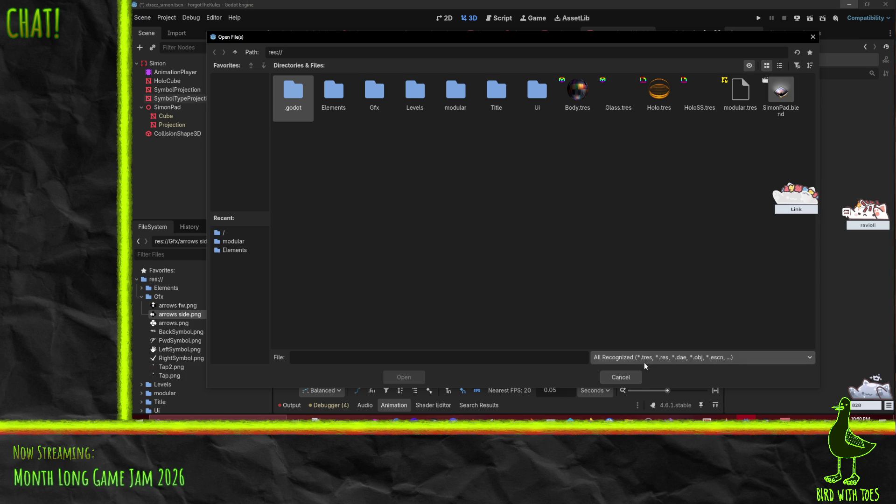
pyautogui.click(622, 377)
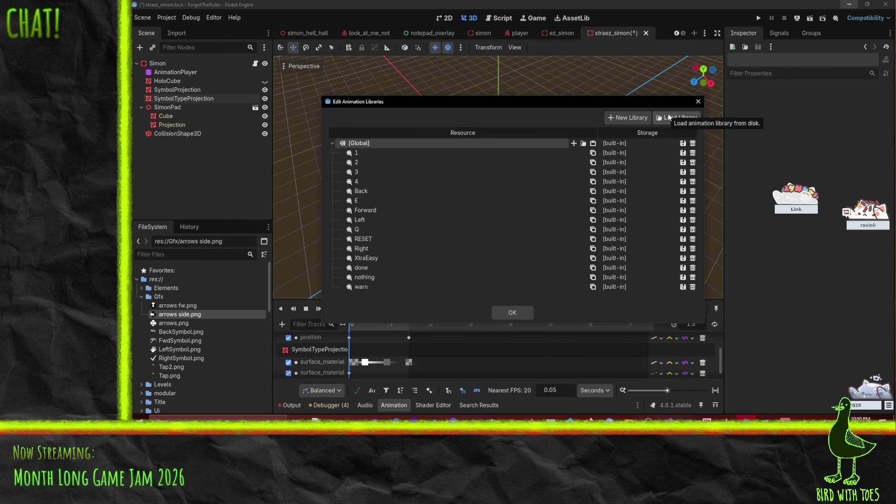
pyautogui.click(682, 144)
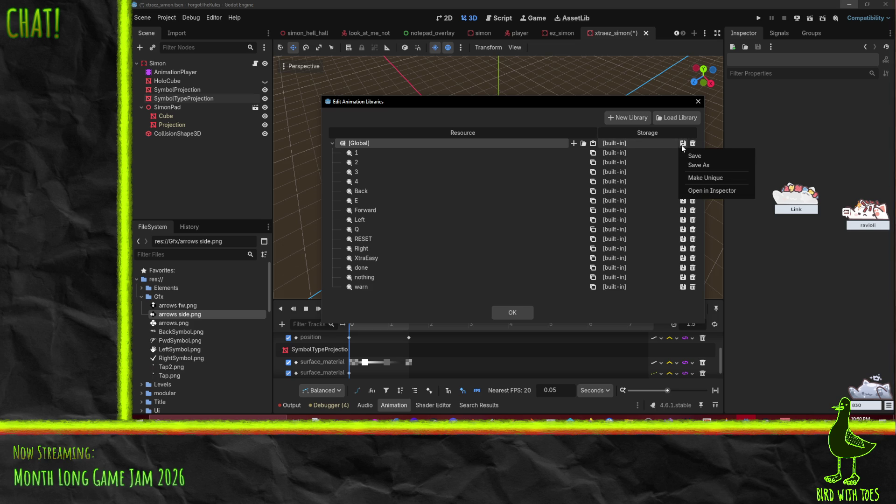
pyautogui.click(709, 156)
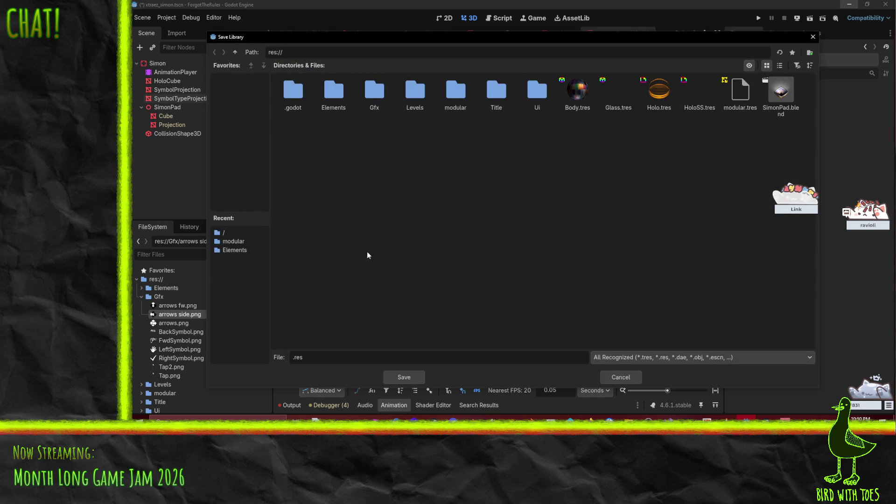
pyautogui.doubleClick(368, 94)
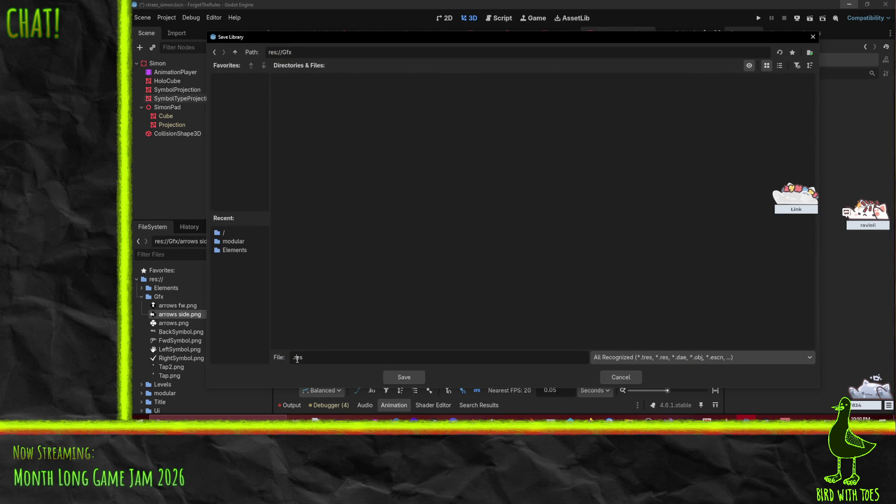
pyautogui.click(236, 52)
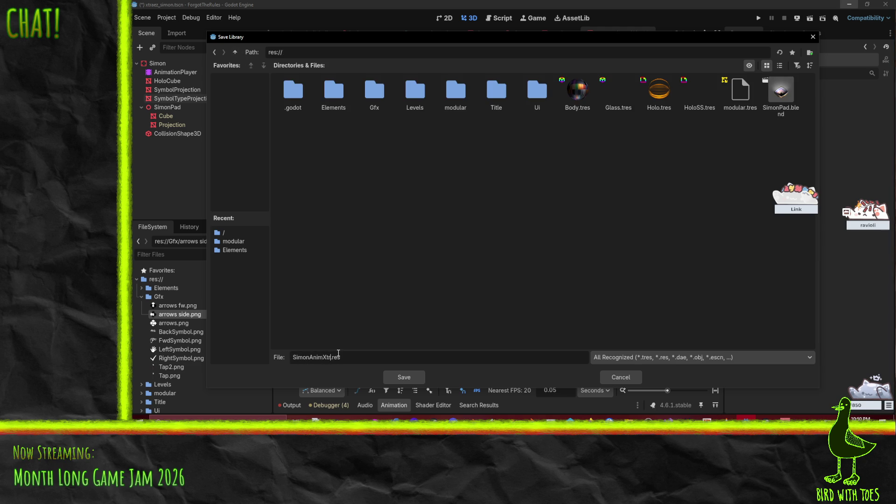
pyautogui.click(412, 376)
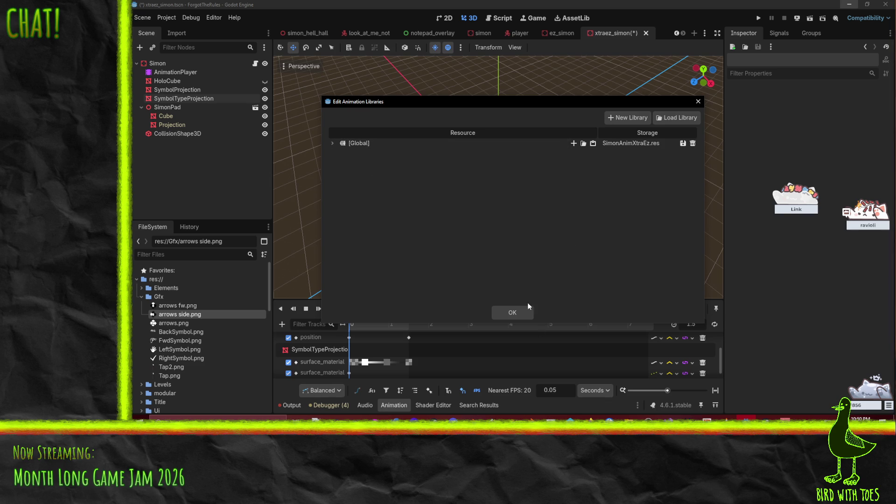
pyautogui.click(513, 312)
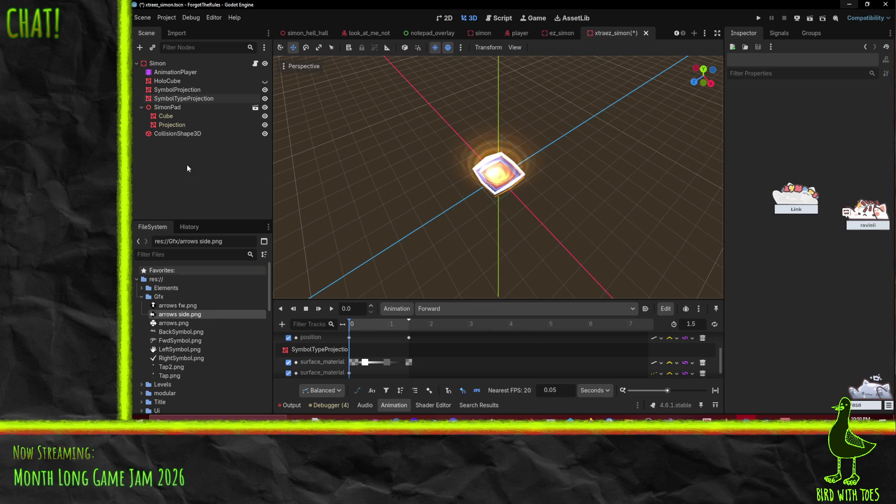
# Save and close the xtraez_simon scene.
pyautogui.click(646, 33)
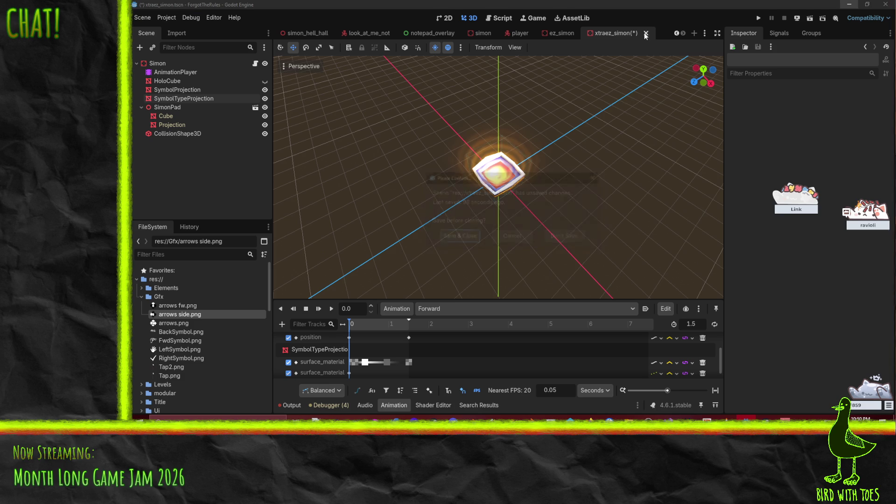
pyautogui.click(462, 239)
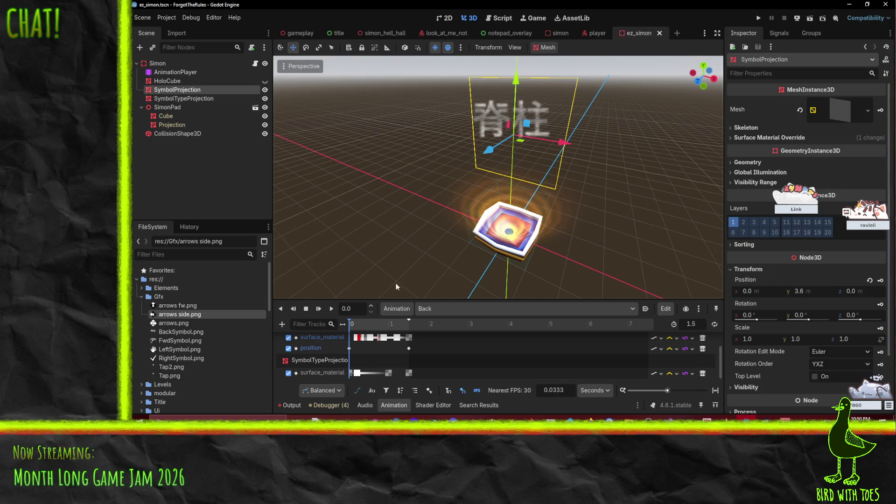
pyautogui.click(396, 309)
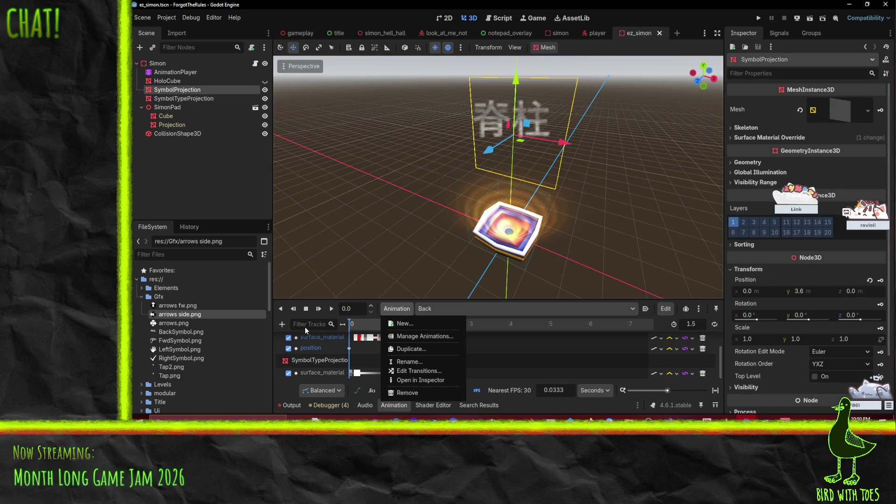
pyautogui.click(330, 363)
pyautogui.scroll(2, 332, 359)
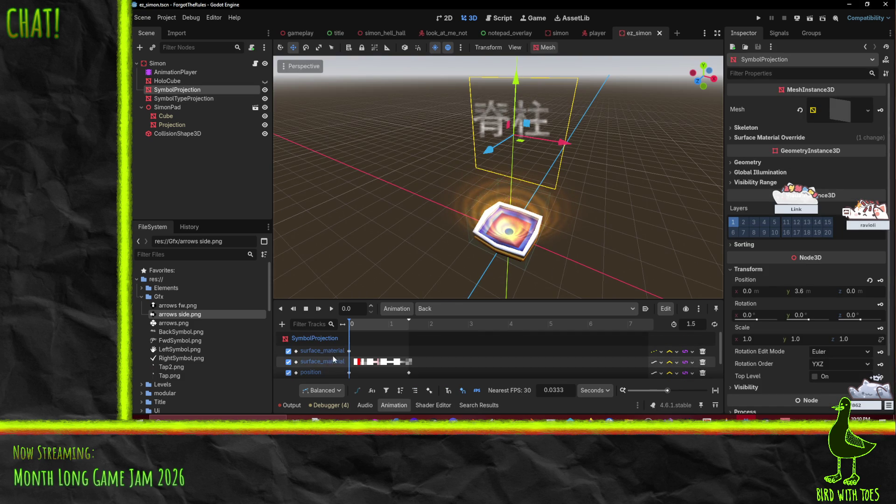
# In ez_simon, save the Global animation library as SimonAnimEz.res and close the manager.
pyautogui.click(441, 308)
pyautogui.click(393, 310)
pyautogui.click(418, 331)
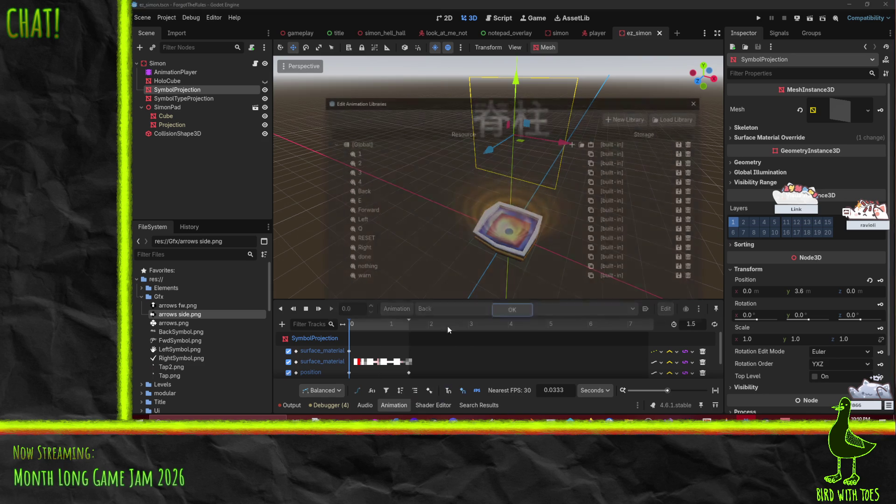
pyautogui.click(683, 143)
pyautogui.click(719, 166)
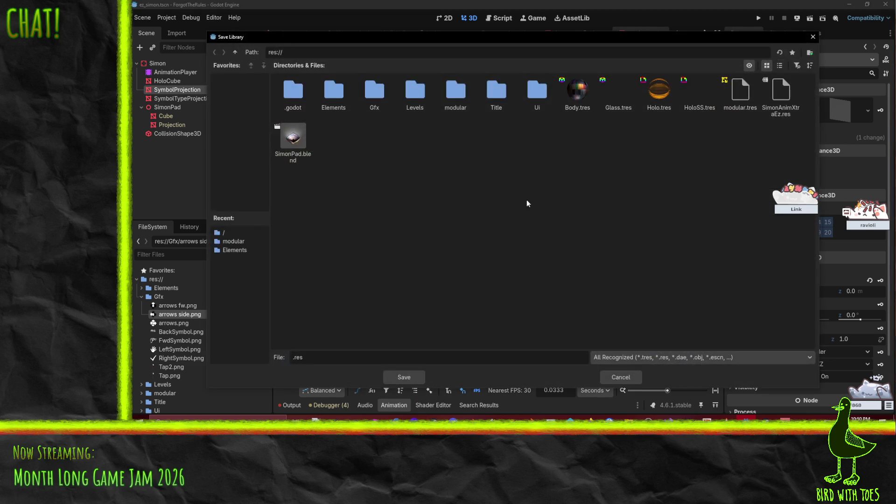
pyautogui.click(775, 89)
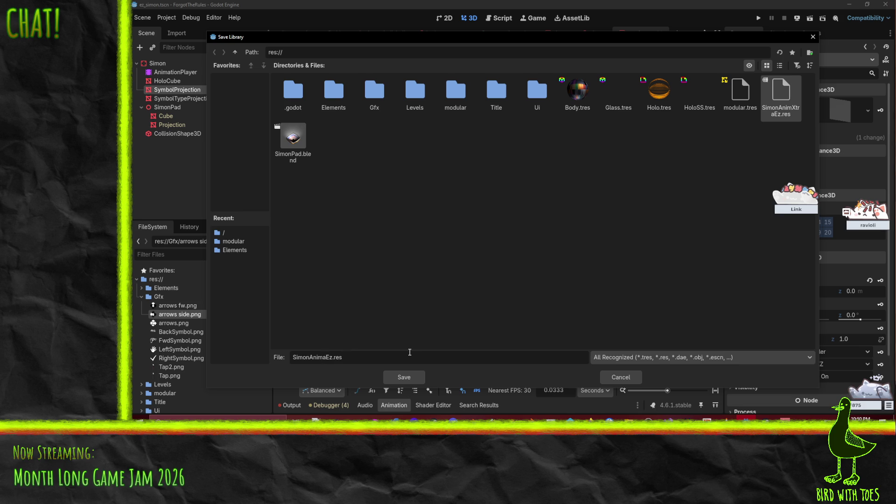
pyautogui.click(398, 378)
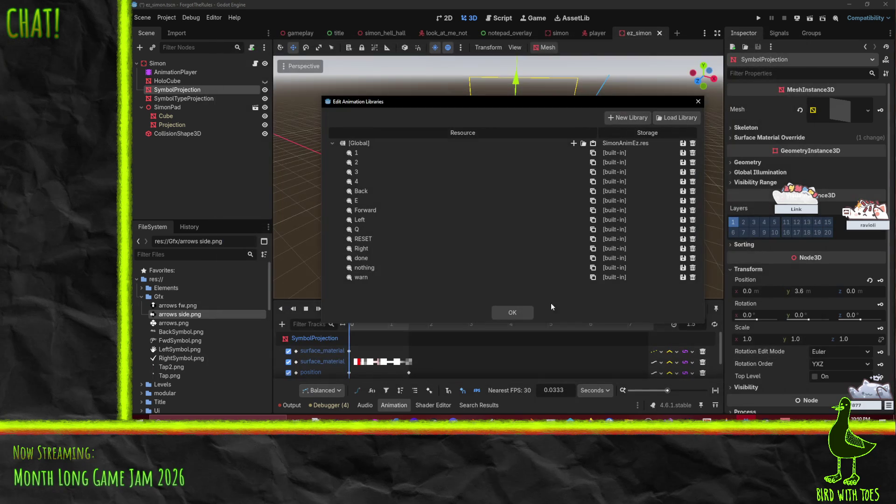
pyautogui.click(512, 313)
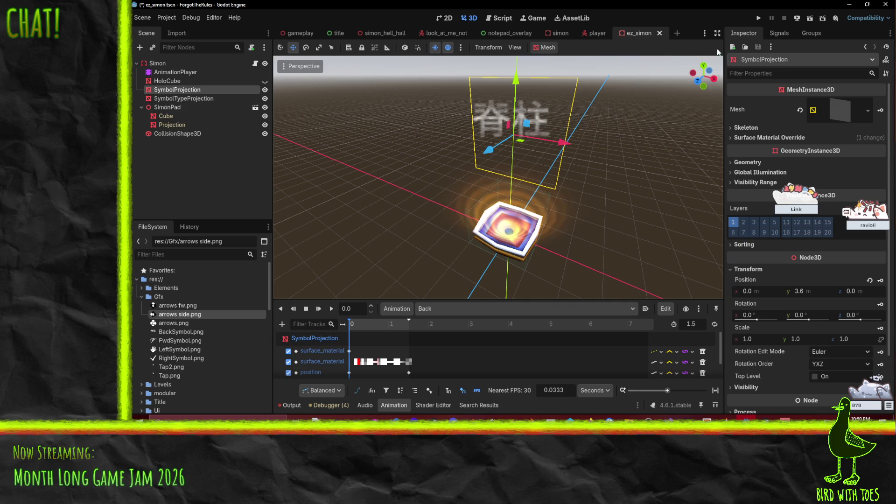
# In the simon scene, preview the current and Back animations and rewind the timeline.
pyautogui.click(557, 34)
pyautogui.click(143, 18)
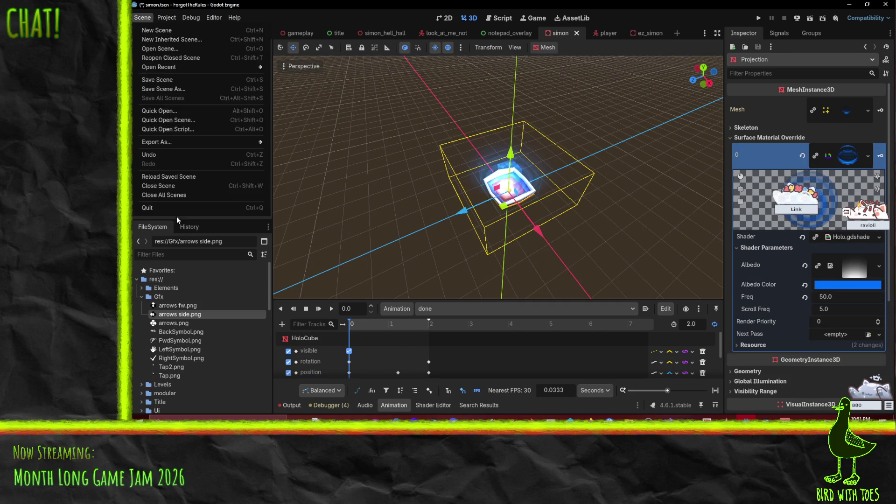
pyautogui.click(437, 311)
pyautogui.click(397, 309)
pyautogui.click(395, 312)
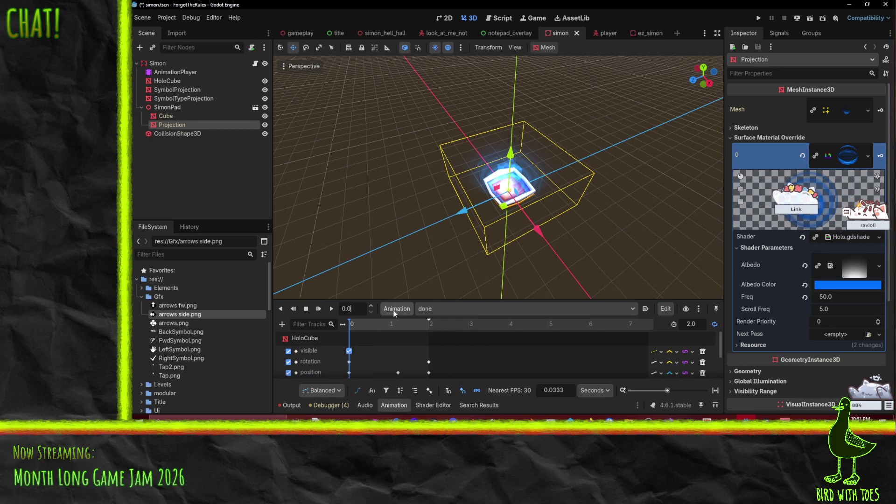
pyautogui.click(332, 308)
pyautogui.click(438, 309)
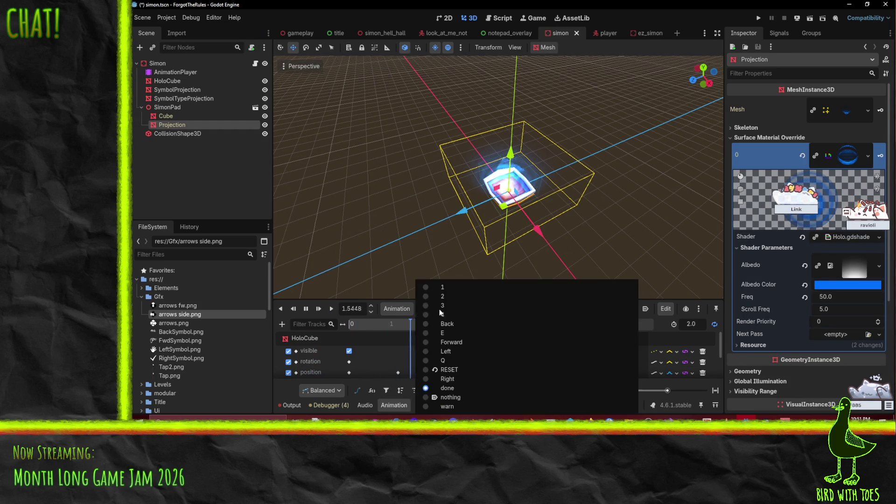
pyautogui.click(460, 325)
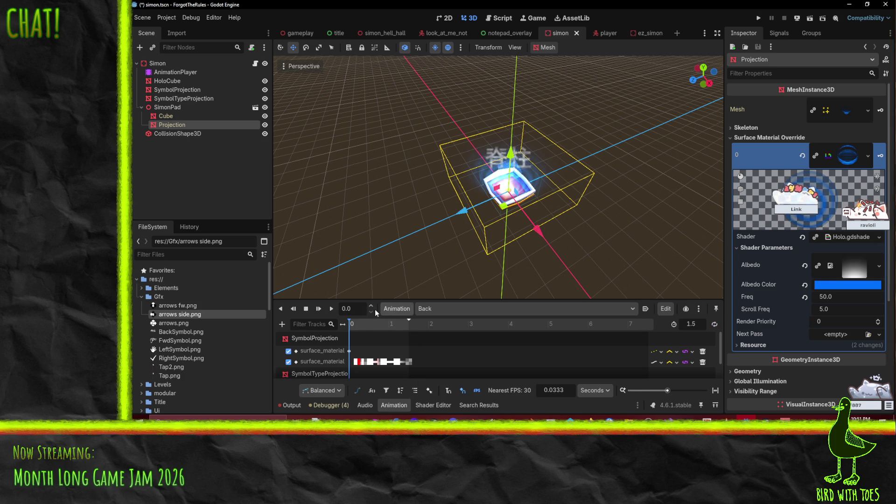
pyautogui.click(333, 308)
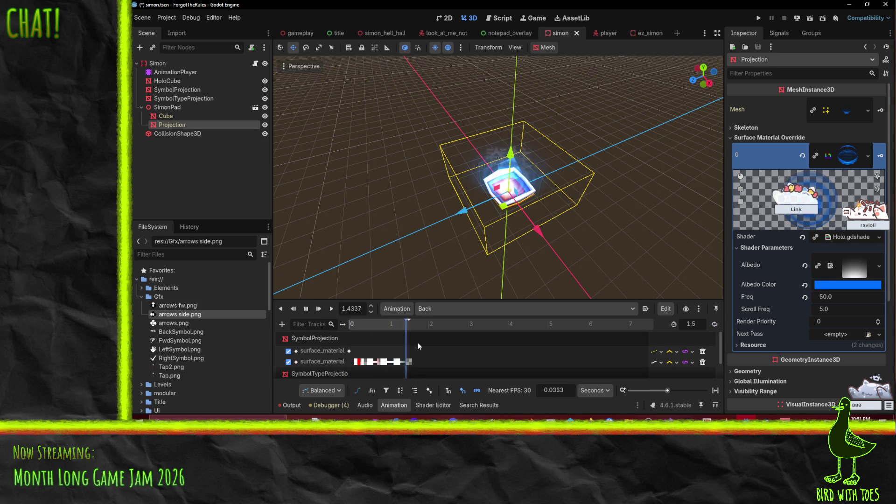
pyautogui.moveTo(407, 325); pyautogui.dragTo(350, 325)
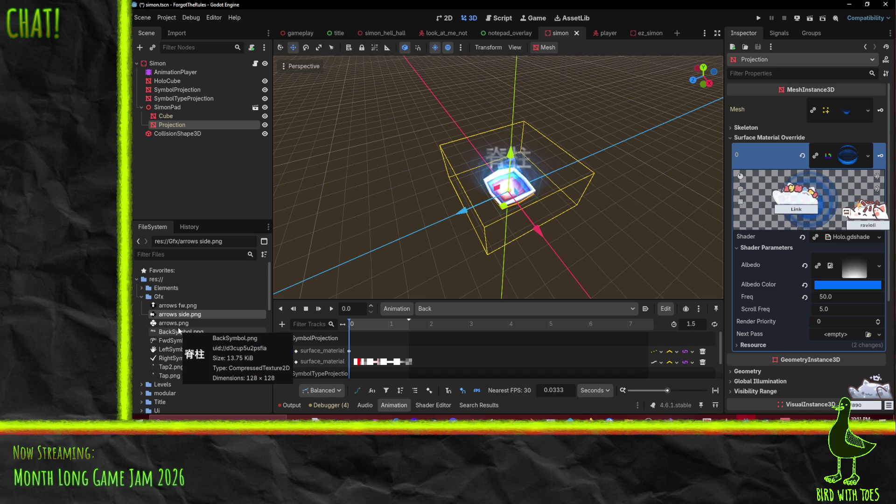
# With RESET loaded, key arrows.png as SymbolTypeProjection's Albedo texture track.
pyautogui.moveTo(173, 327)
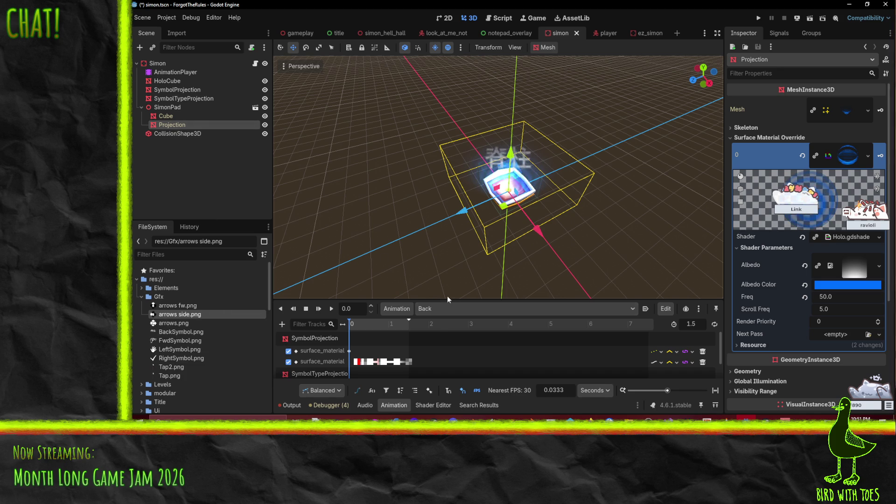
pyautogui.click(448, 308)
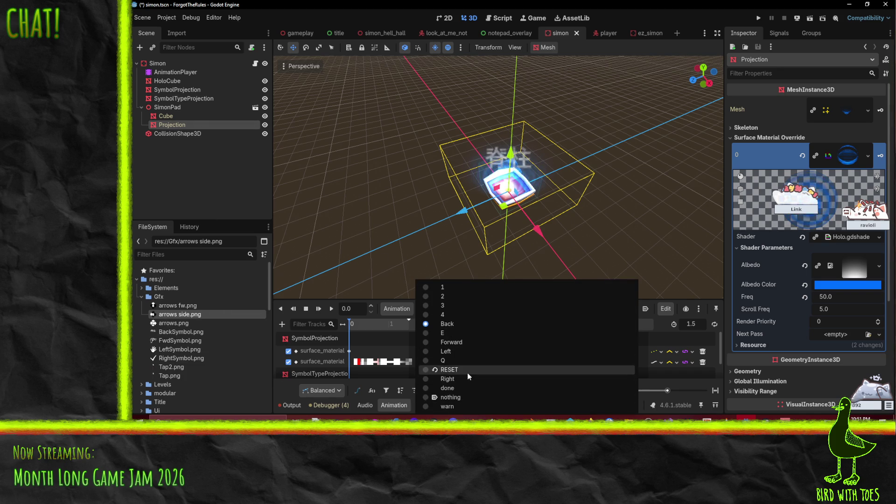
pyautogui.click(461, 369)
pyautogui.click(331, 309)
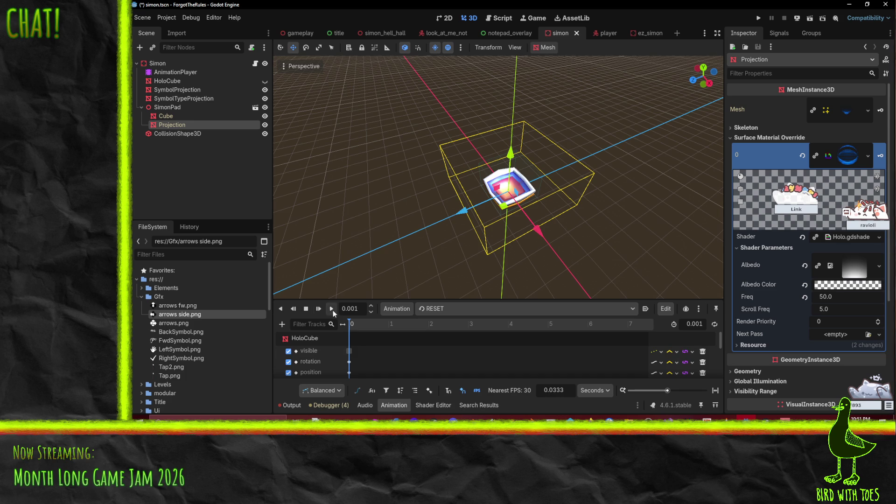
pyautogui.press('Up')
pyautogui.press('Up')
pyautogui.press('Up')
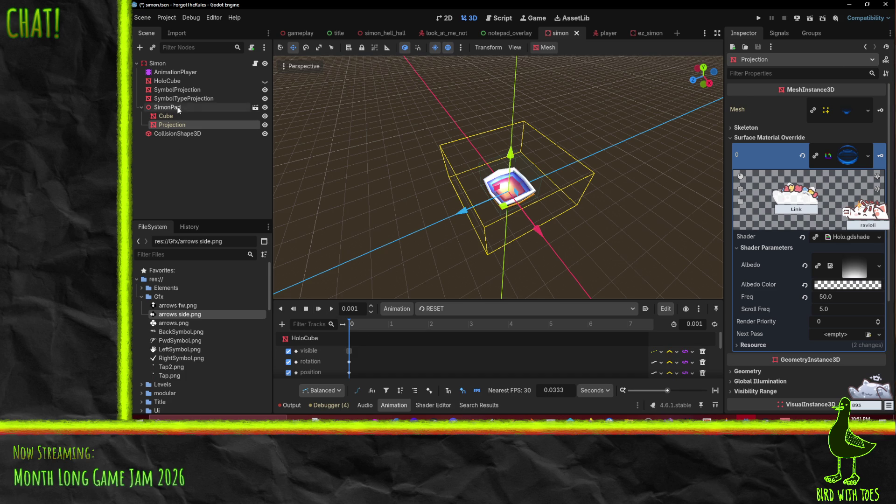
pyautogui.moveTo(211, 322)
pyautogui.mouseDown()
pyautogui.moveTo(835, 177)
pyautogui.moveTo(846, 159)
pyautogui.mouseUp()
pyautogui.click(879, 159)
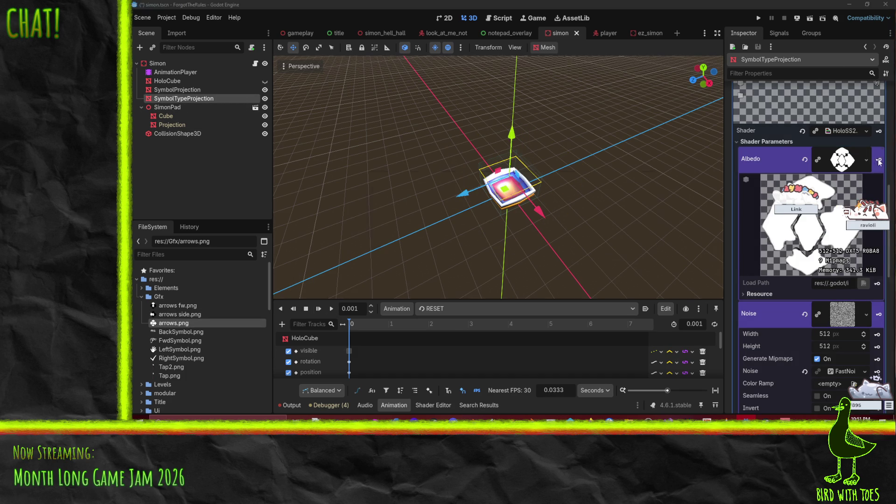
pyautogui.click(456, 239)
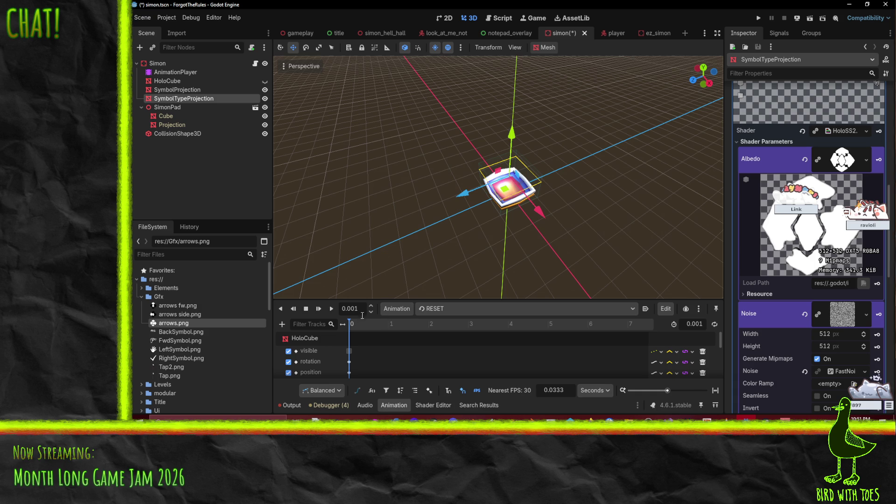
# Play the Forward animation and save the simon scene.
pyautogui.scroll(-2, 363, 347)
pyautogui.click(434, 308)
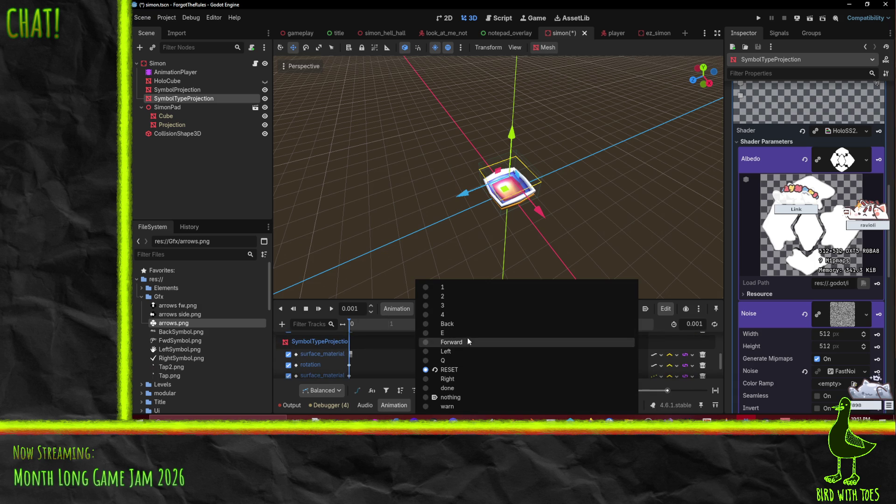
pyautogui.click(469, 341)
pyautogui.click(332, 308)
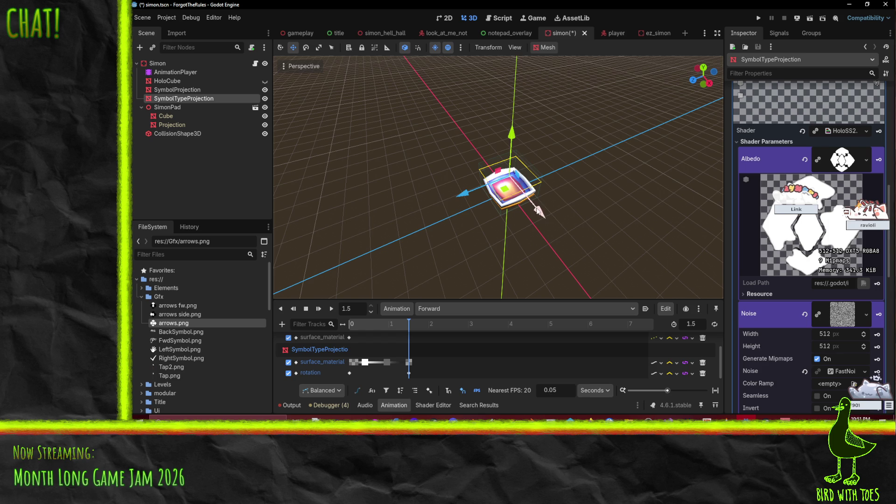
pyautogui.hotkey('ctrl', 's')
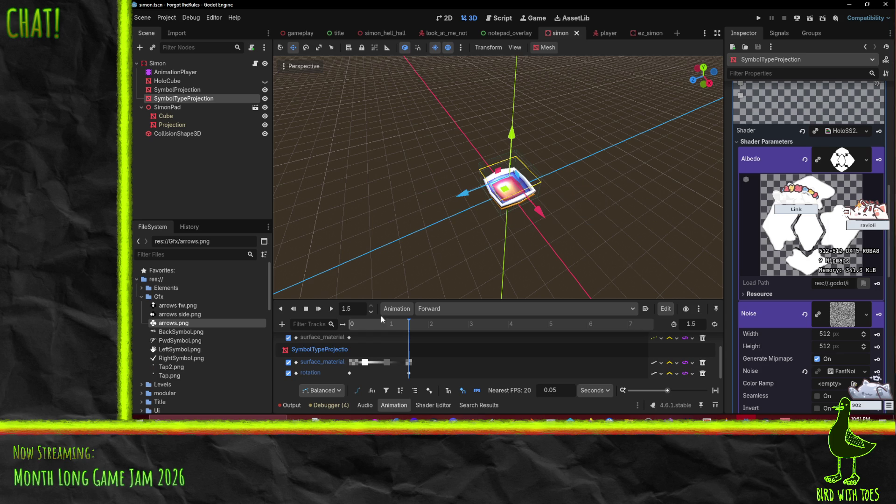
pyautogui.click(395, 308)
# Save the Global animation library to a new file named SimonAnim.res.
pyautogui.click(420, 351)
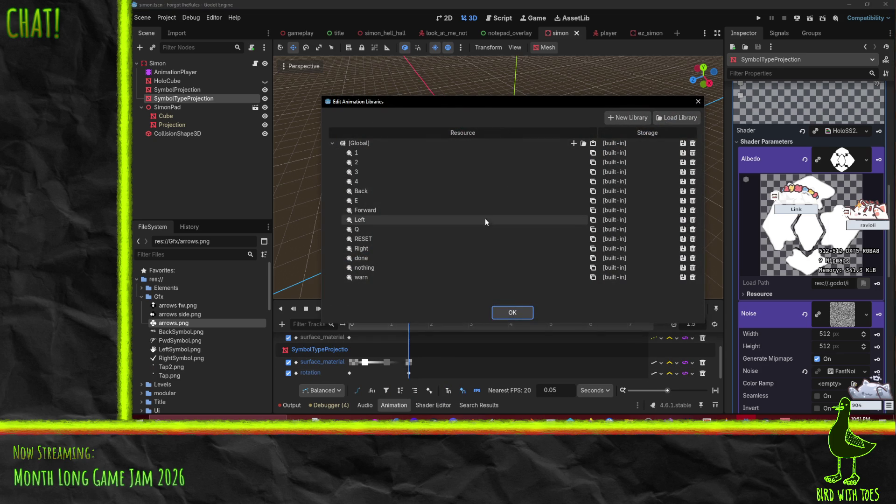
pyautogui.click(684, 146)
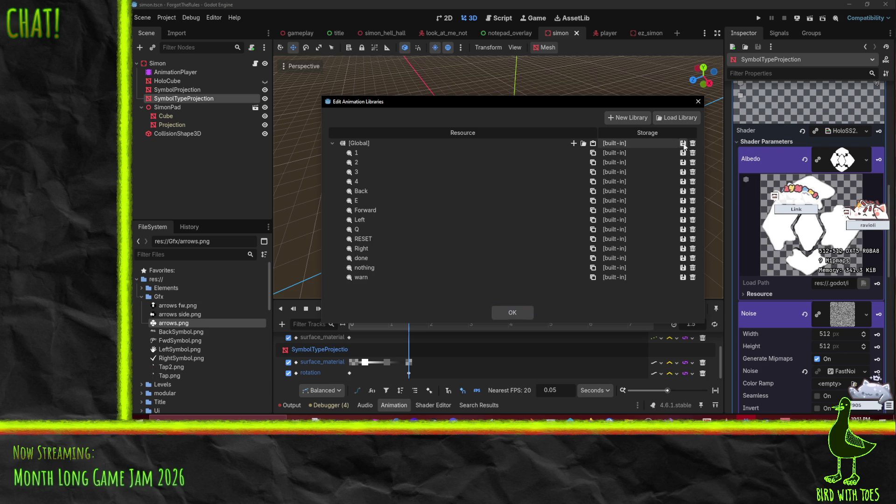
pyautogui.click(684, 144)
pyautogui.click(695, 176)
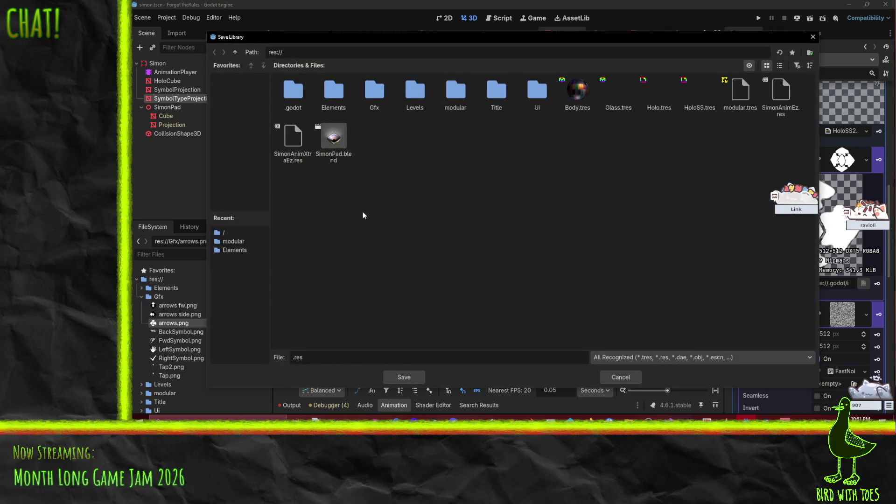
pyautogui.click(308, 154)
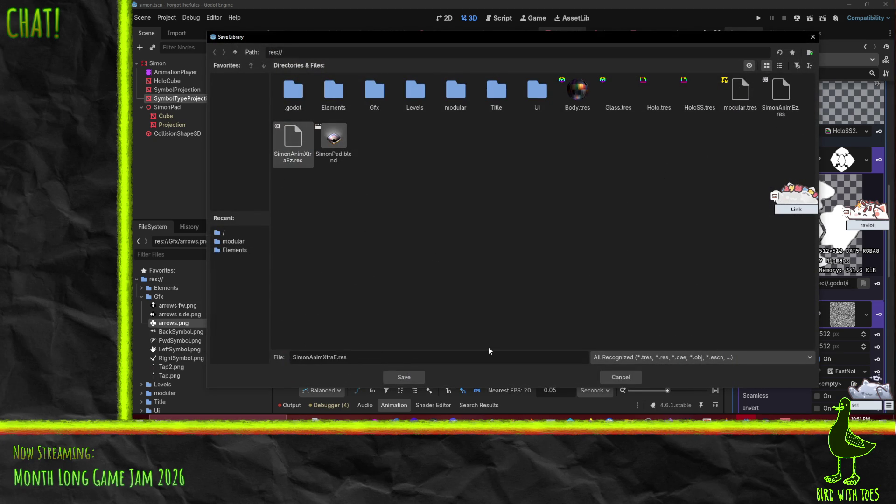
pyautogui.press('BackSpace')
pyautogui.press('BackSpace')
pyautogui.press('BackSpace')
pyautogui.press('BackSpace')
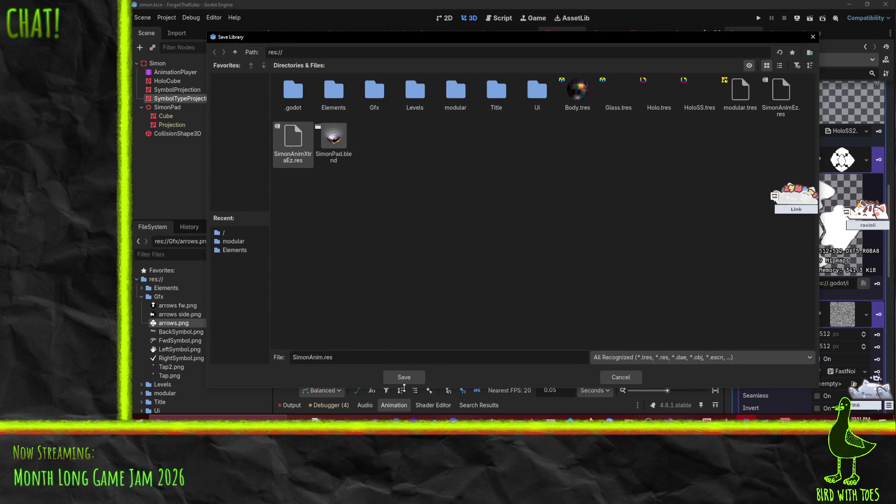
pyautogui.click(404, 377)
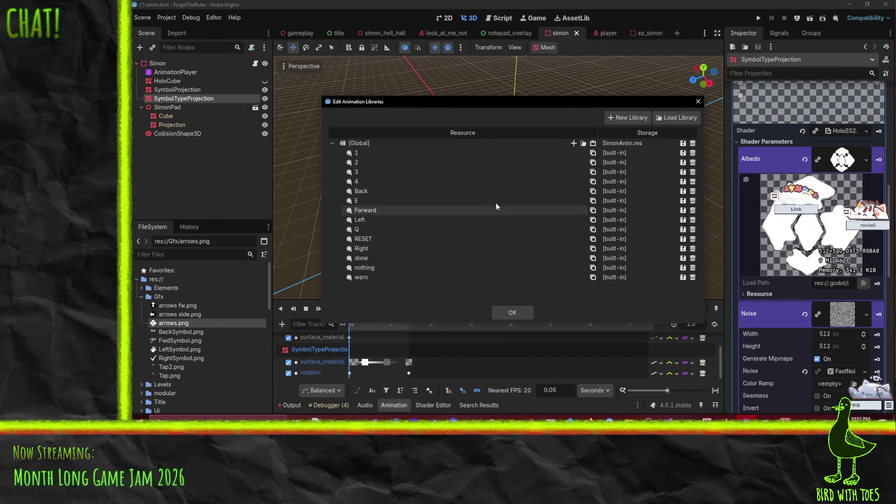
# Try loading SimonAnim.res as a library and dismiss the already-added error.
pyautogui.click(627, 118)
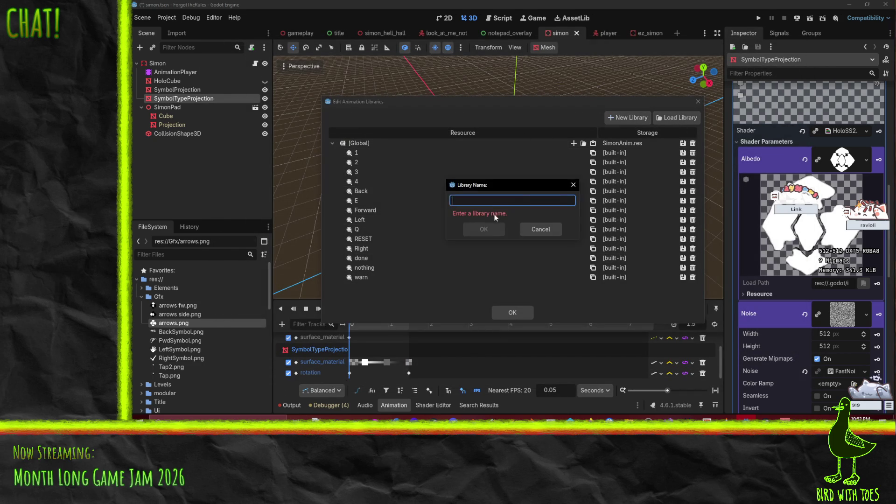
pyautogui.click(533, 232)
pyautogui.click(677, 117)
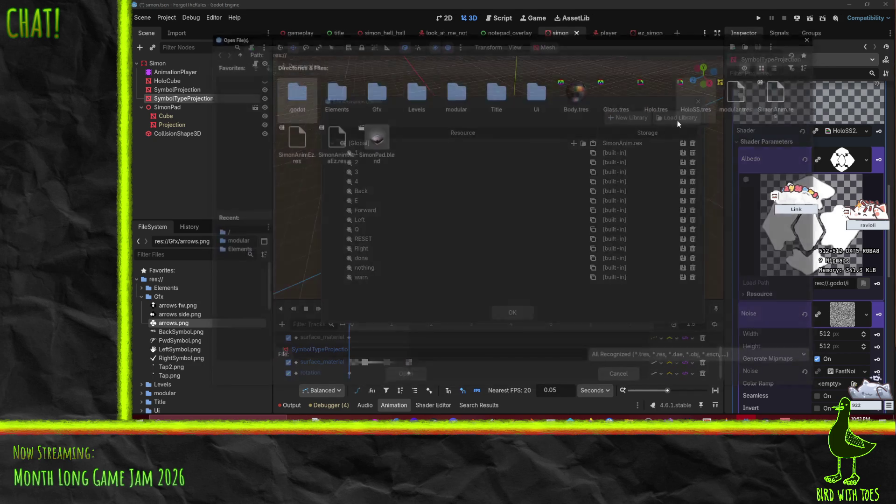
pyautogui.doubleClick(780, 101)
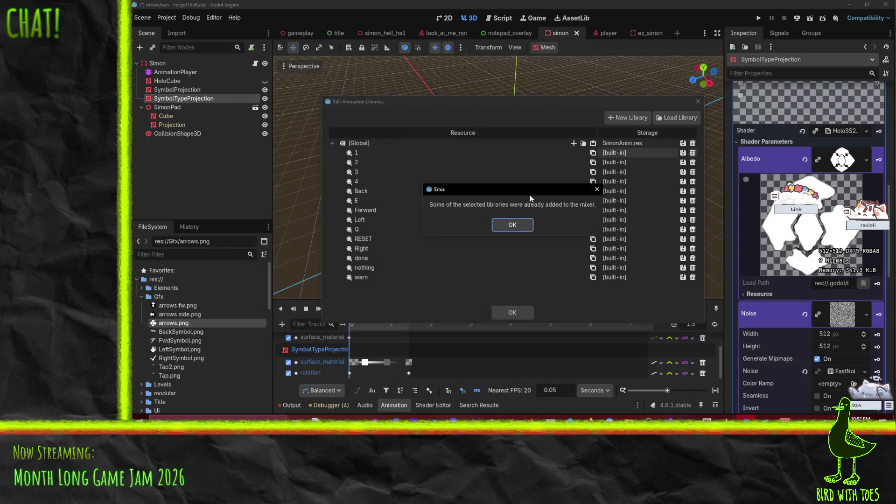
pyautogui.click(512, 225)
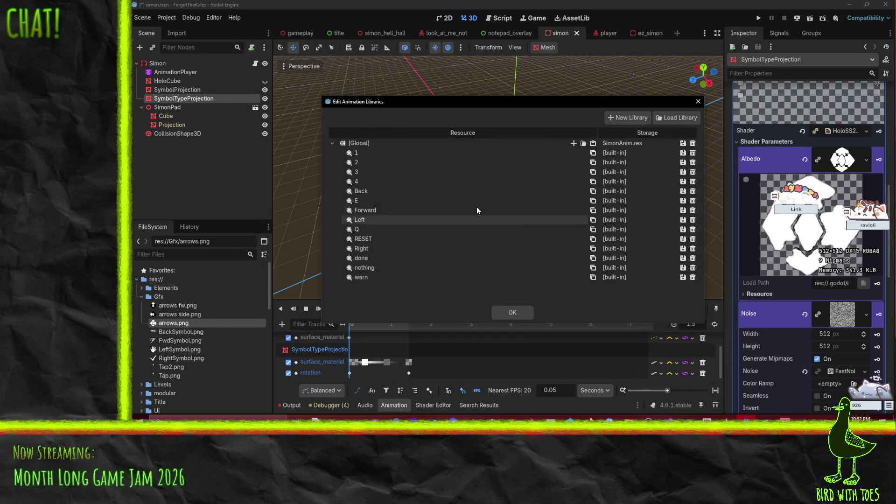
pyautogui.click(334, 142)
# Load SimonAnimEz.res and SimonAnimXtraEz.res as additional animation libraries.
pyautogui.click(676, 118)
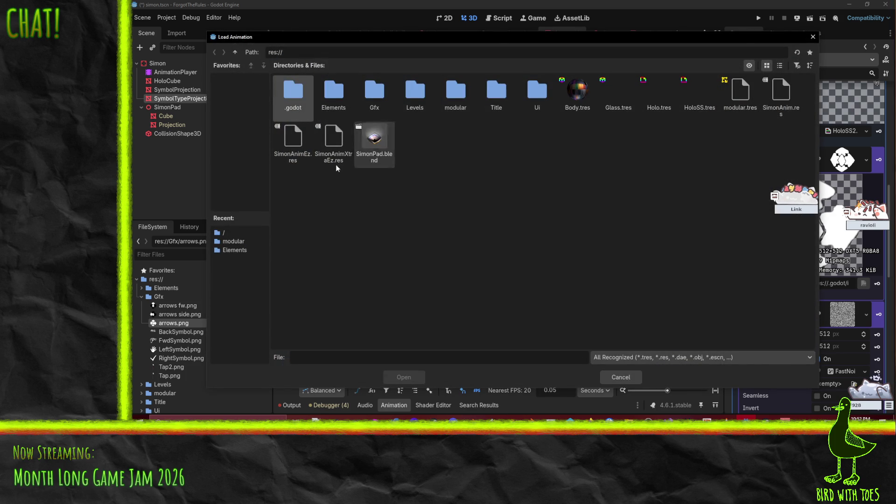
pyautogui.doubleClick(293, 140)
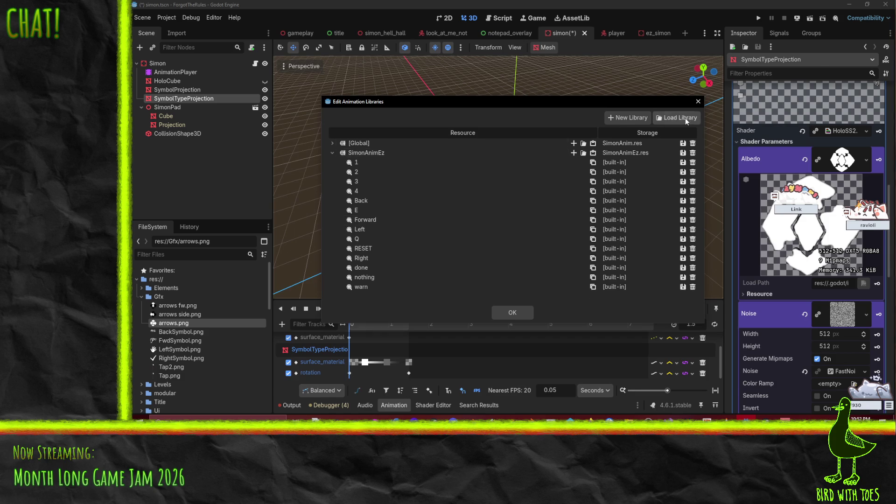
pyautogui.click(676, 118)
pyautogui.doubleClick(371, 135)
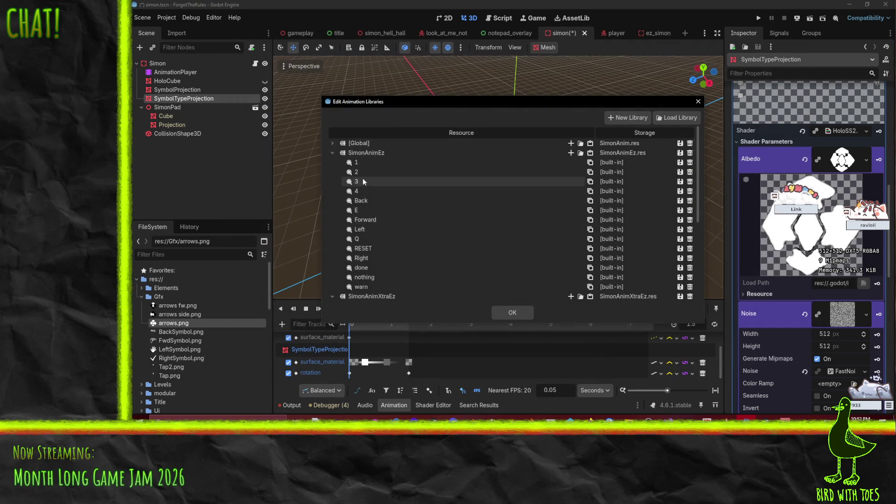
pyautogui.scroll(-5, 363, 182)
pyautogui.scroll(5, 347, 183)
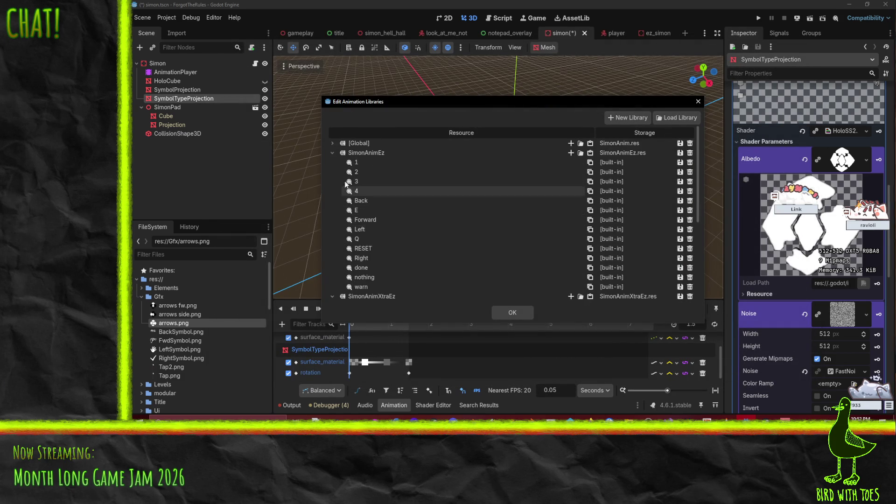
pyautogui.click(332, 152)
pyautogui.click(332, 162)
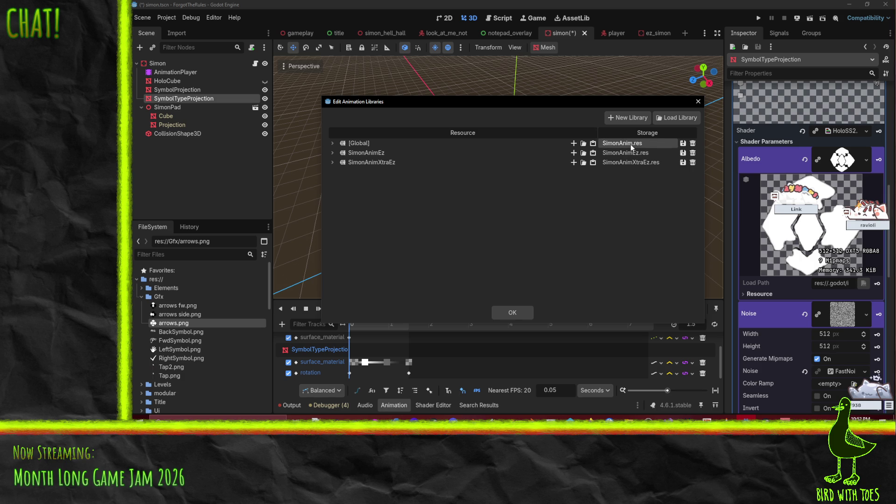
pyautogui.click(683, 143)
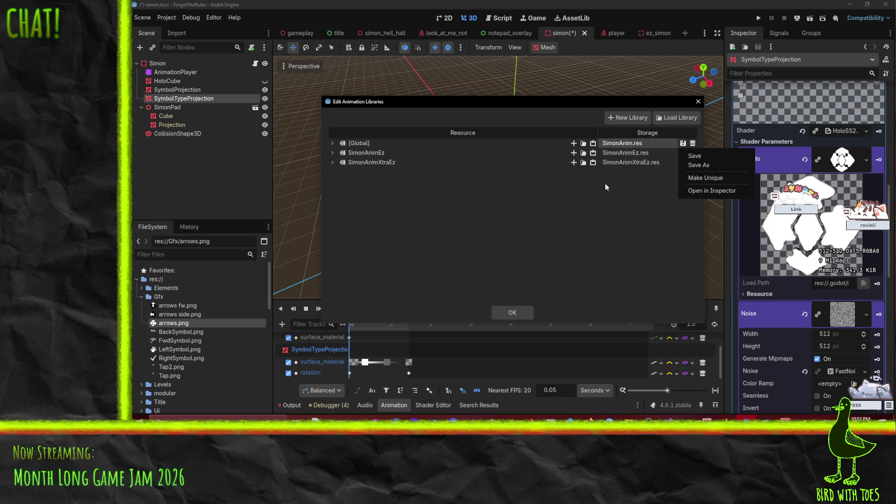
# Remove the Global library and load SimonAnim.res in its place.
pyautogui.click(684, 210)
pyautogui.click(693, 143)
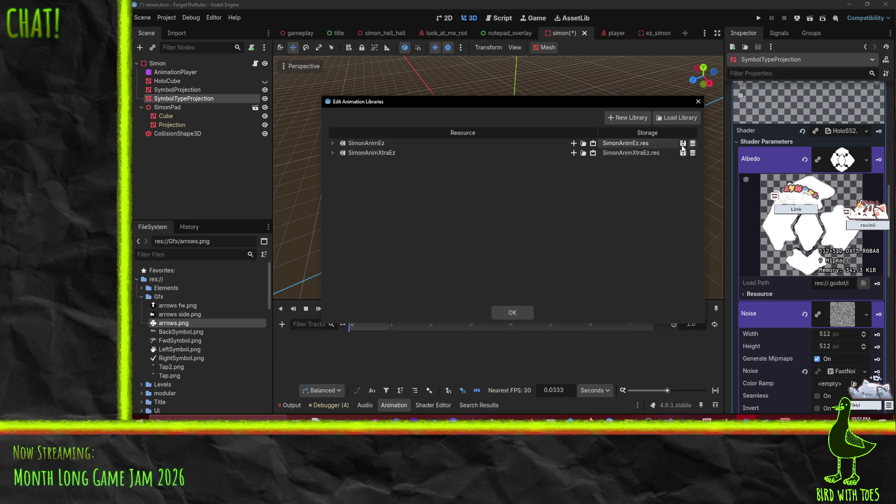
pyautogui.click(676, 120)
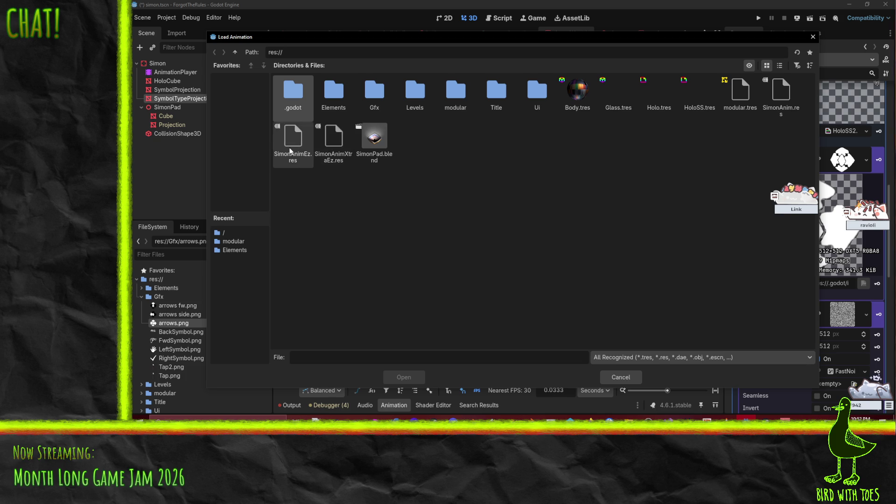
pyautogui.doubleClick(781, 96)
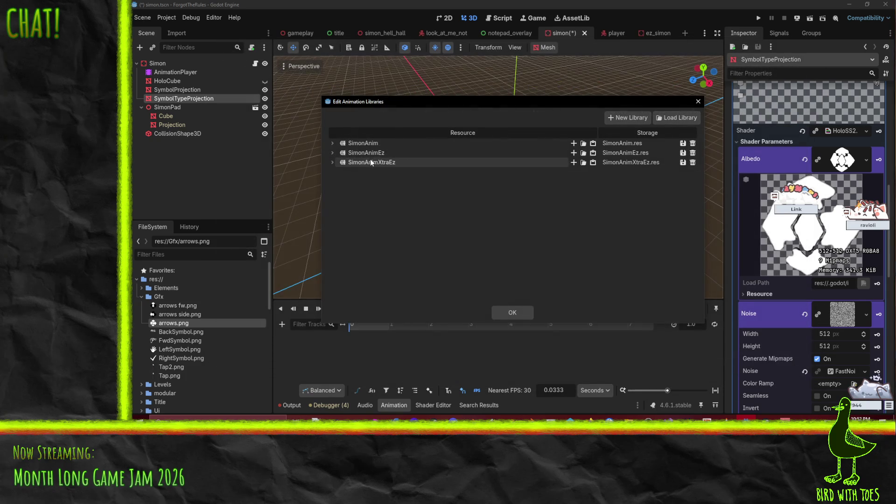
pyautogui.click(371, 143)
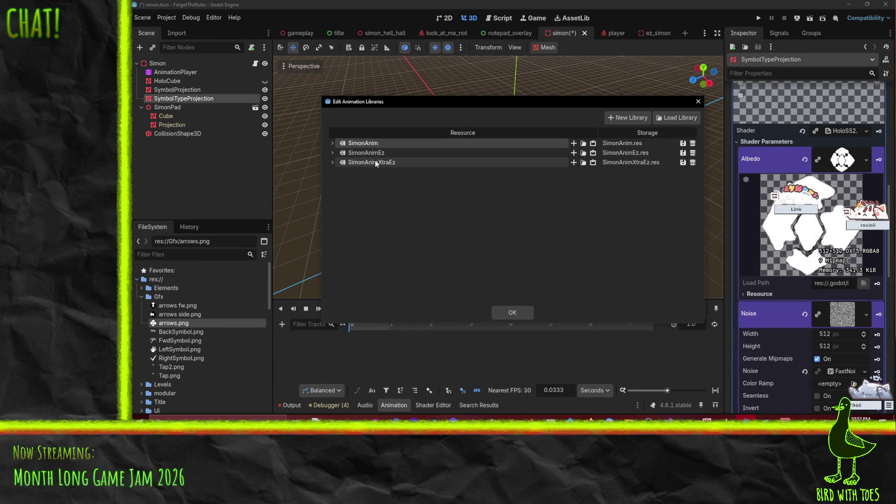
pyautogui.click(376, 163)
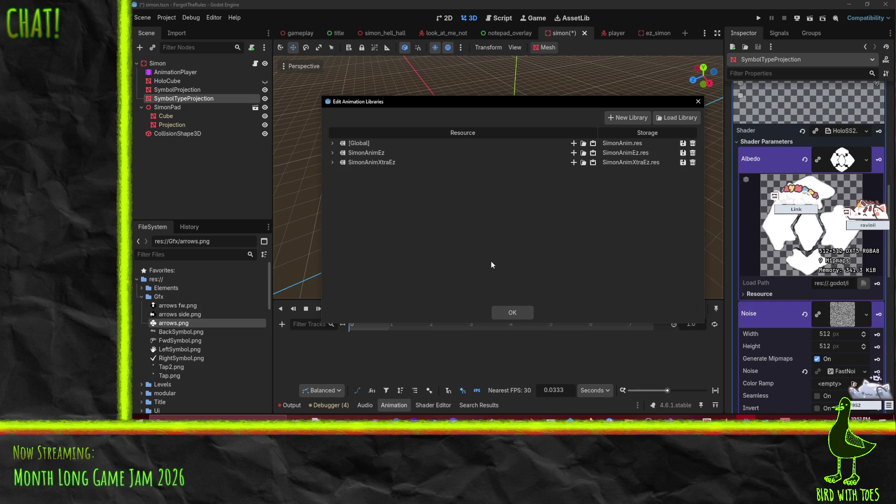
# Name the first library SimonAnim and close the library editor.
pyautogui.doubleClick(362, 144)
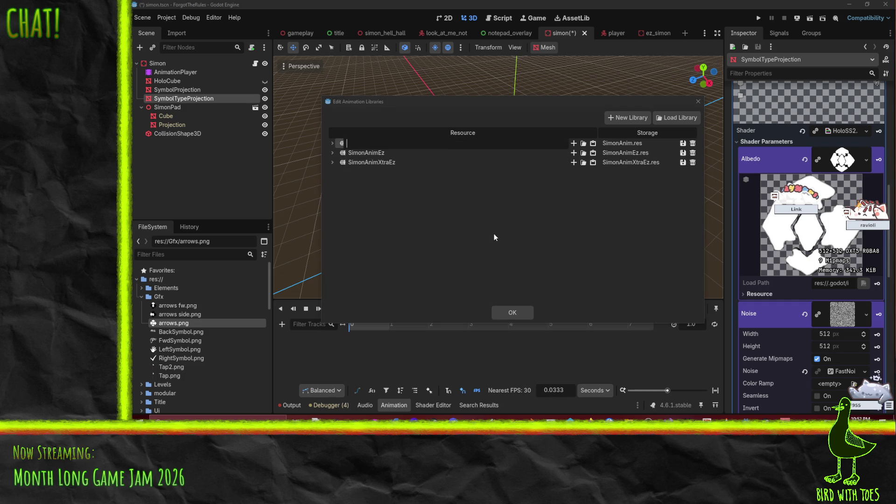
pyautogui.write('monAnim')
pyautogui.press('Return')
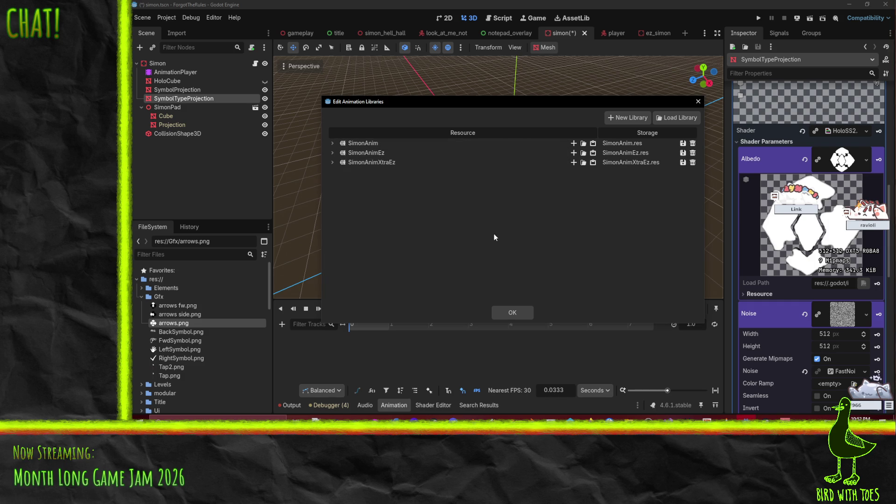
pyautogui.click(513, 312)
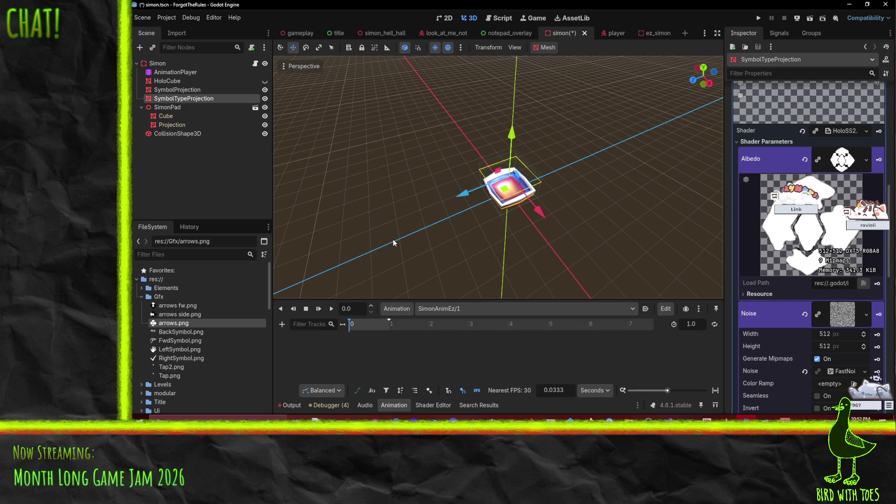
# Check the animation list, then bring up the animation library editor.
pyautogui.click(438, 308)
pyautogui.click(434, 319)
pyautogui.click(486, 306)
pyautogui.click(382, 325)
pyautogui.click(397, 309)
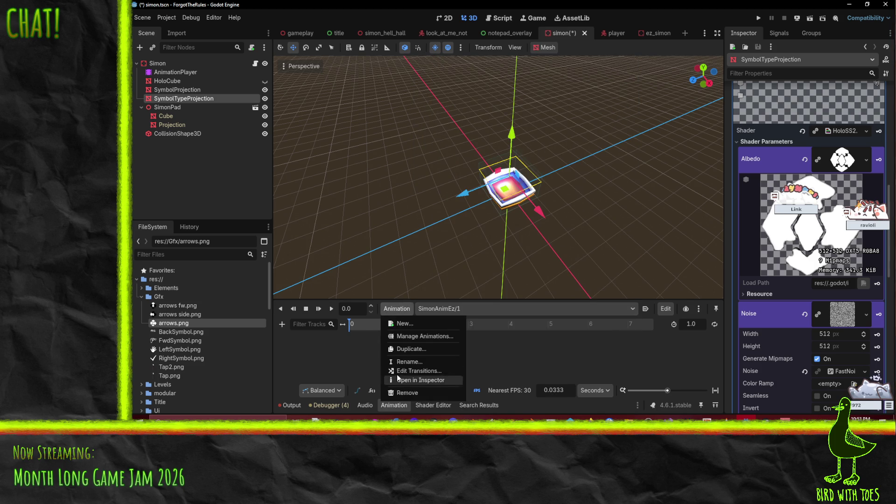
pyautogui.click(411, 336)
# Rename the SimonAnim library to Hard.
pyautogui.click(369, 144)
pyautogui.click(368, 143)
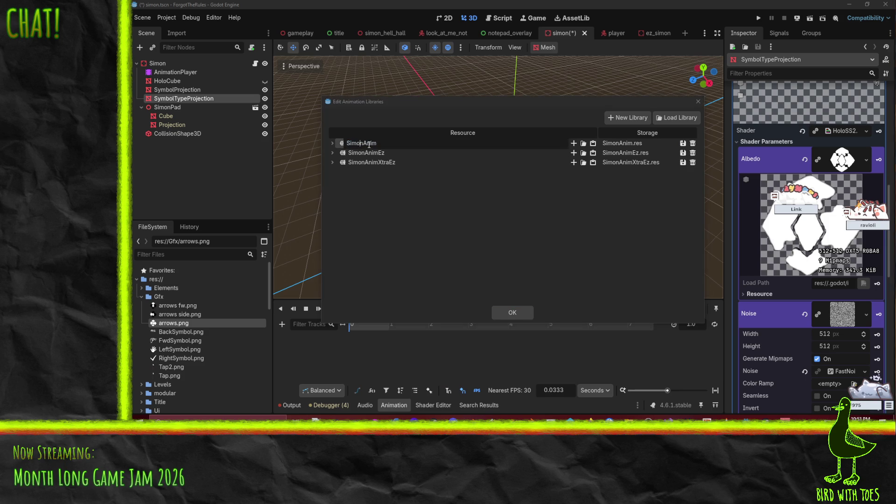
pyautogui.doubleClick(447, 143)
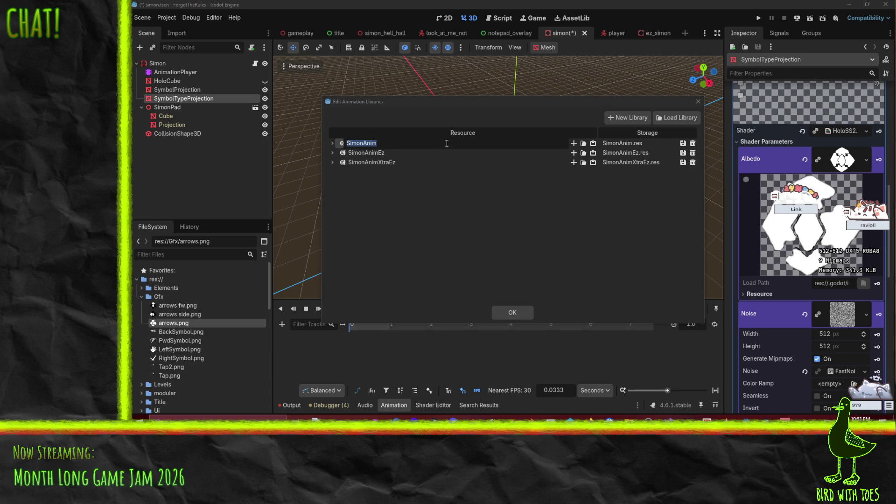
pyautogui.write('Nomr')
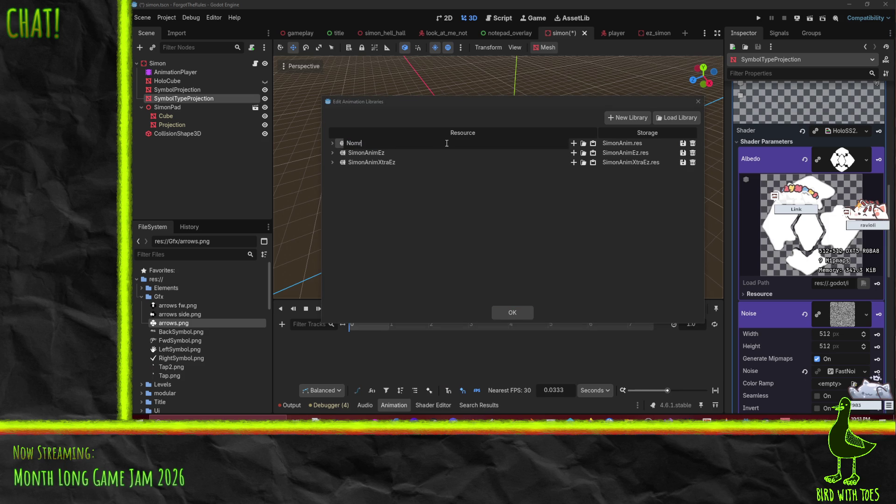
pyautogui.press('BackSpace')
pyautogui.press('BackSpace')
pyautogui.press('BackSpace')
pyautogui.write('d')
pyautogui.click(368, 154)
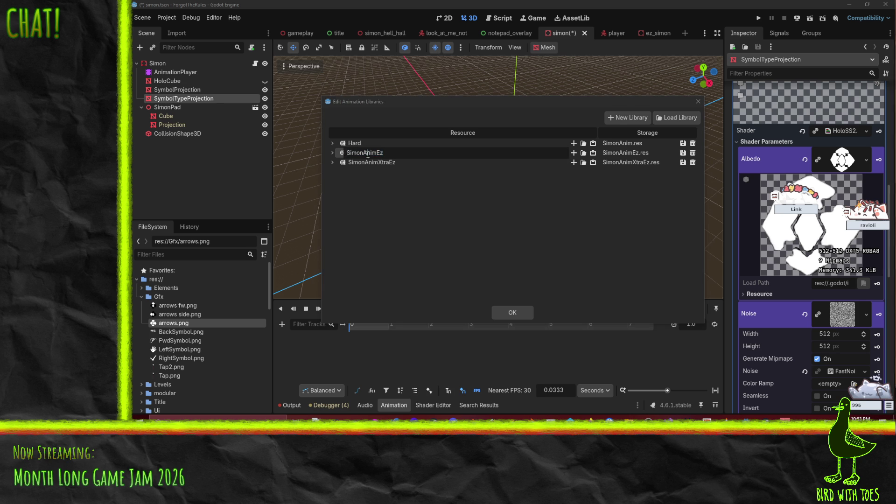
# Rename SimonAnimEz to Mid and SimonAnimXtraEz to Ez, then close the editor.
pyautogui.click(407, 153)
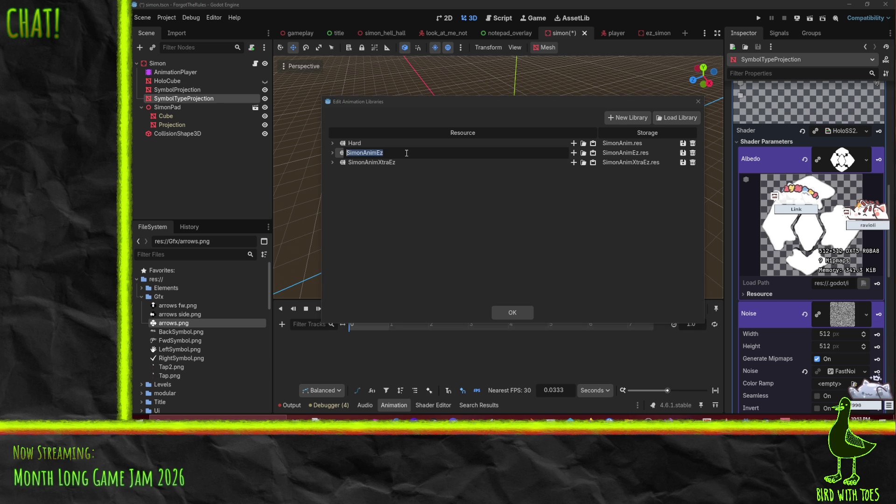
pyautogui.write('Mid')
pyautogui.press('Return')
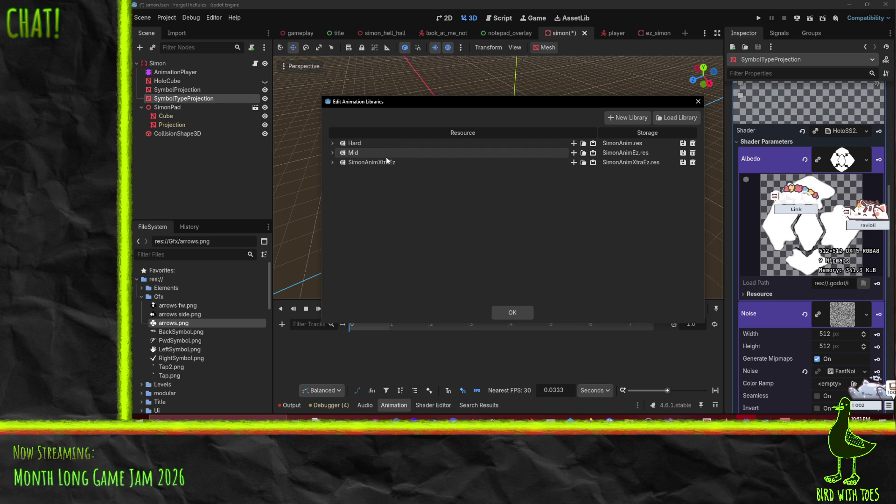
pyautogui.doubleClick(389, 163)
pyautogui.click(389, 163)
pyautogui.hotkey('ctrl', 'a')
pyautogui.write('Ez')
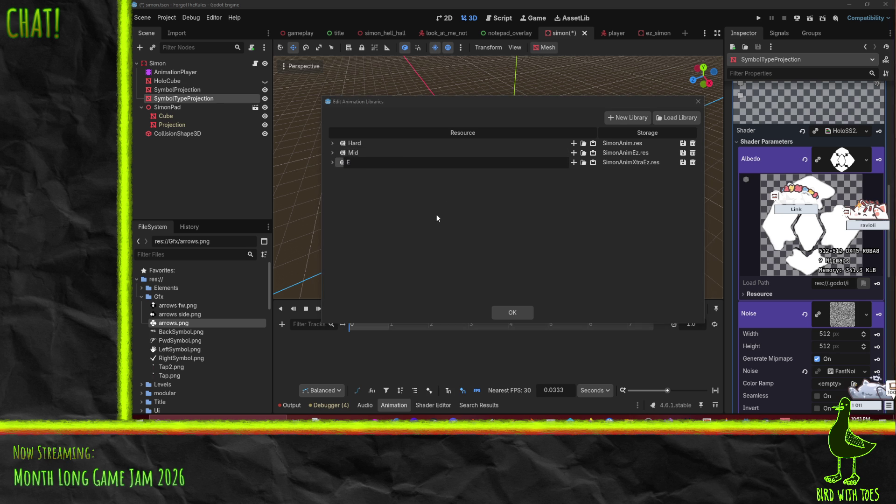
pyautogui.write('z')
pyautogui.press('Return')
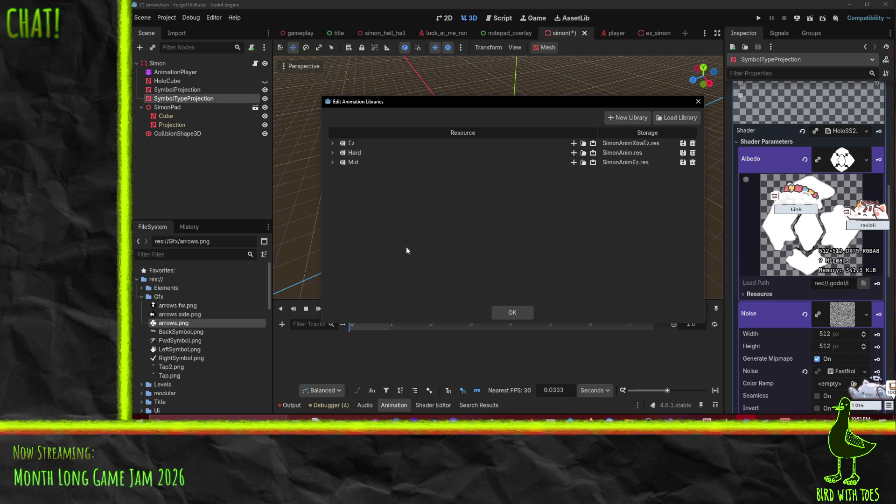
pyautogui.click(512, 313)
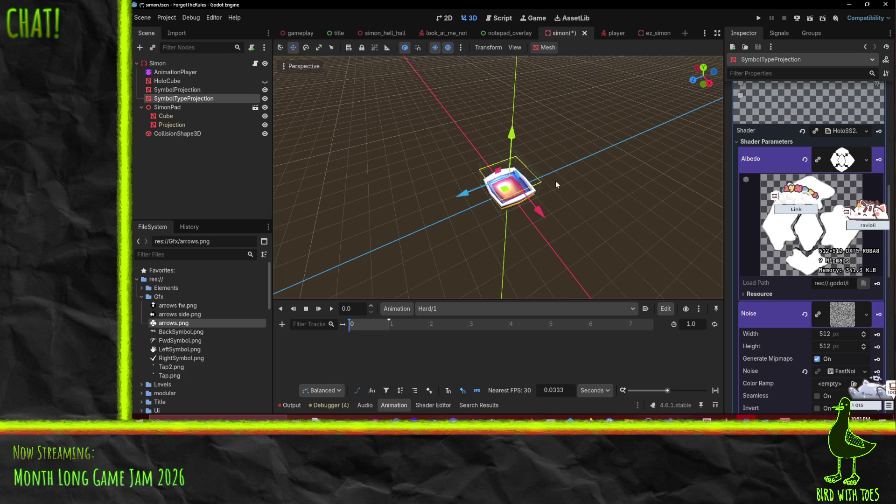
# Save the simon scene, then delete ez_simon.tscn (not xtraez_simon.tscn) from the FileSystem dock.
pyautogui.hotkey('ctrl', 's')
pyautogui.scroll(-10, 167, 374)
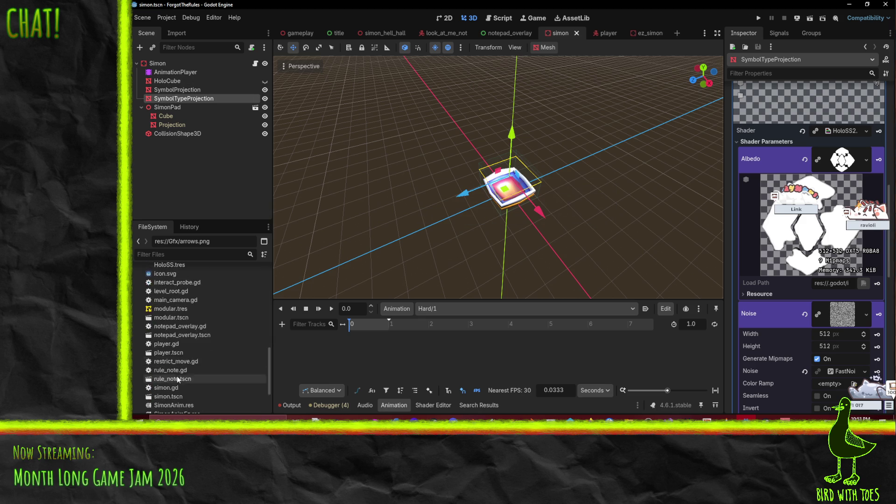
pyautogui.click(184, 405)
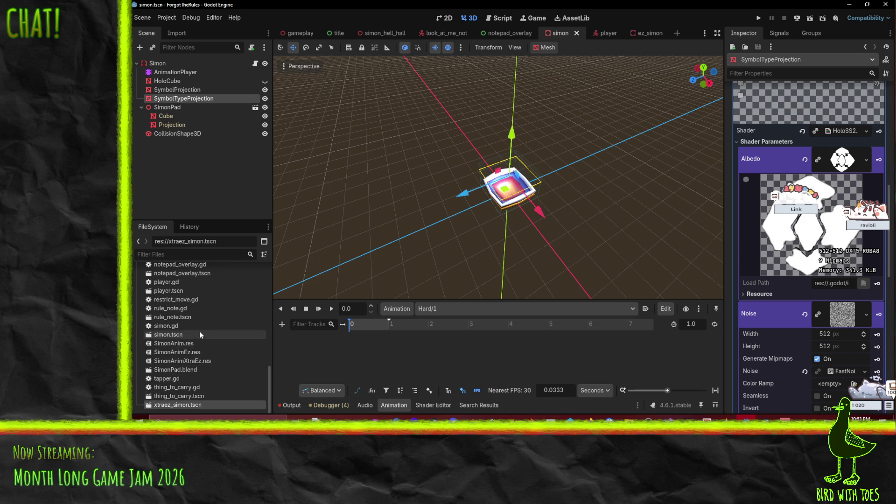
pyautogui.scroll(5, 198, 310)
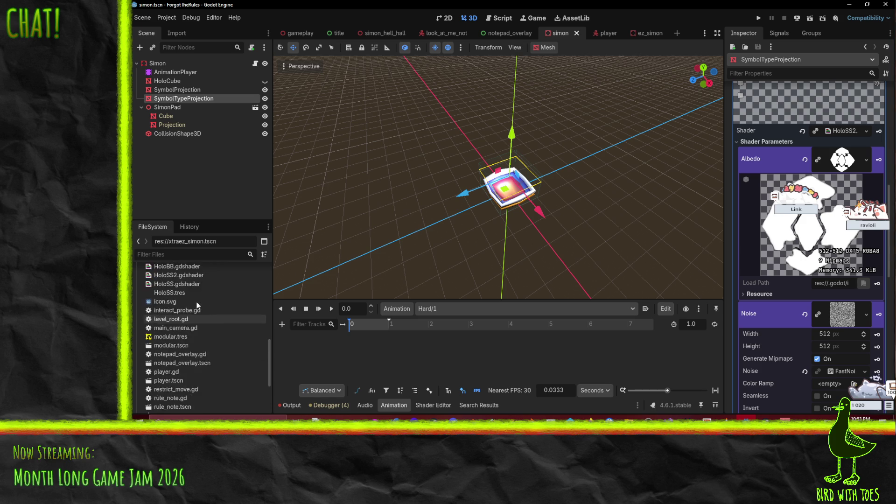
pyautogui.scroll(3, 196, 301)
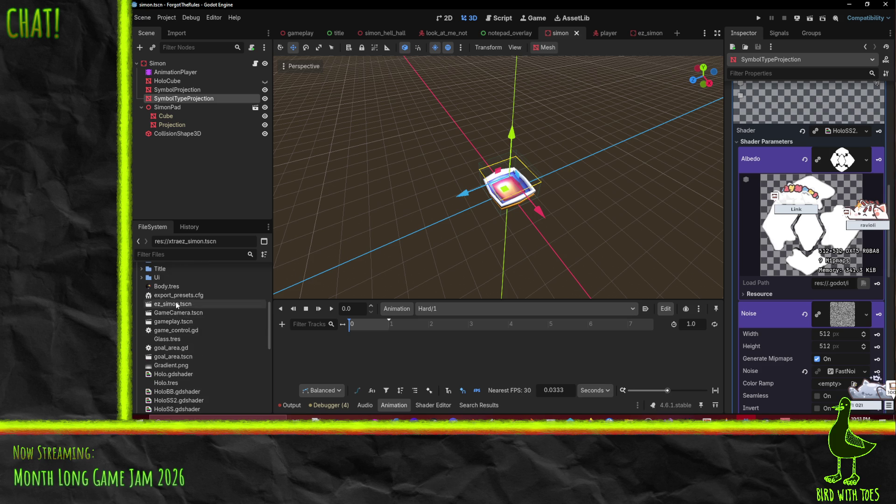
pyautogui.click(177, 303)
pyautogui.press('Delete')
pyautogui.press('Return')
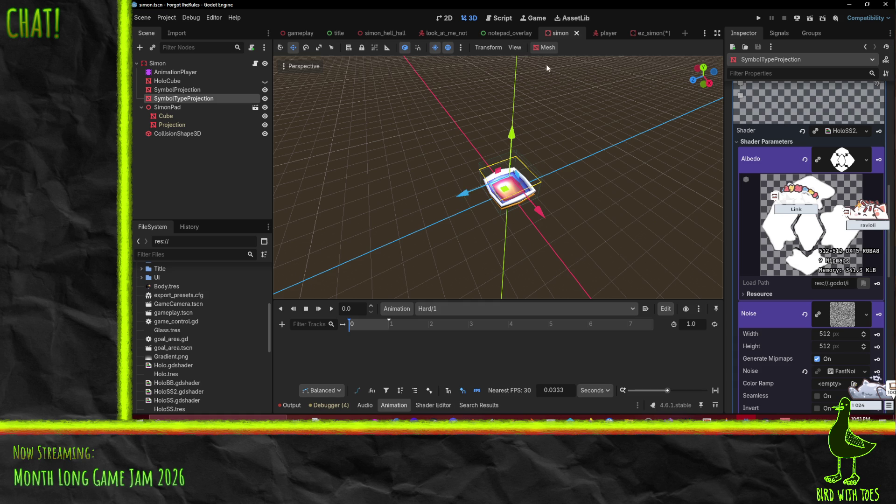
# Add an exported 'var difficulty : String' declaration to simon.gd.
pyautogui.click(498, 18)
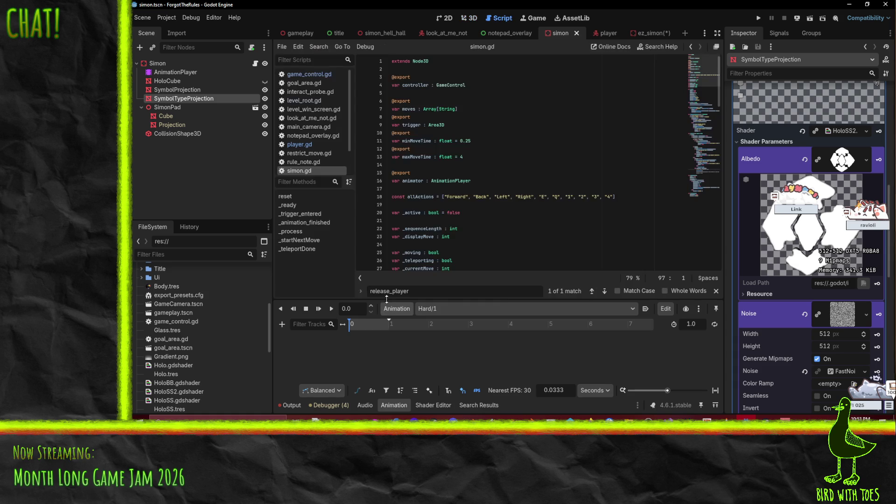
pyautogui.click(540, 196)
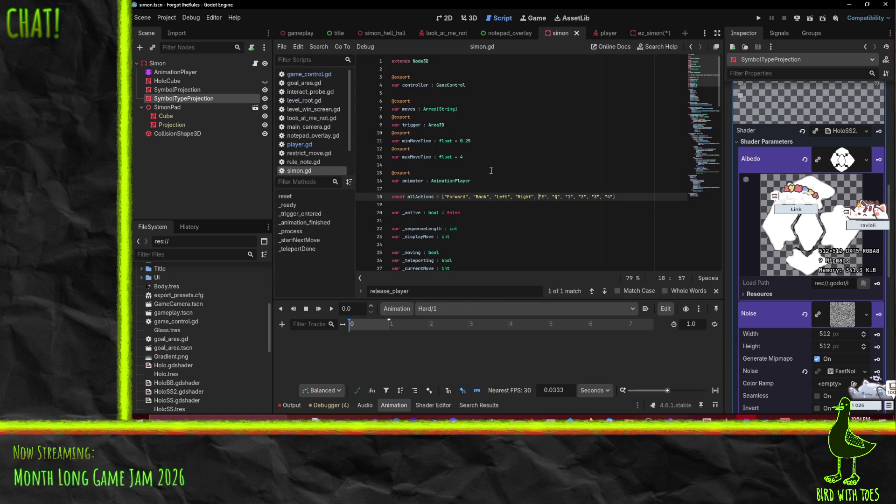
pyautogui.click(477, 181)
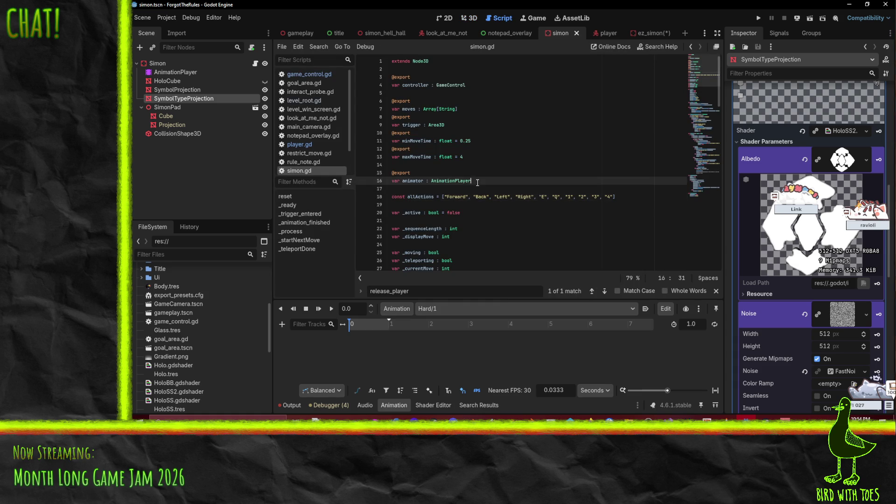
pyautogui.click(432, 164)
pyautogui.press('Return')
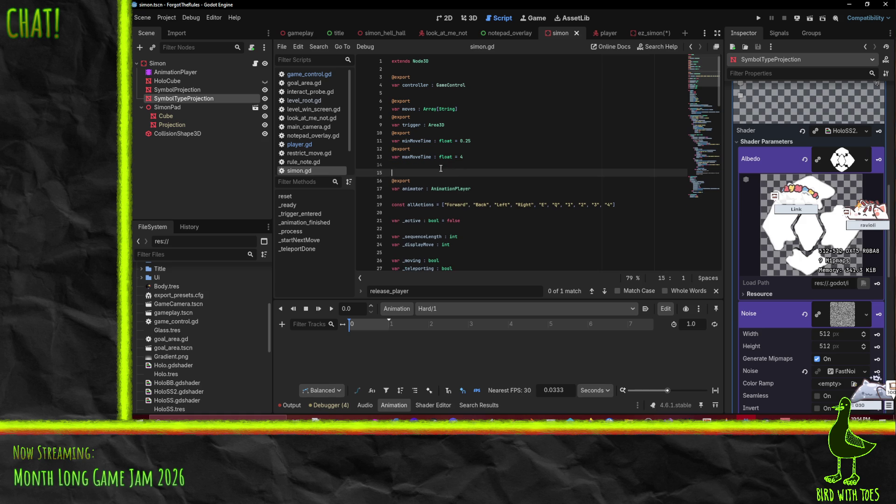
pyautogui.write('@export')
pyautogui.press('Return')
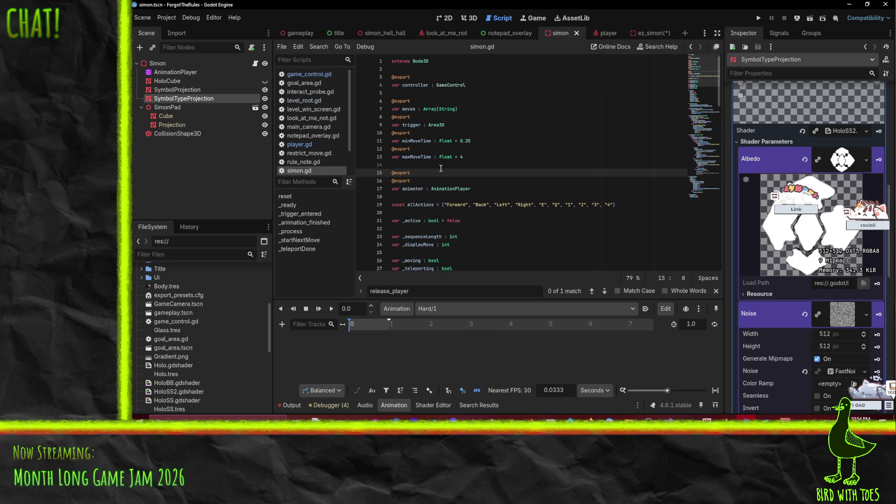
pyautogui.press('Return')
pyautogui.write('var dif')
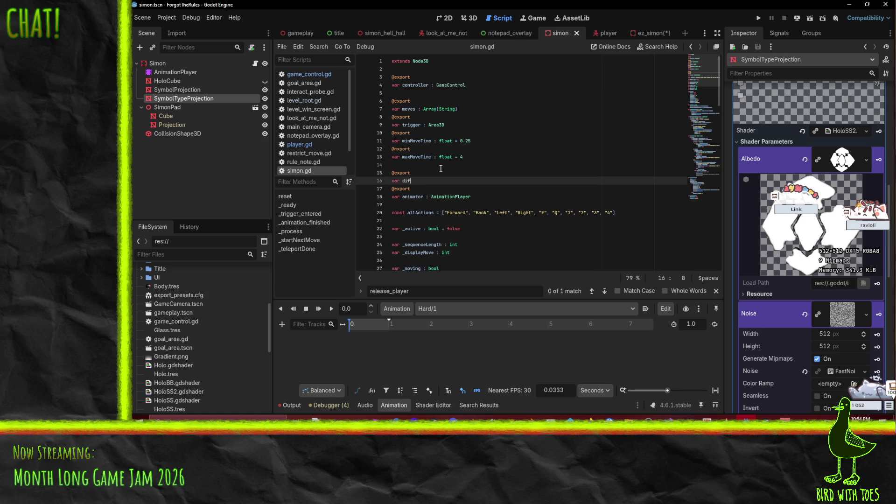
pyautogui.write('ficulty : ')
pyautogui.write('String')
pyautogui.press('Escape')
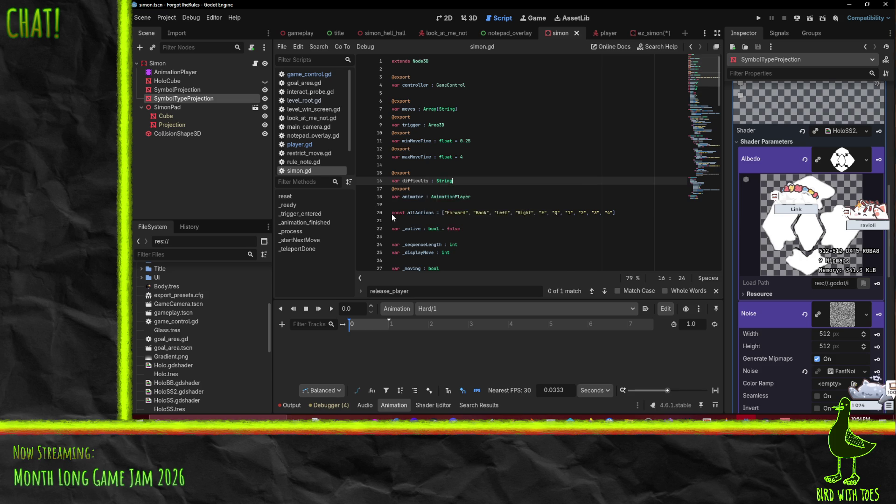
# Search for animator and prefix the "nothing" animation name with difficulty + "/".
pyautogui.doubleClick(407, 196)
pyautogui.scroll(-10, 571, 197)
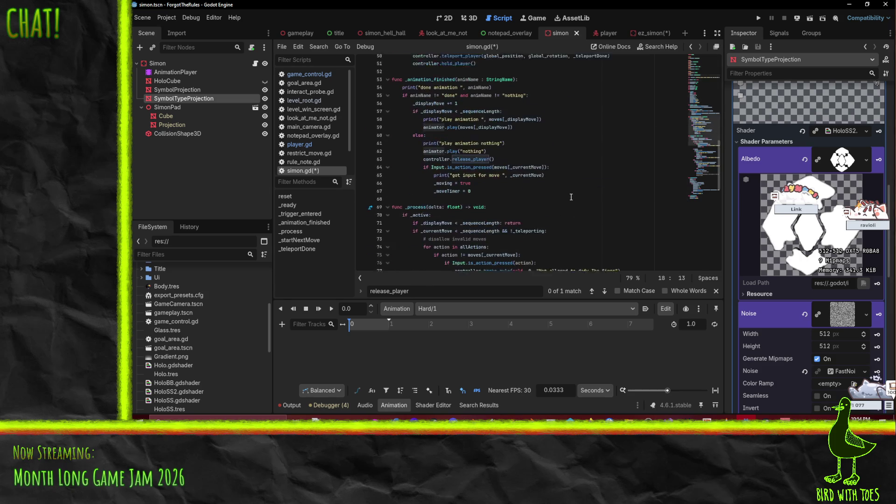
pyautogui.scroll(8, 570, 197)
pyautogui.hotkey('ctrl', 'f')
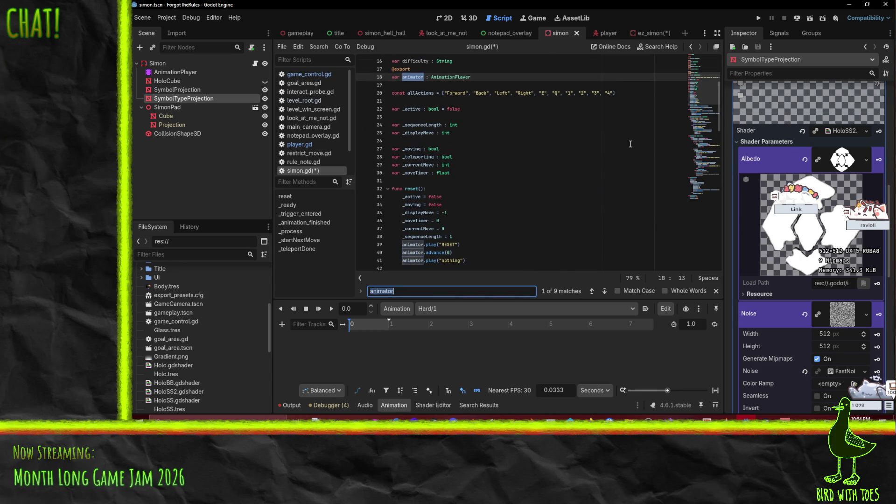
pyautogui.click(604, 291)
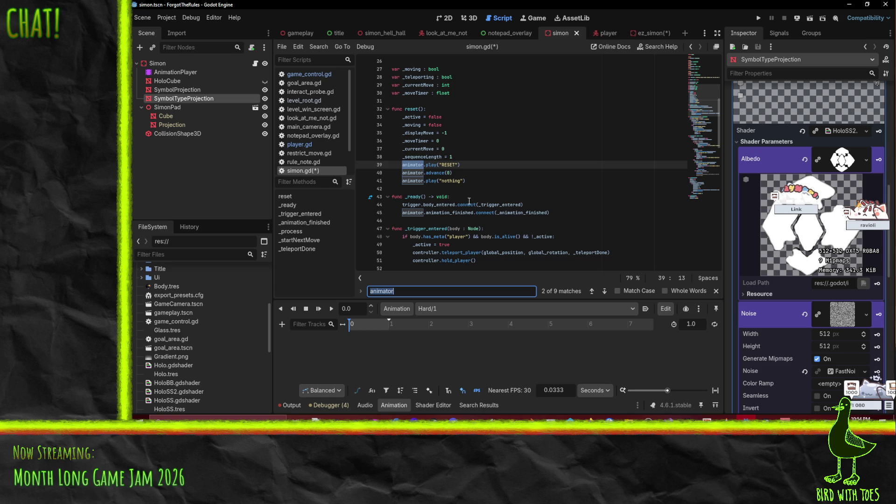
pyautogui.click(442, 182)
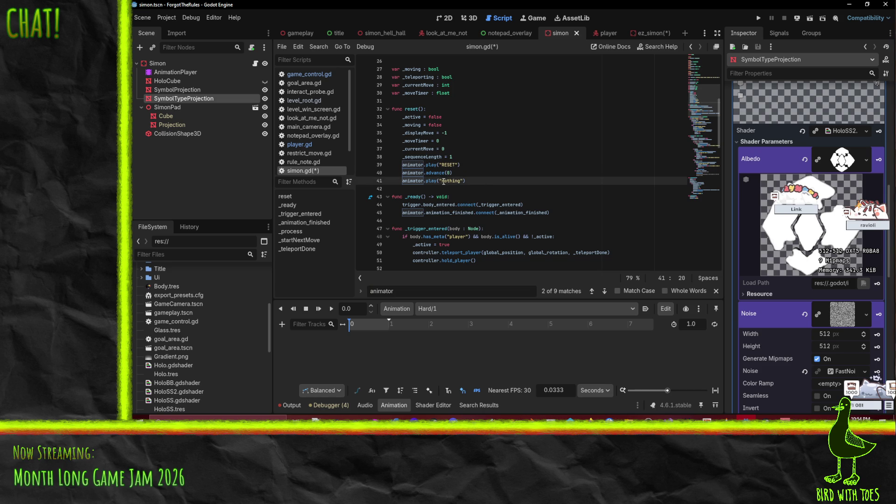
pyautogui.write(')')
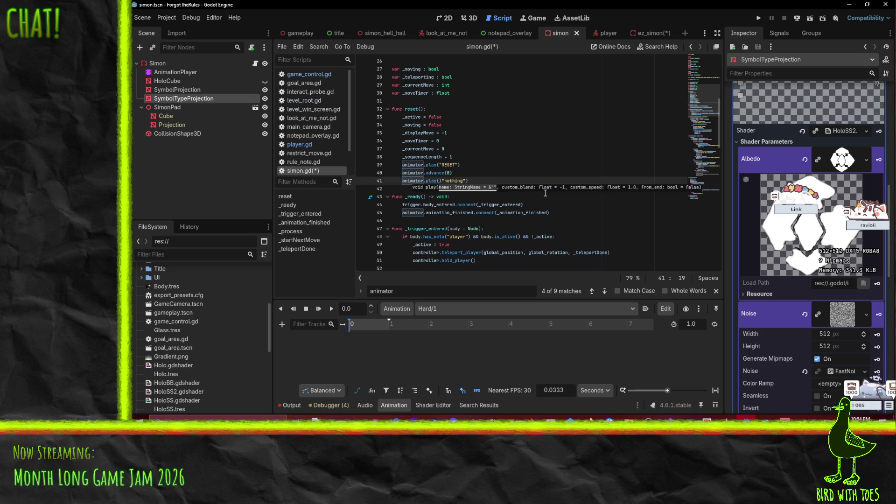
pyautogui.press('Delete')
pyautogui.press('Right')
pyautogui.write('difficulty ')
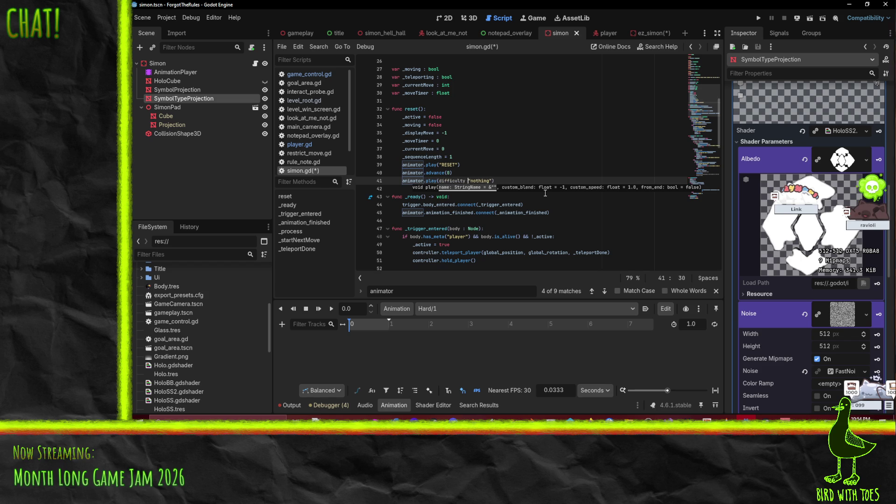
pyautogui.write('+ "')
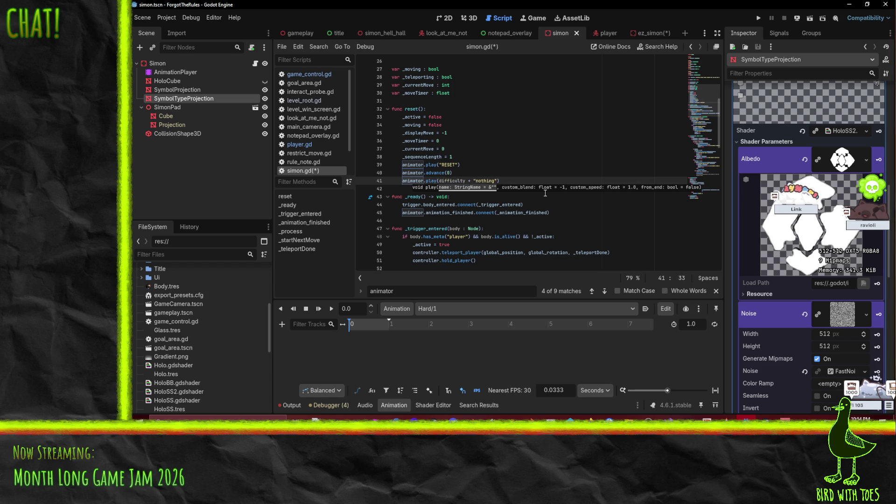
pyautogui.write('/')
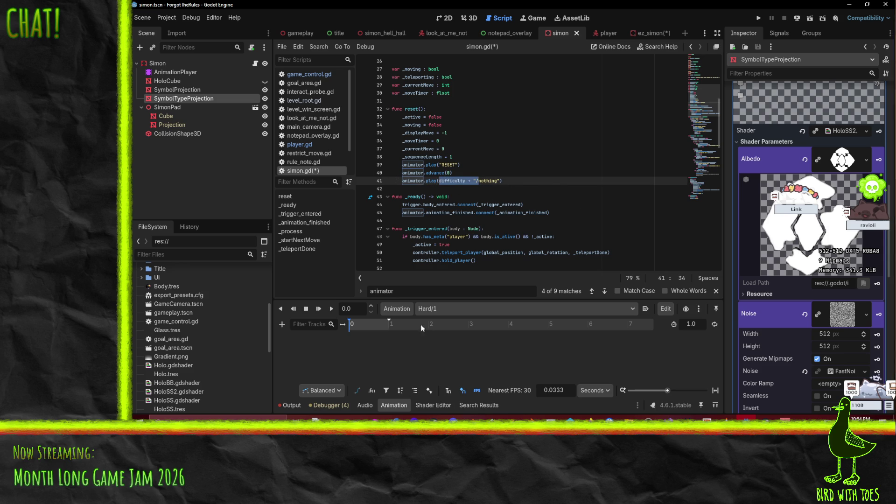
# Prefix the remaining animator.play calls, including done and warn, with difficulty + "/".
pyautogui.click(604, 291)
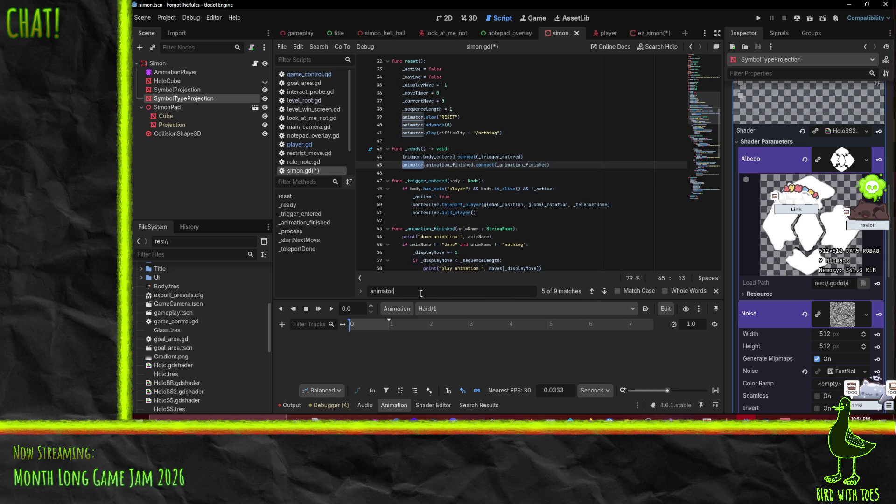
pyautogui.write('.play(')
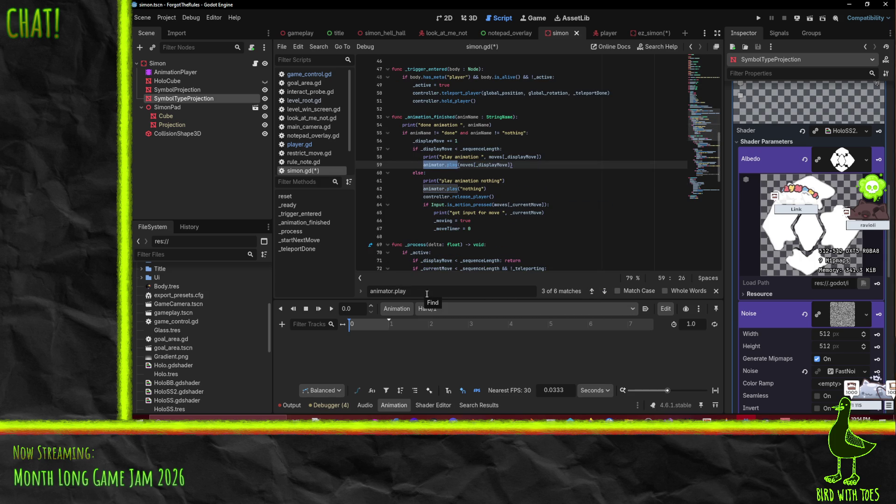
pyautogui.write('difficulty + "/')
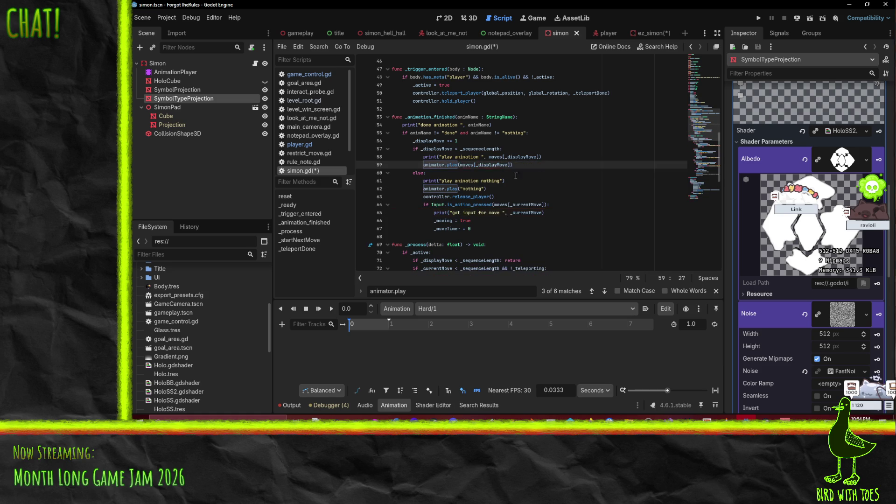
pyautogui.write('"')
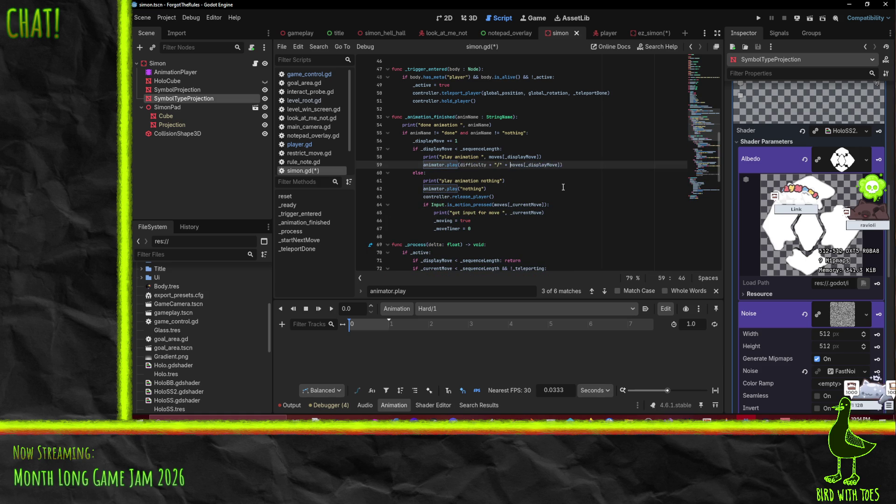
pyautogui.click(462, 188)
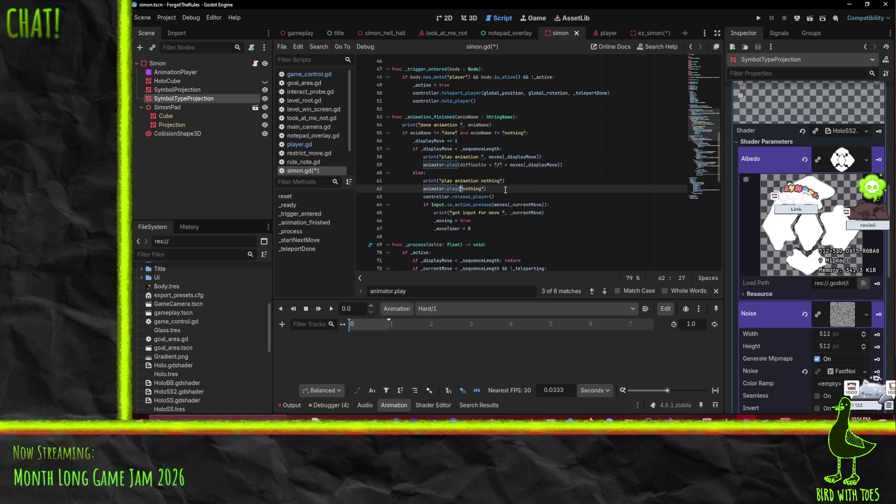
pyautogui.click(604, 291)
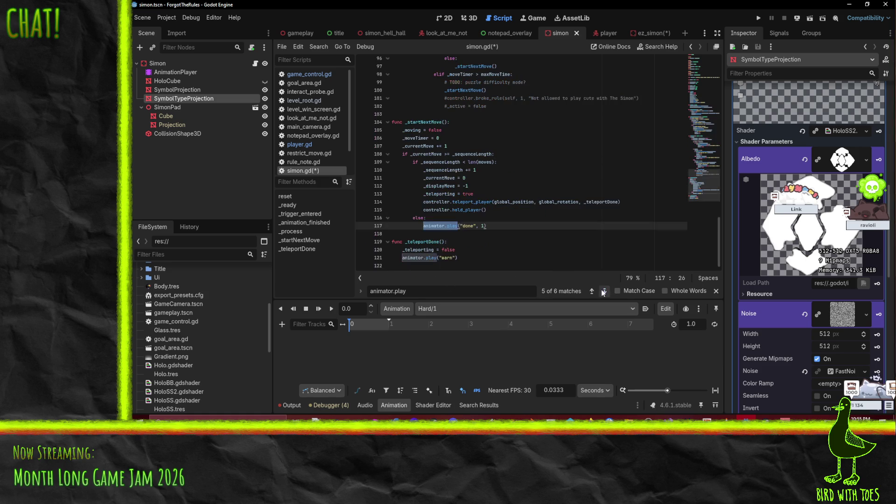
pyautogui.click(463, 226)
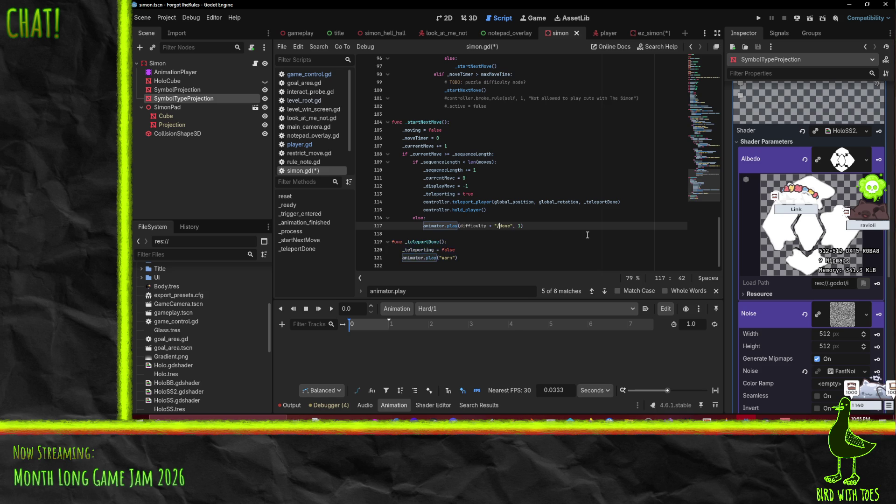
pyautogui.click(588, 234)
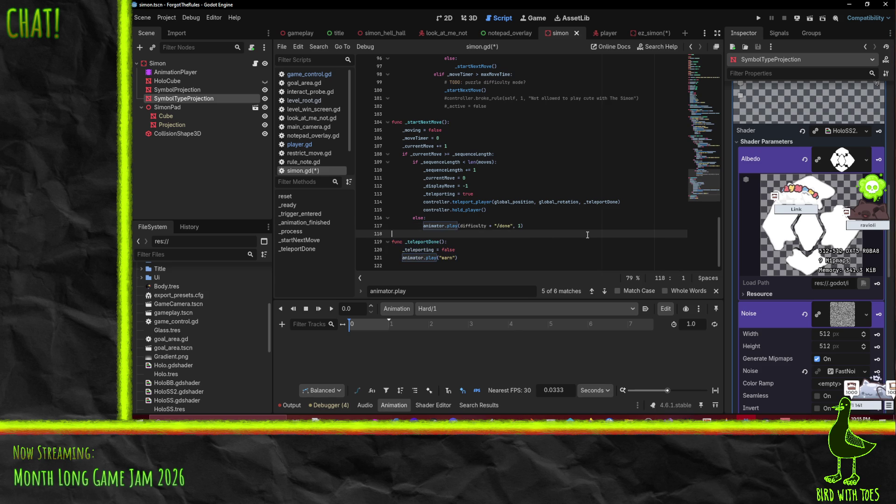
pyautogui.click(441, 258)
pyautogui.press('Up')
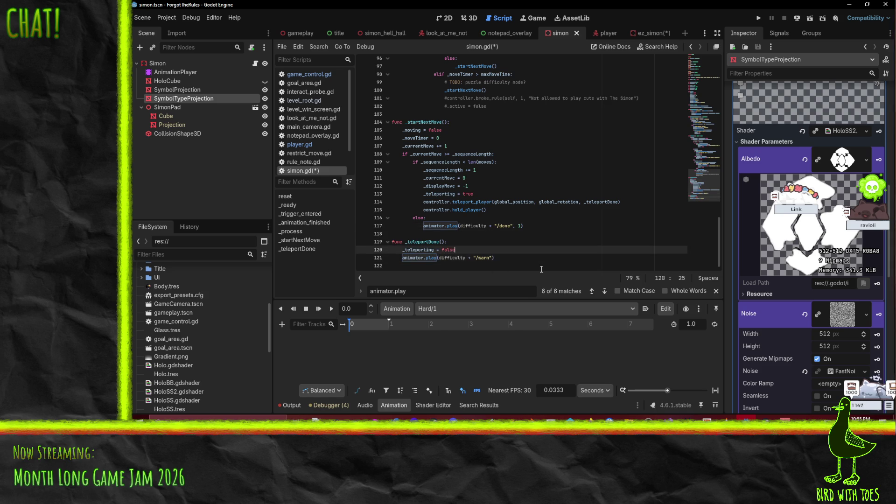
pyautogui.click(590, 290)
pyautogui.click(591, 291)
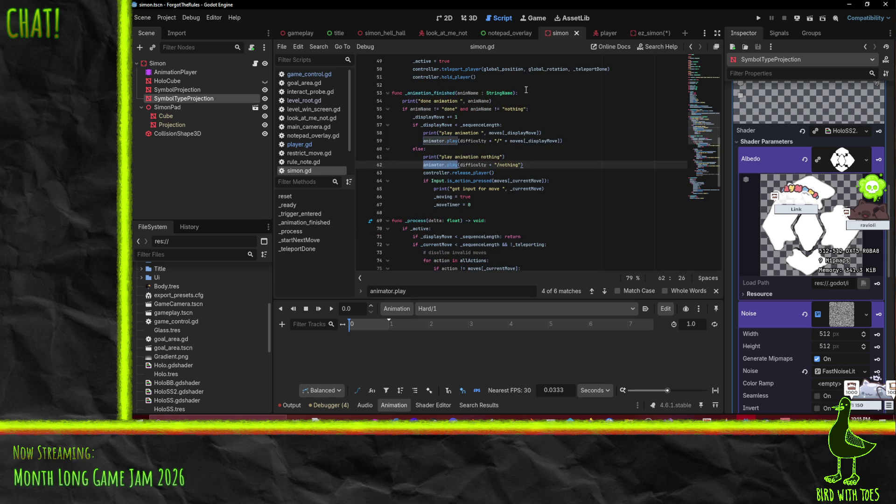
# Replace line 55's != comparisons with animName.ends_with("done") and ends_with("nothing"), then save.
pyautogui.scroll(3, 558, 181)
pyautogui.hotkey('ctrl', 'z')
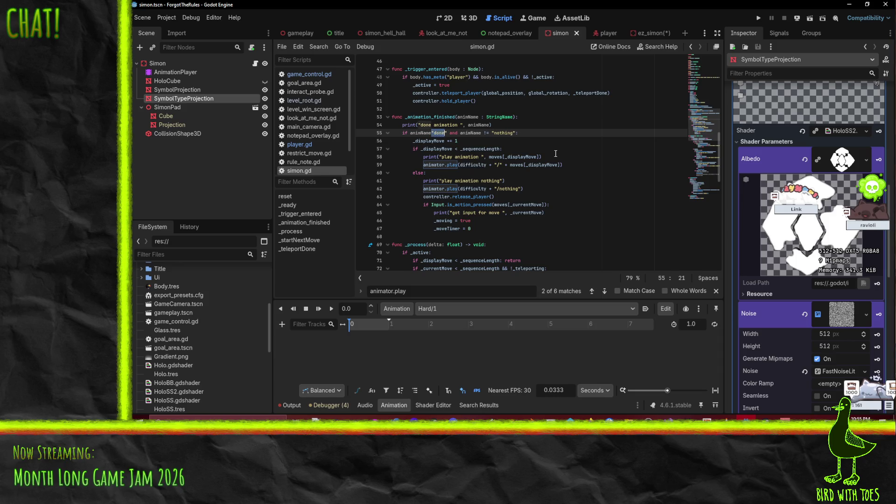
pyautogui.write('"')
pyautogui.press('Left')
pyautogui.press('Left')
pyautogui.press('Left')
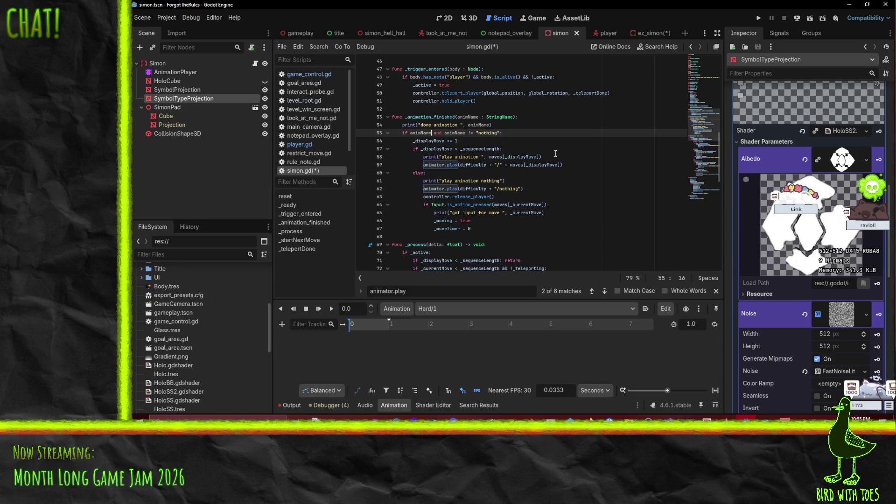
pyautogui.write('d')
pyautogui.press('Return')
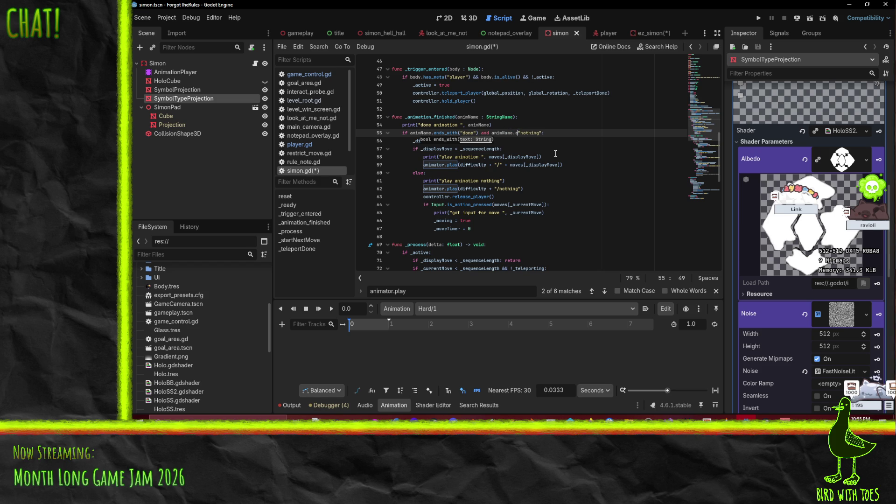
pyautogui.press('Return')
pyautogui.press('Delete')
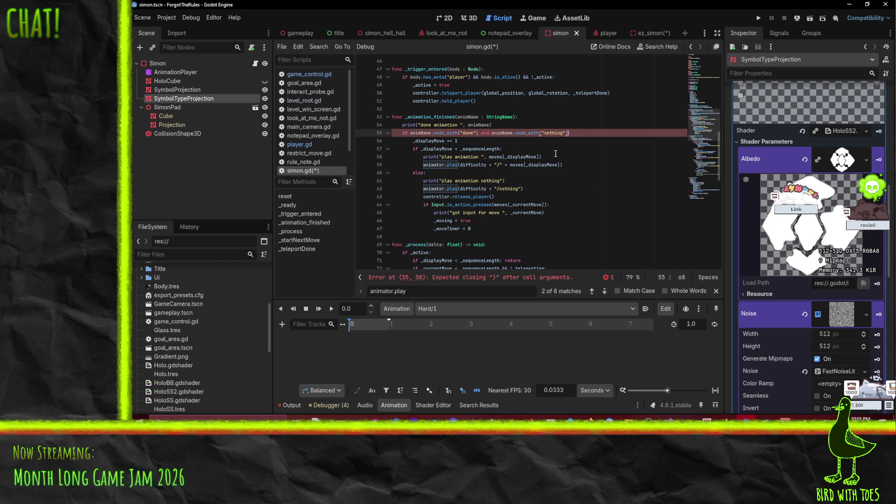
pyautogui.press('End')
pyautogui.press('Left')
pyautogui.write(')')
pyautogui.click(574, 188)
pyautogui.hotkey('ctrl', 's')
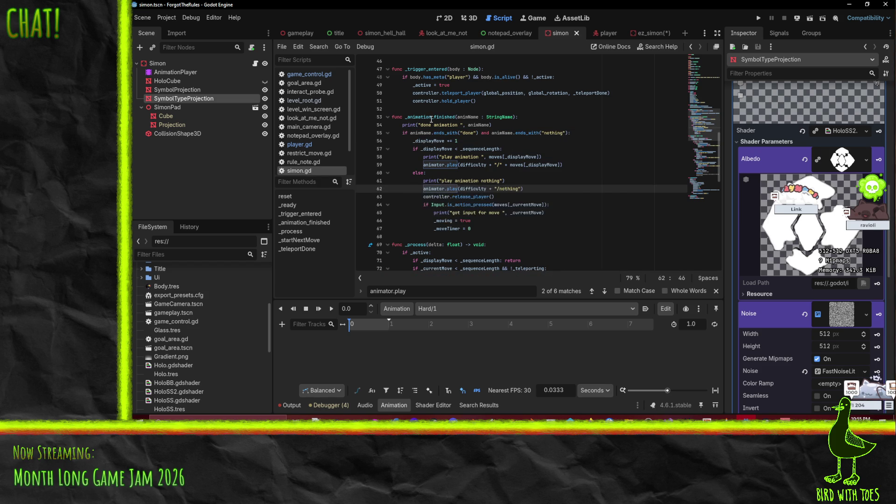
pyautogui.press('Up')
pyautogui.press('Up')
pyautogui.press('Up')
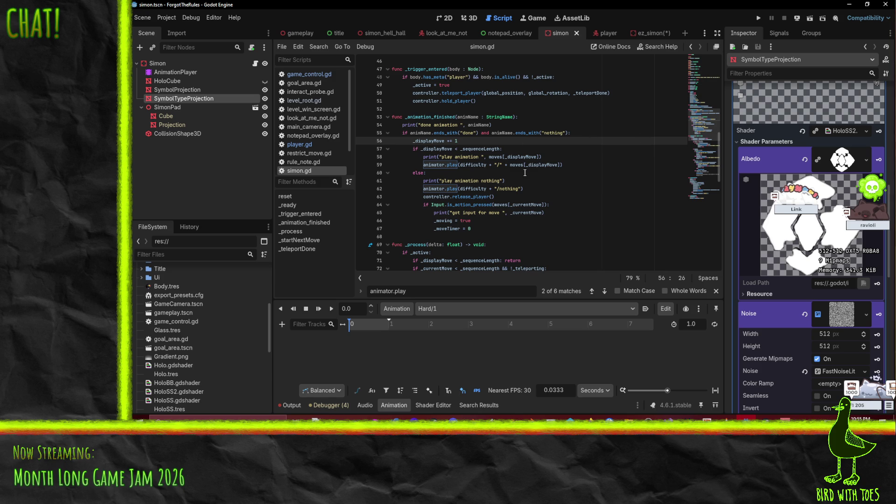
# Give the Simon root node the Difficulty value Ez, save the scene, and run the project.
pyautogui.click(171, 109)
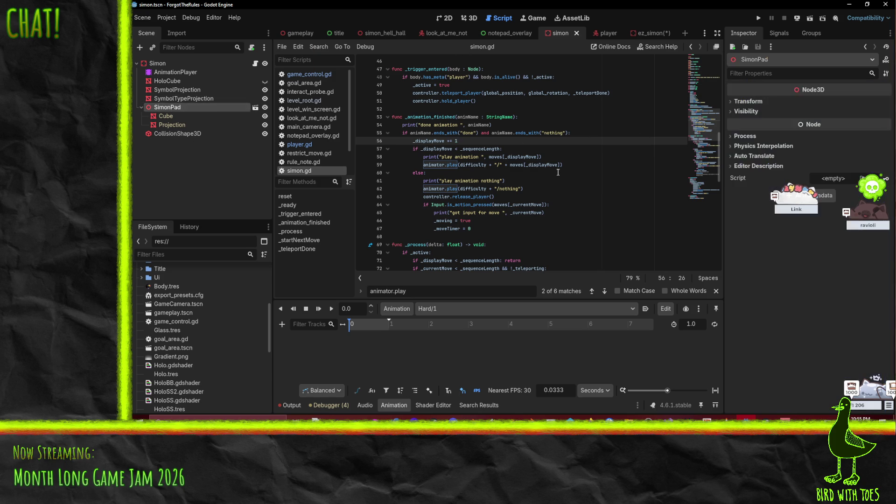
pyautogui.click(166, 64)
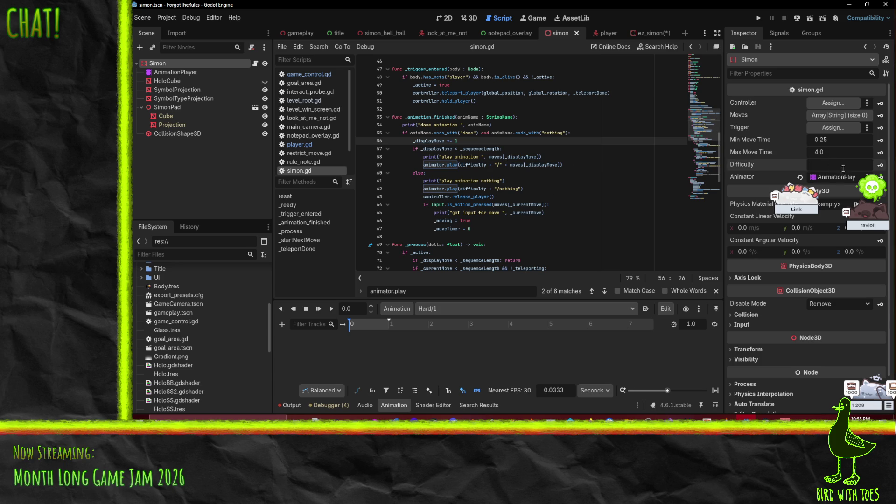
pyautogui.write('Easy')
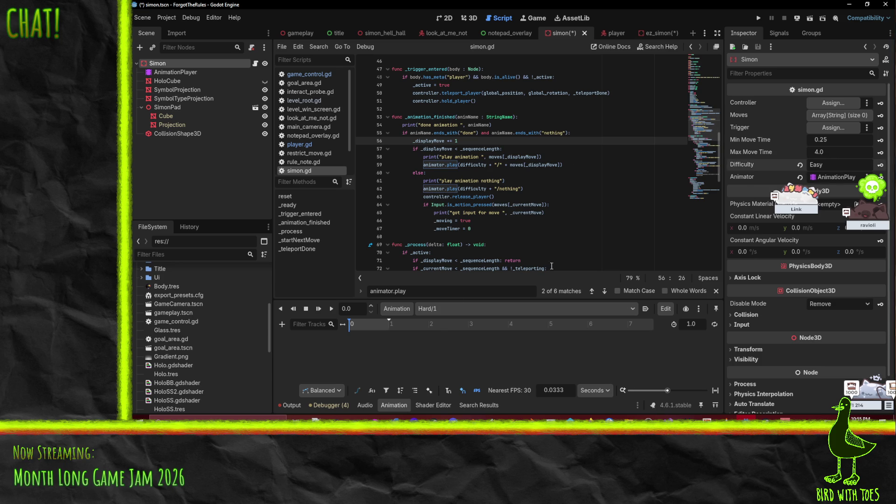
pyautogui.click(489, 308)
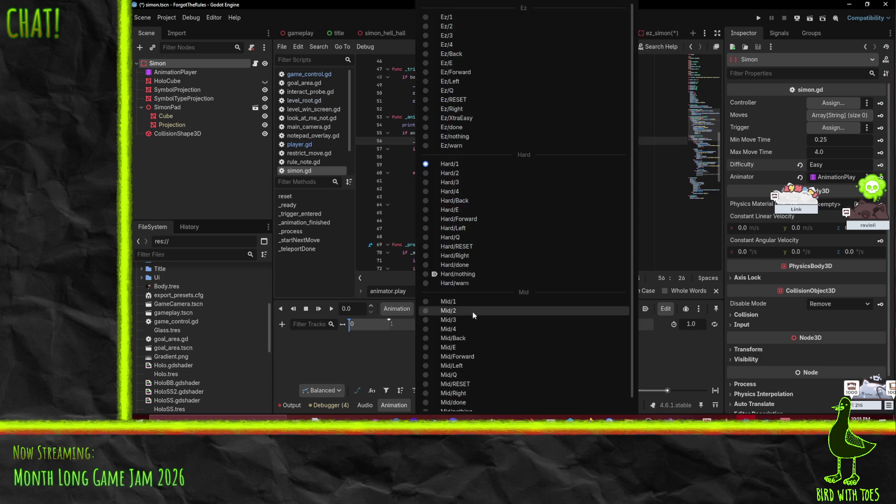
pyautogui.click(829, 166)
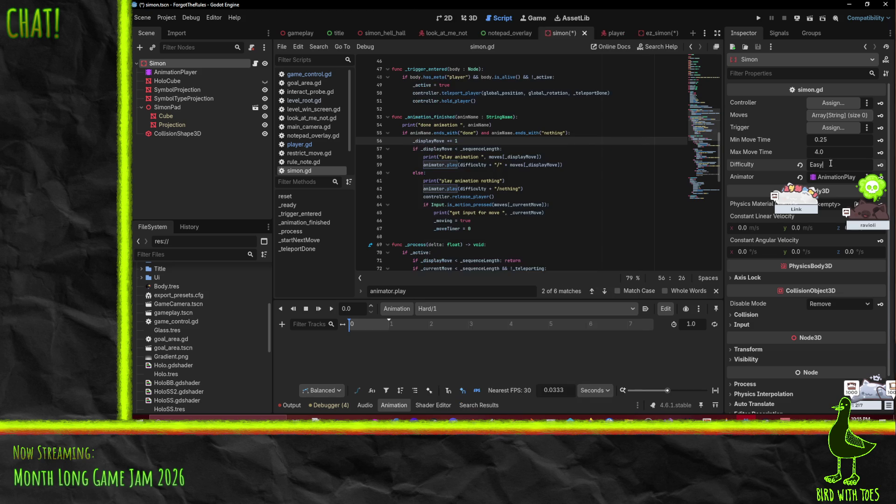
pyautogui.hotkey('ctrl', 's')
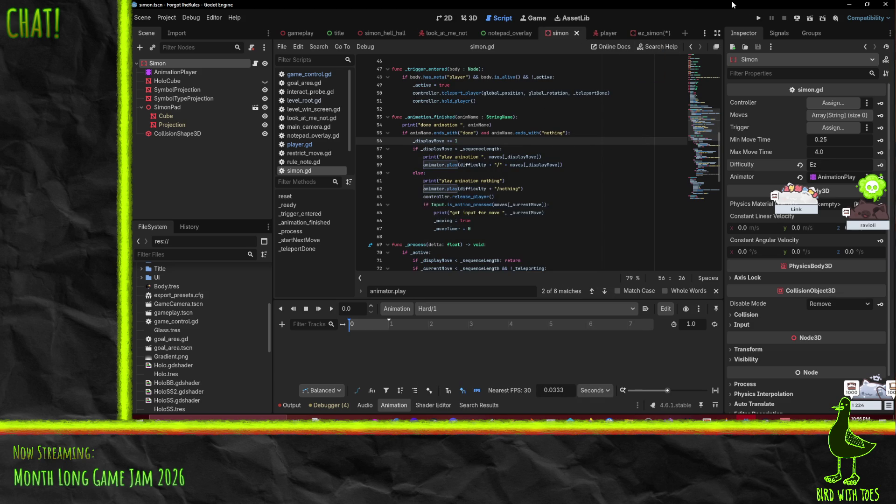
pyautogui.click(758, 19)
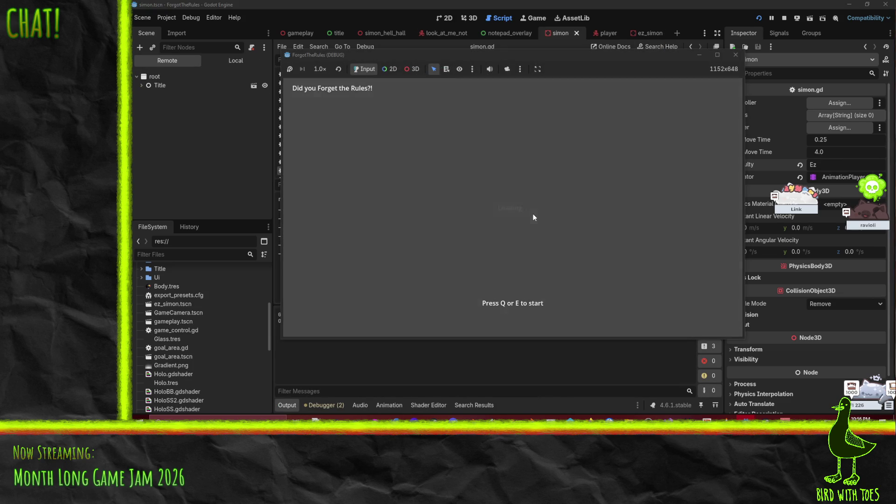
# Start the game with Q and play until the log shows "done animation Ez/warn".
pyautogui.press('q')
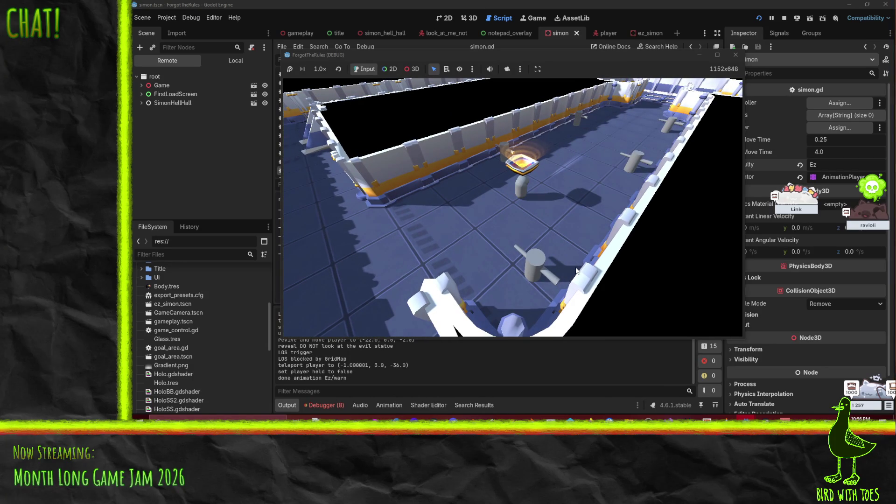
# Stop the game and jump from the Debugger's Errors list to the failing RESET line.
pyautogui.click(783, 19)
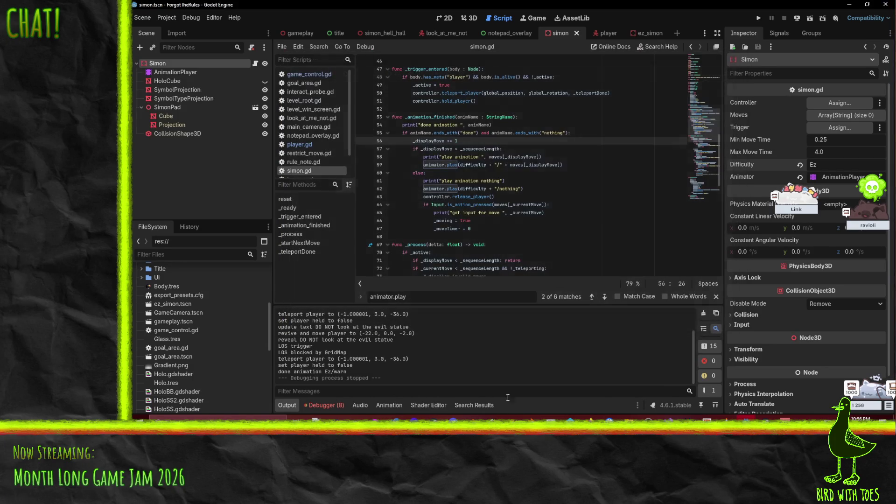
pyautogui.click(313, 404)
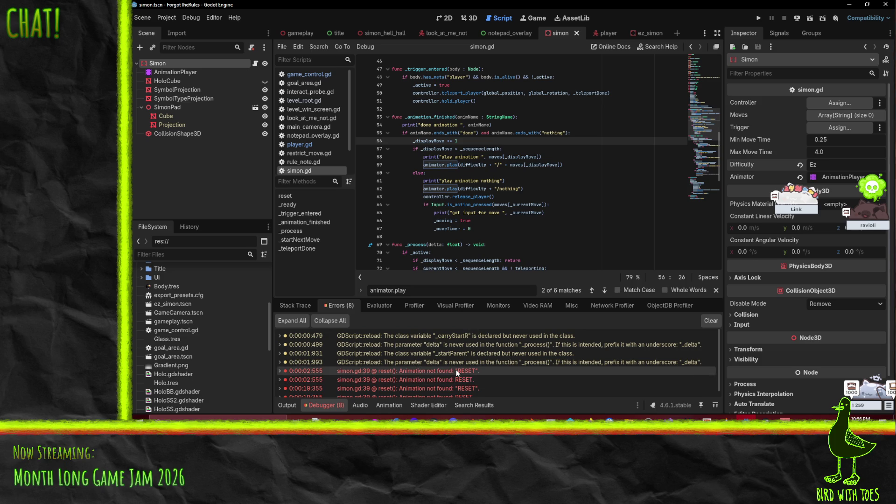
pyautogui.scroll(-1, 441, 373)
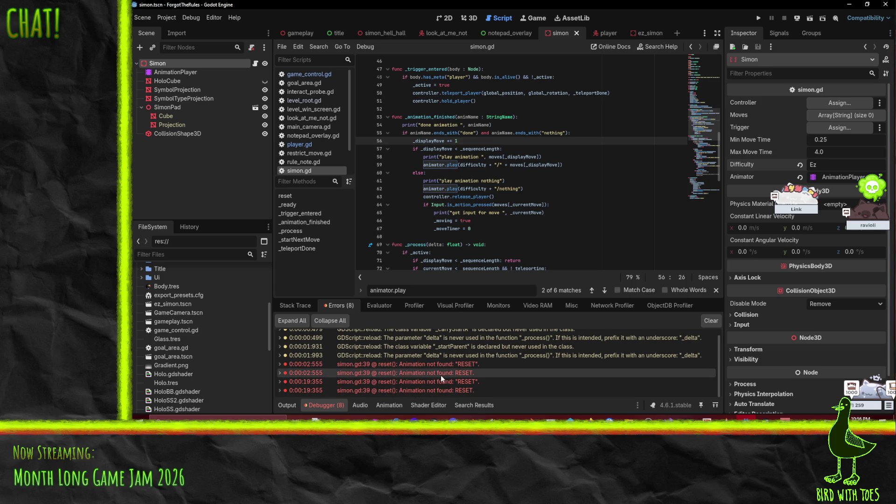
pyautogui.doubleClick(422, 363)
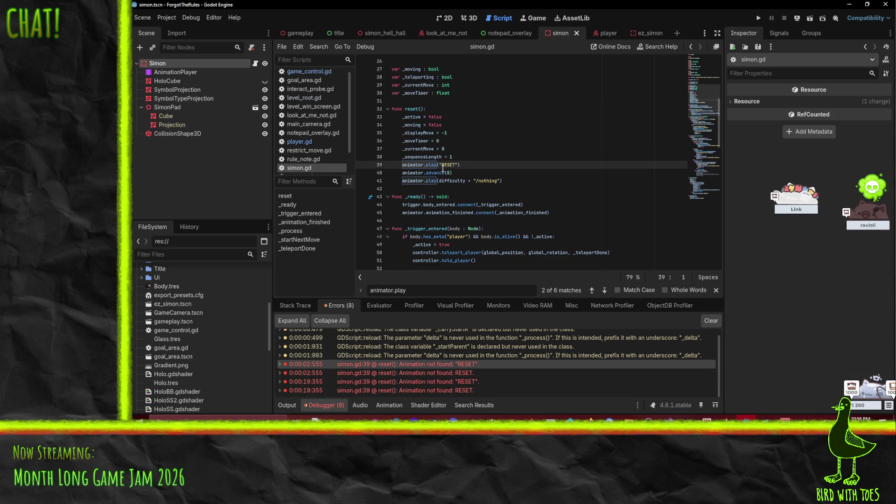
pyautogui.scroll(2, 513, 179)
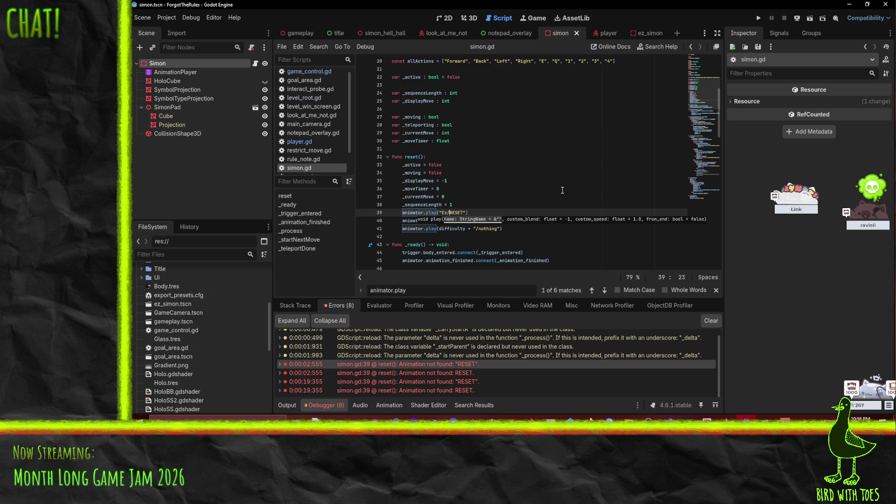
# Change animator.play("RESET") to "Ez/RESET" on line 39, save, and rerun the game.
pyautogui.hotkey('ctrl', 's')
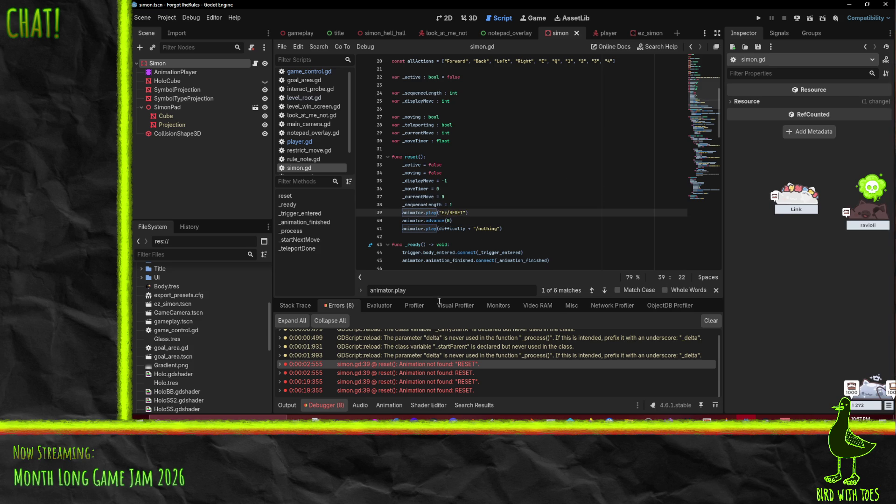
pyautogui.scroll(1, 477, 374)
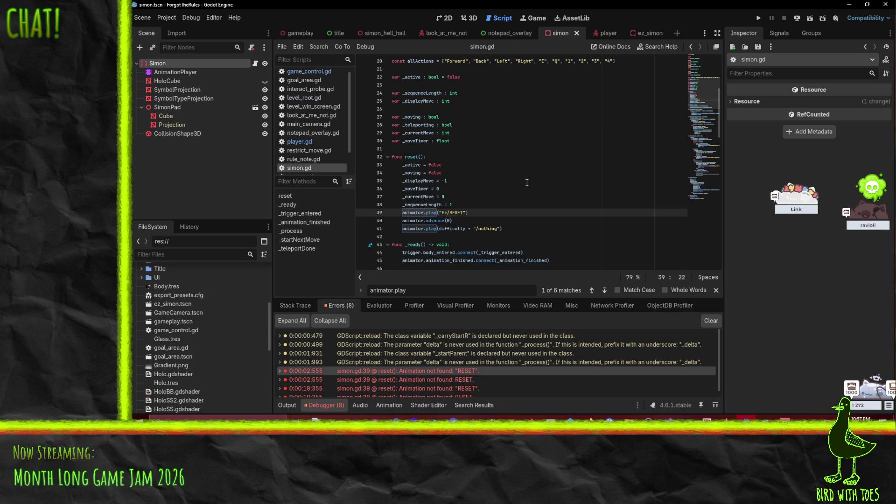
pyautogui.scroll(-3, 533, 184)
pyautogui.scroll(-1, 416, 385)
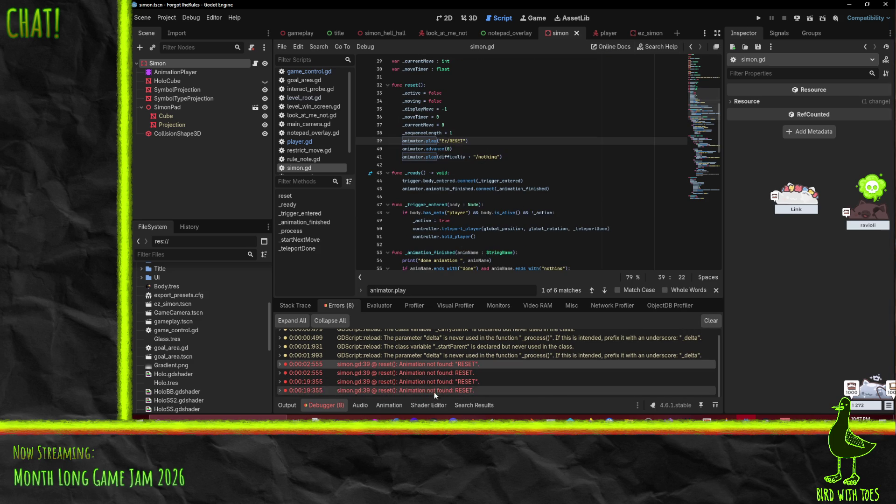
pyautogui.scroll(1, 441, 378)
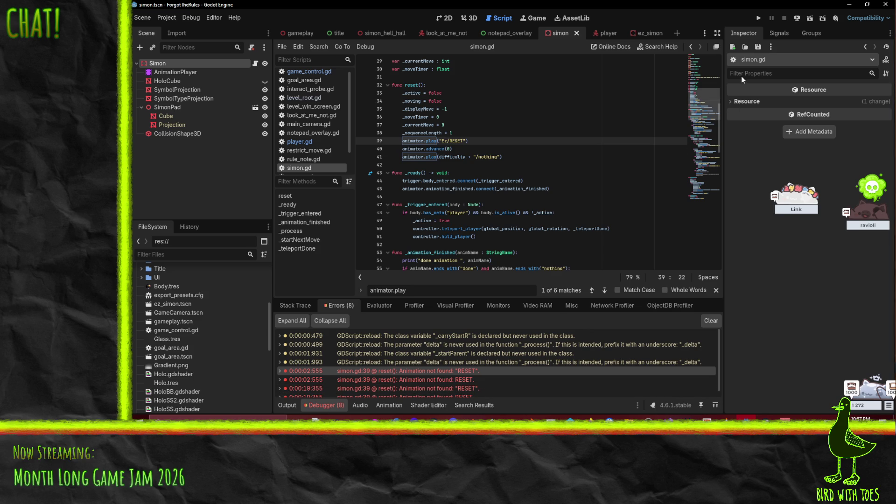
pyautogui.click(760, 17)
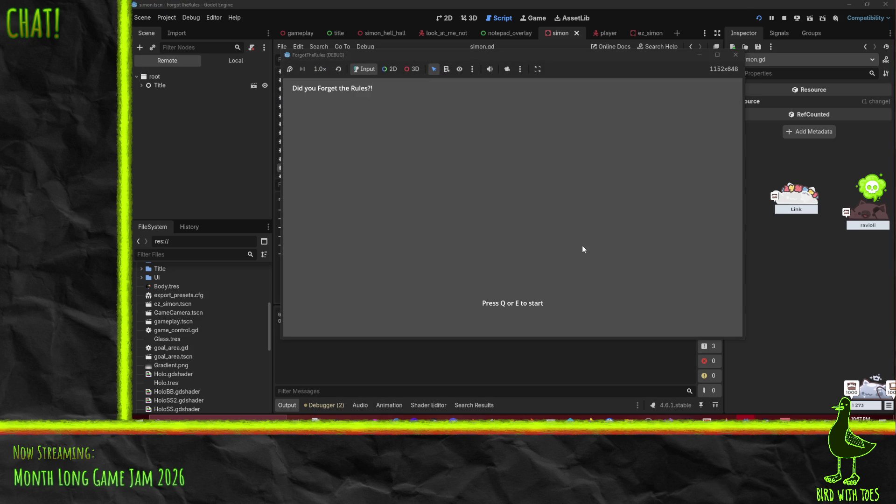
# Start the game with Q and play into the 3D arena level.
pyautogui.press('q')
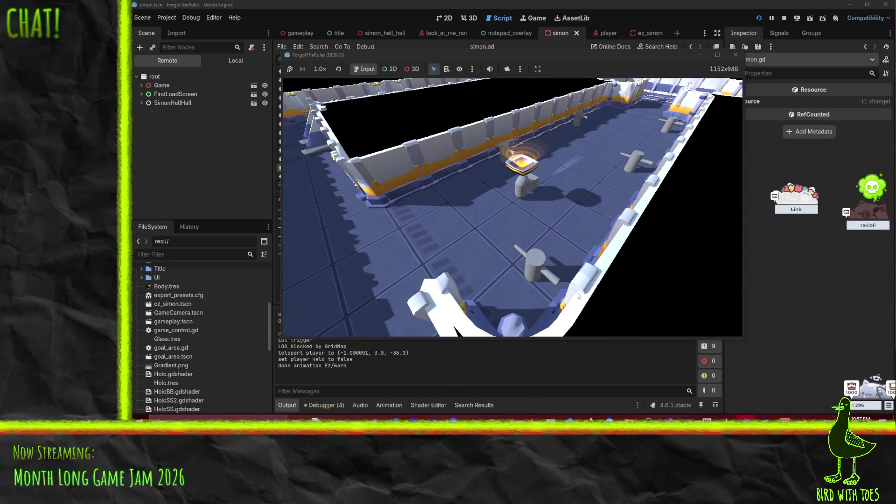
# Stop the game, add ! before both ends_with checks on line 55, save, and rerun.
pyautogui.click(784, 19)
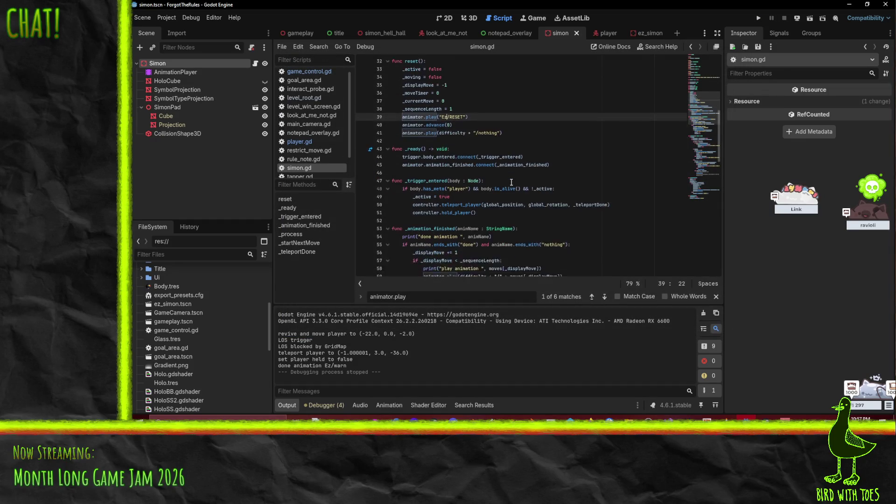
pyautogui.click(416, 198)
pyautogui.scroll(-1, 442, 198)
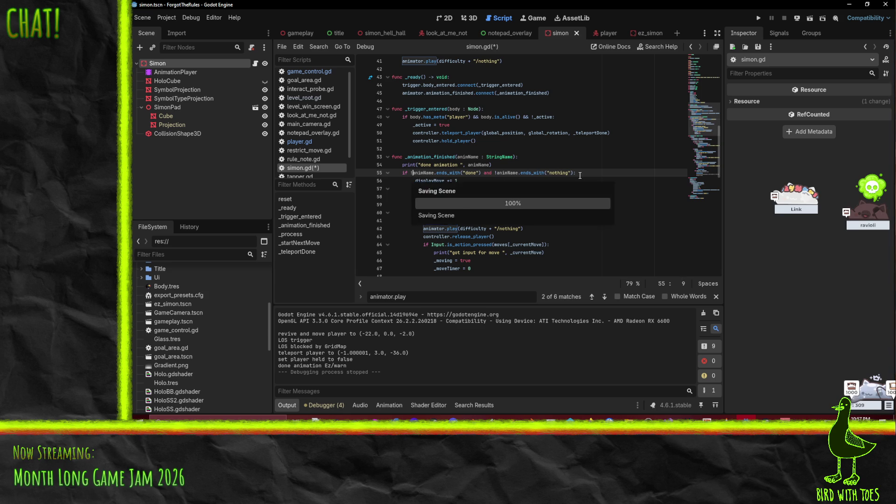
pyautogui.click(758, 18)
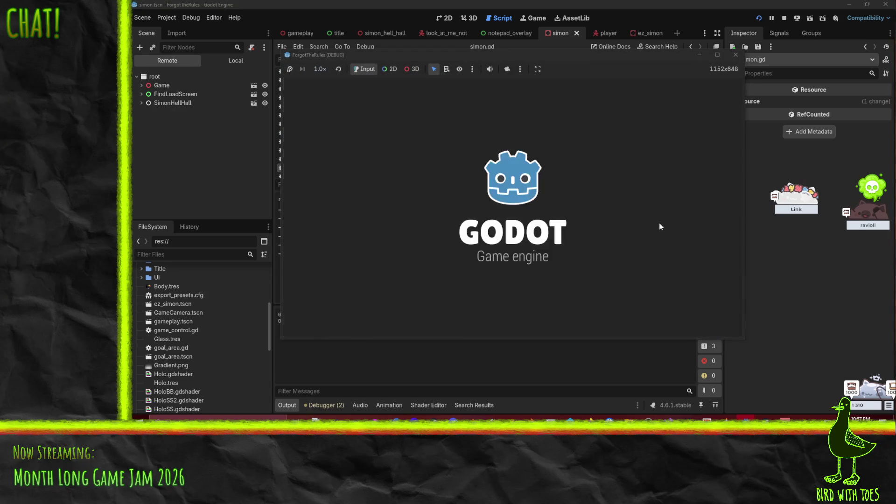
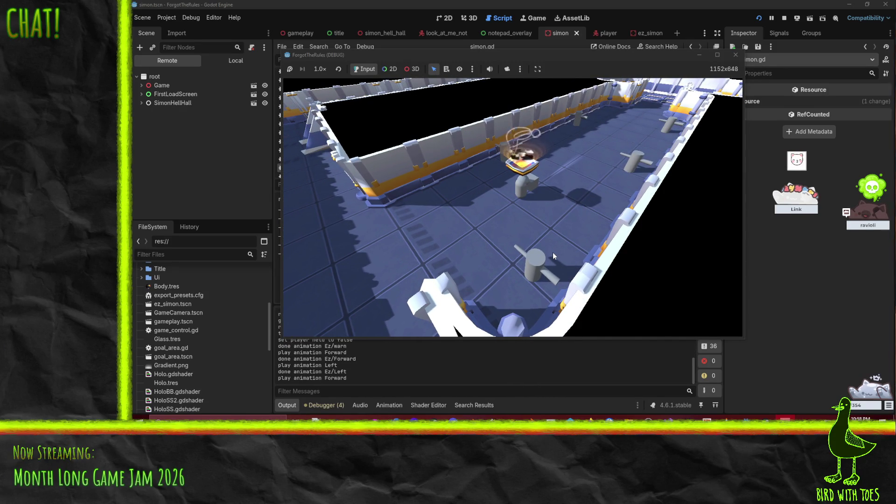
# Step onto the Simon pad and repeat the first two sequences (Left, Right; then W, A, W).
pyautogui.press('Up')
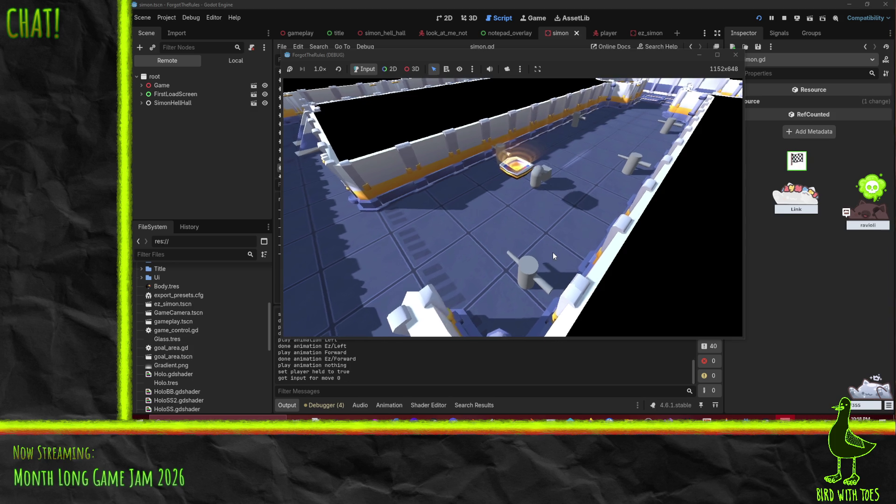
pyautogui.press('Left')
pyautogui.press('Right')
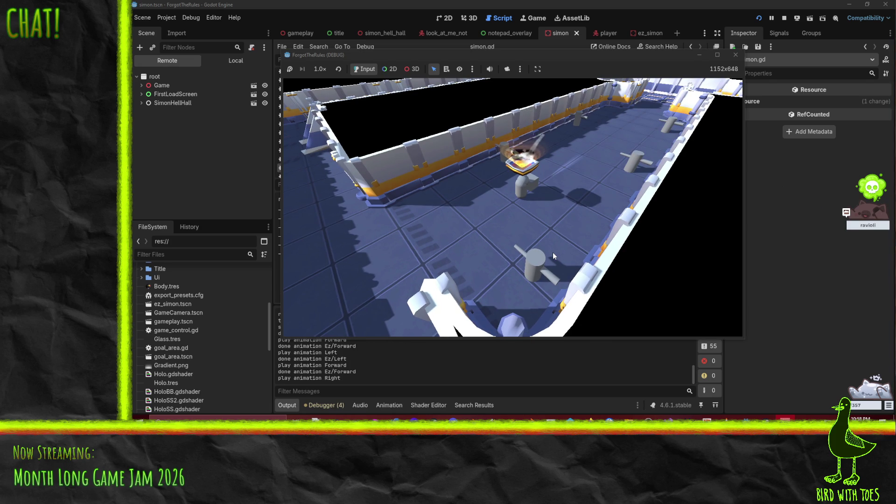
pyautogui.press('w')
pyautogui.press('a')
pyautogui.press('w')
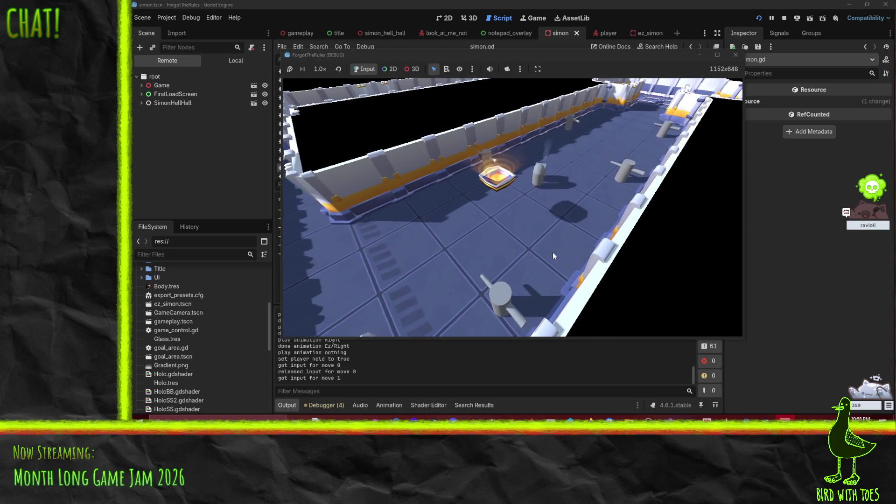
pyautogui.press('w')
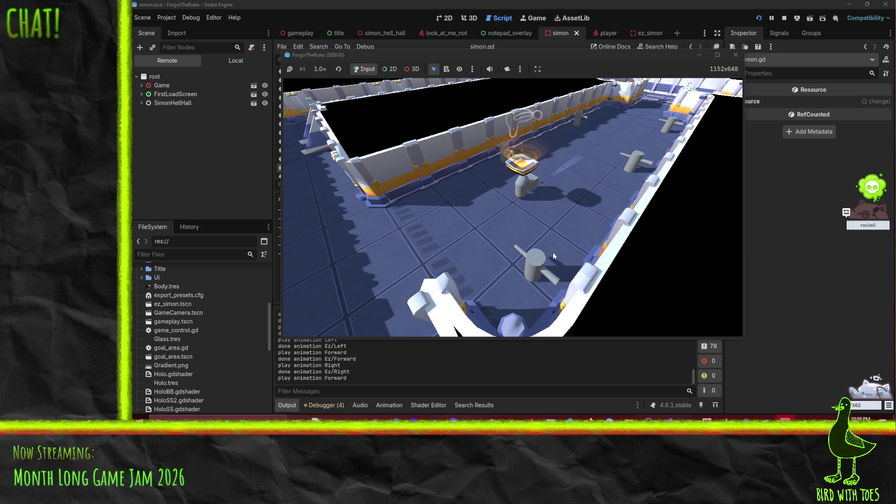
# Repeat the longer W-A-W round and the final Up-Right-Up-Left-Up sequence to trigger the note.
pyautogui.press('w')
pyautogui.press('a')
pyautogui.press('w')
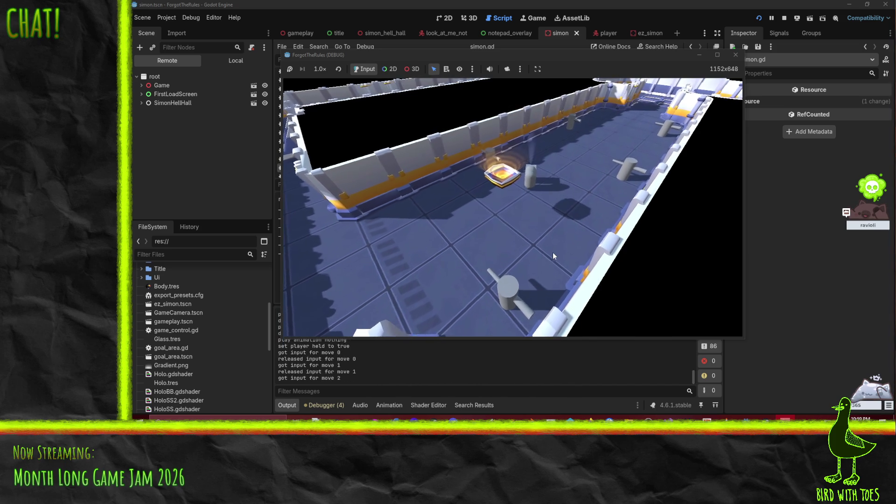
pyautogui.press('w')
pyautogui.press('w')
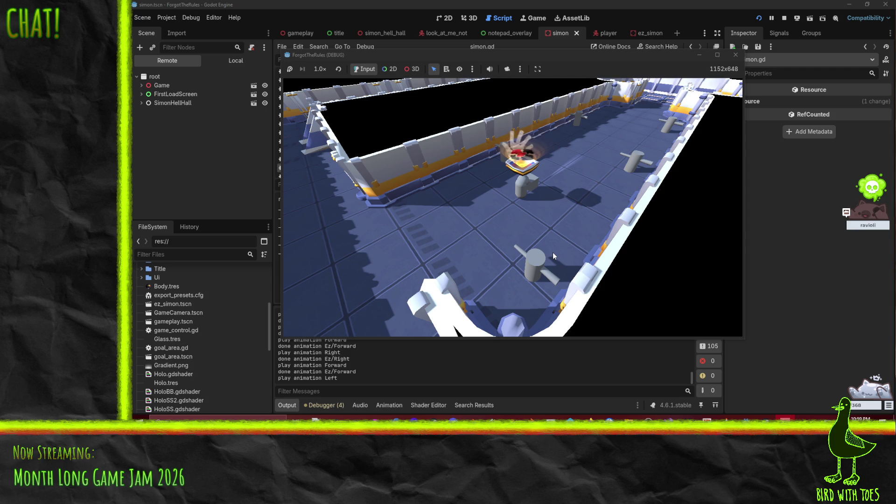
pyautogui.press('Up')
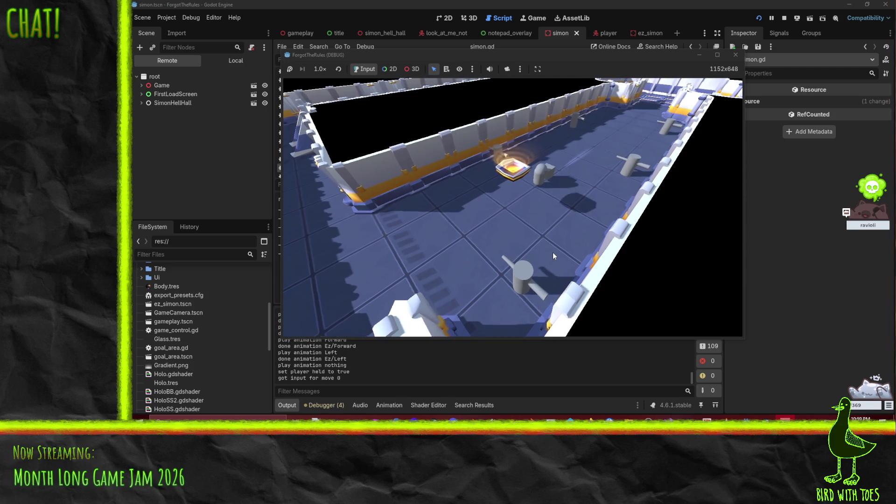
pyautogui.press('Right')
pyautogui.press('Up')
pyautogui.press('Left')
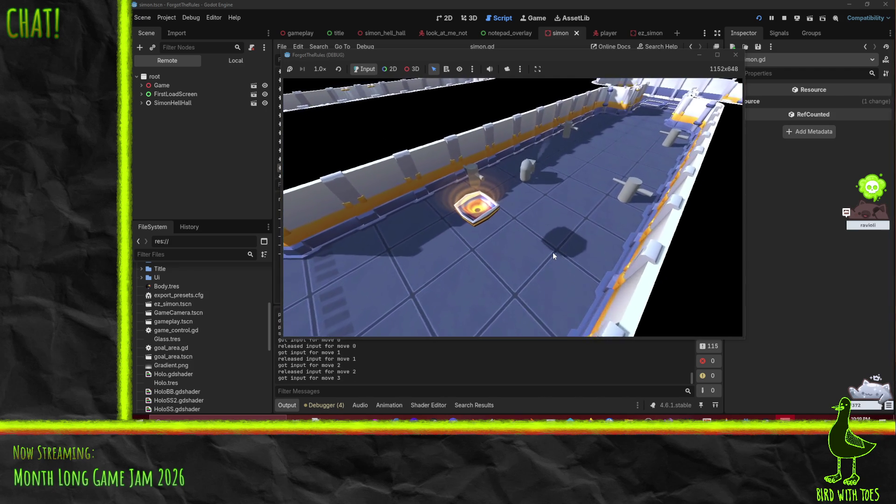
pyautogui.press('Up')
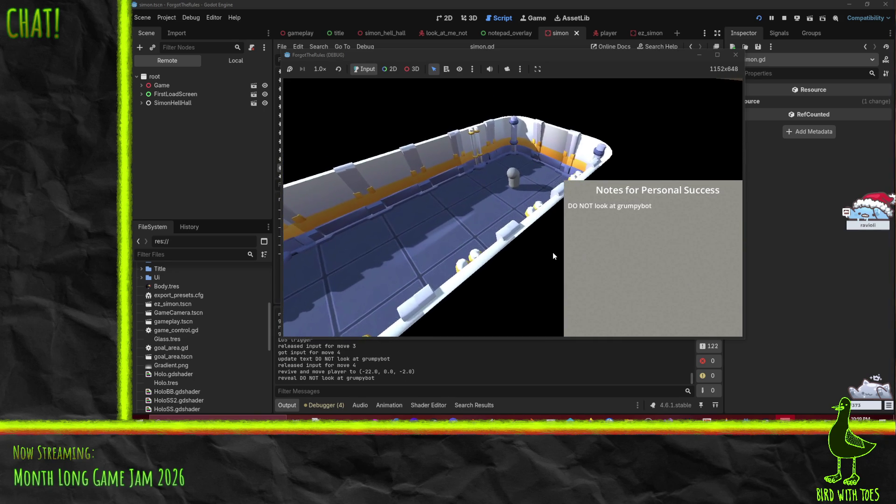
# Stop the game test, review simon.gd around line 63, then switch to P4V.
pyautogui.click(784, 18)
pyautogui.click(537, 230)
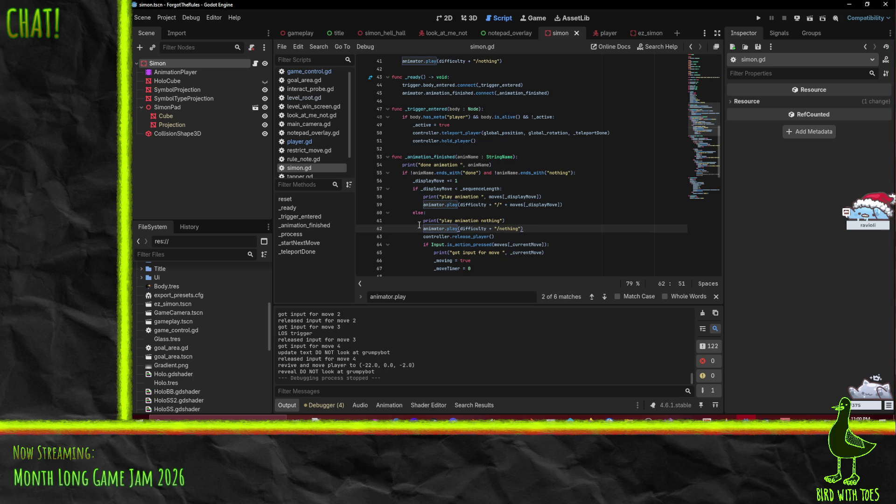
pyautogui.click(525, 233)
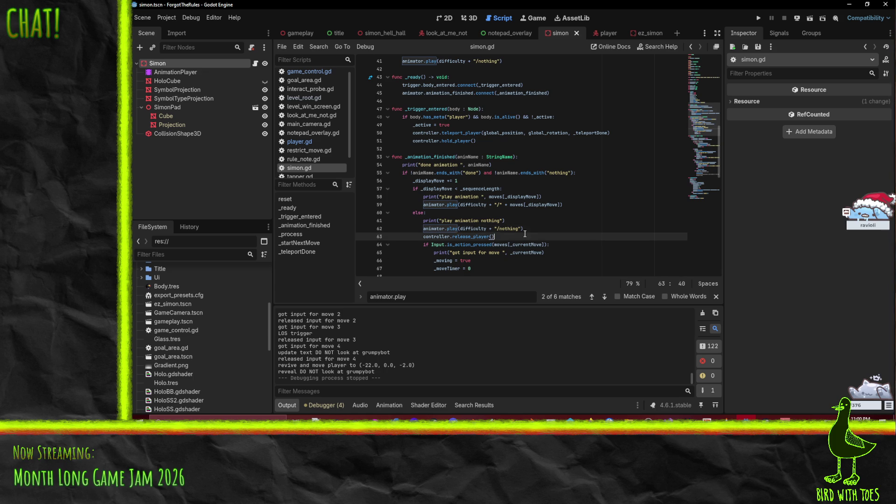
pyautogui.scroll(5, 586, 205)
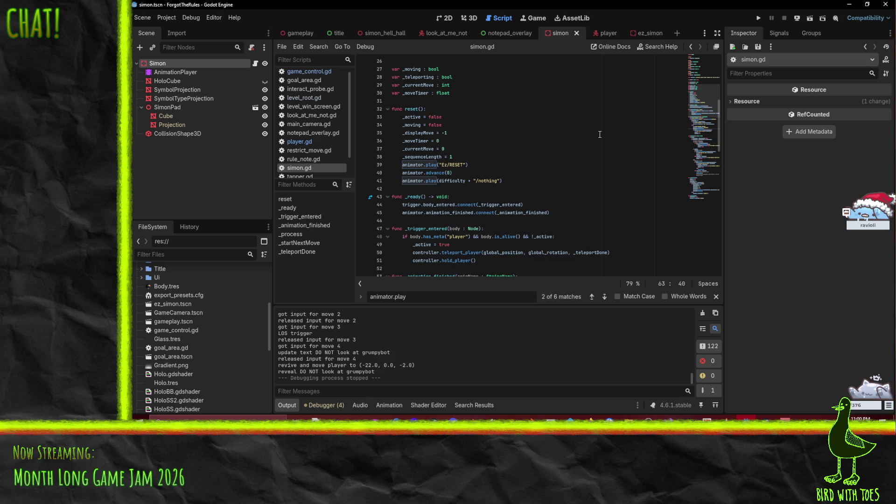
pyautogui.scroll(-2, 535, 175)
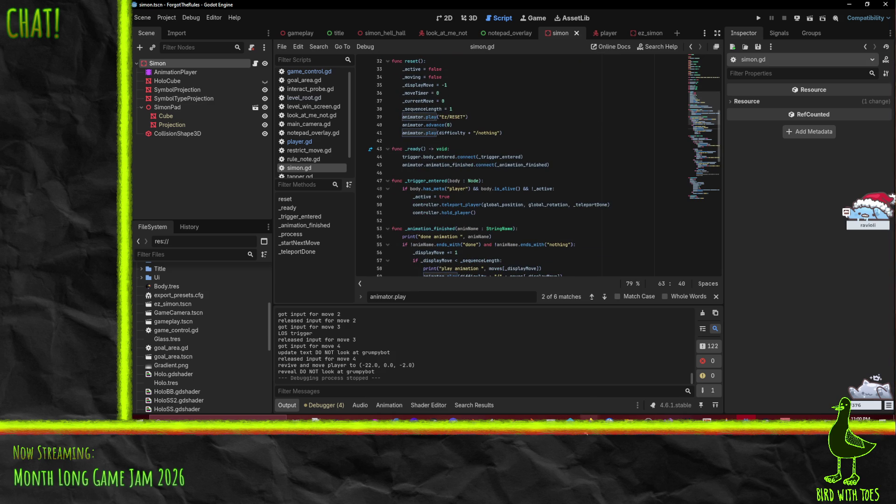
pyautogui.click(570, 419)
# Revert unchanged files in the default changelist and browse the local workspace tree.
pyautogui.rightClick(413, 148)
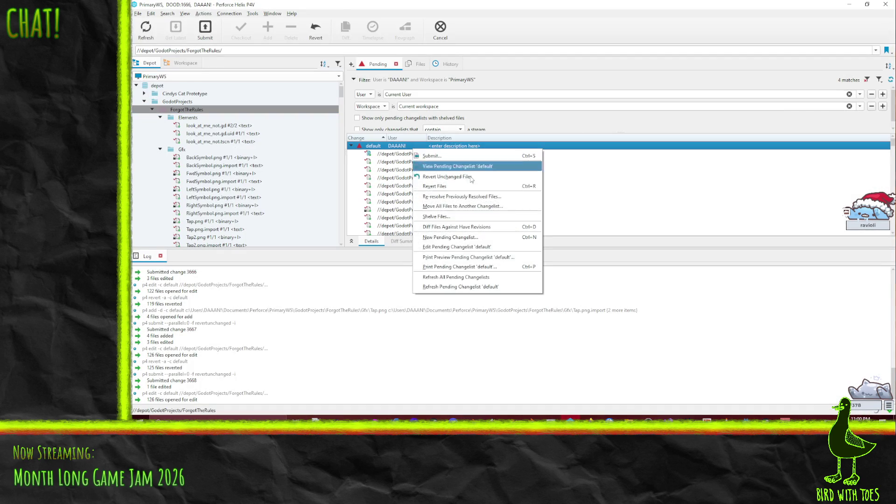
pyautogui.click(467, 177)
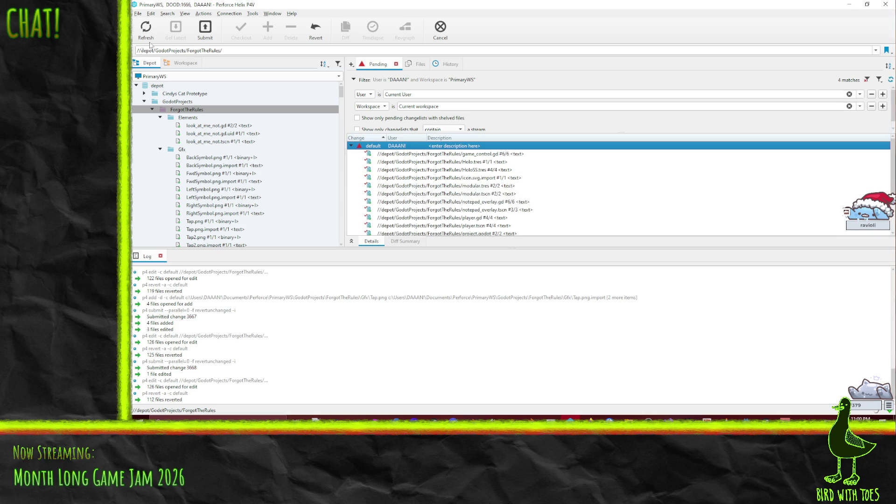
pyautogui.click(186, 63)
pyautogui.scroll(-5, 203, 182)
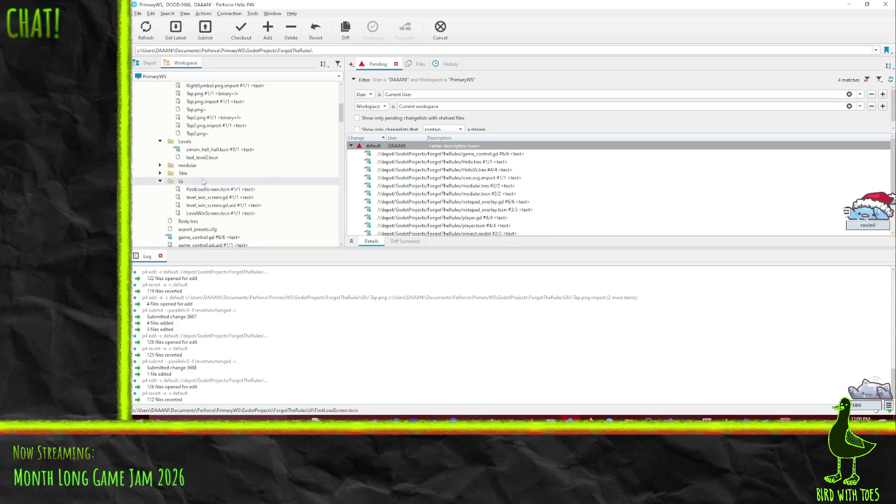
pyautogui.scroll(5, 203, 182)
pyautogui.moveTo(224, 141); pyautogui.dragTo(246, 143)
pyautogui.moveTo(384, 148); pyautogui.dragTo(383, 148)
pyautogui.scroll(-5, 221, 166)
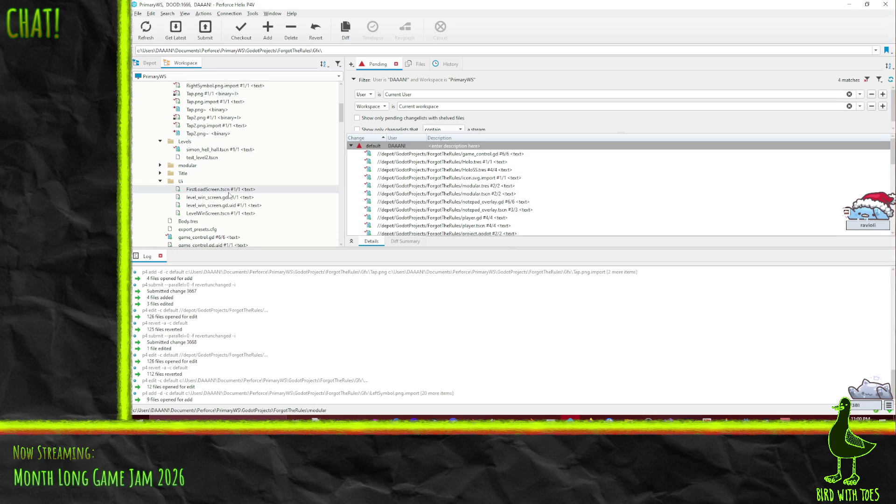
pyautogui.scroll(-2, 221, 147)
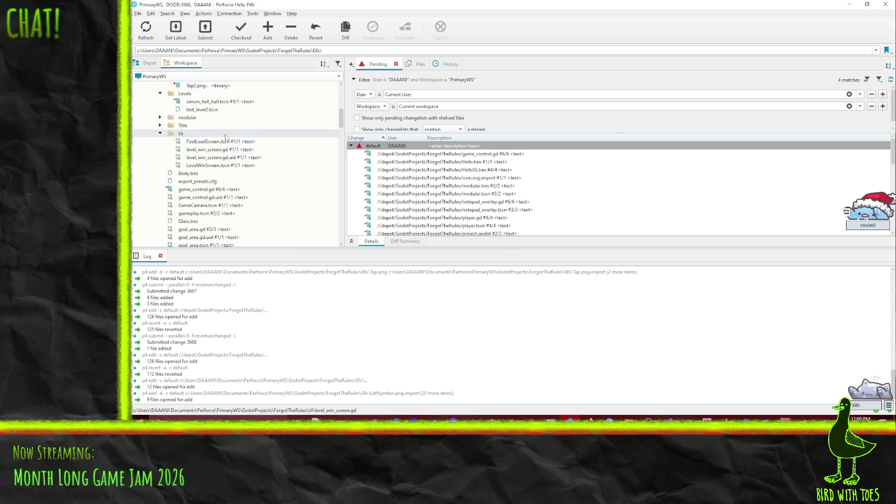
pyautogui.scroll(-1, 234, 174)
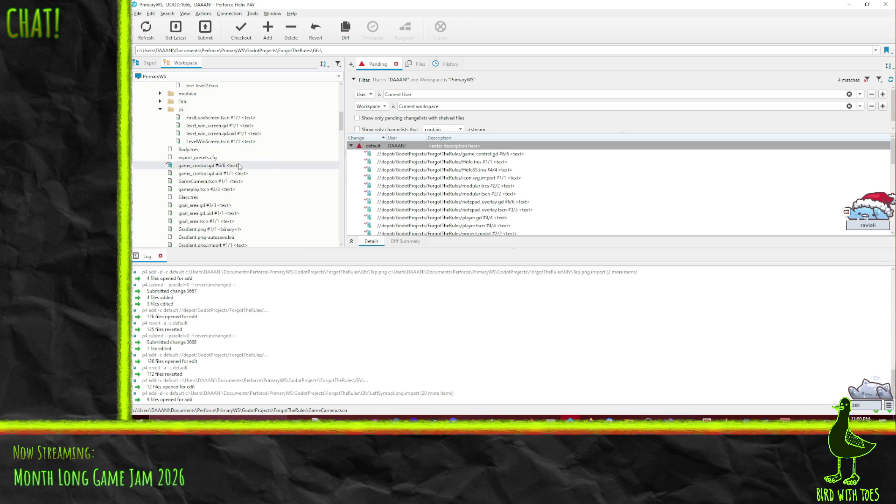
# Add export_presets.cfg to the default changelist and check the status of player.gd.uid.
pyautogui.moveTo(214, 158); pyautogui.dragTo(311, 155)
pyautogui.moveTo(384, 145); pyautogui.dragTo(385, 146)
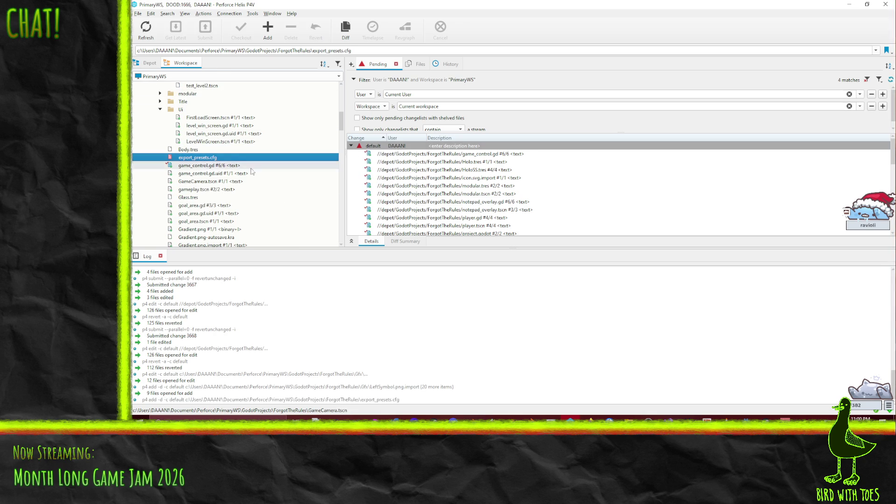
pyautogui.scroll(-4, 196, 105)
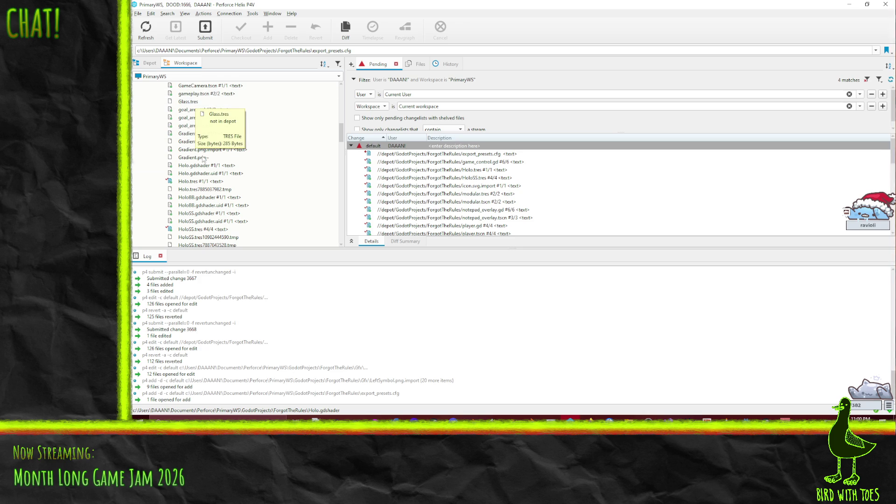
pyautogui.scroll(-2, 234, 209)
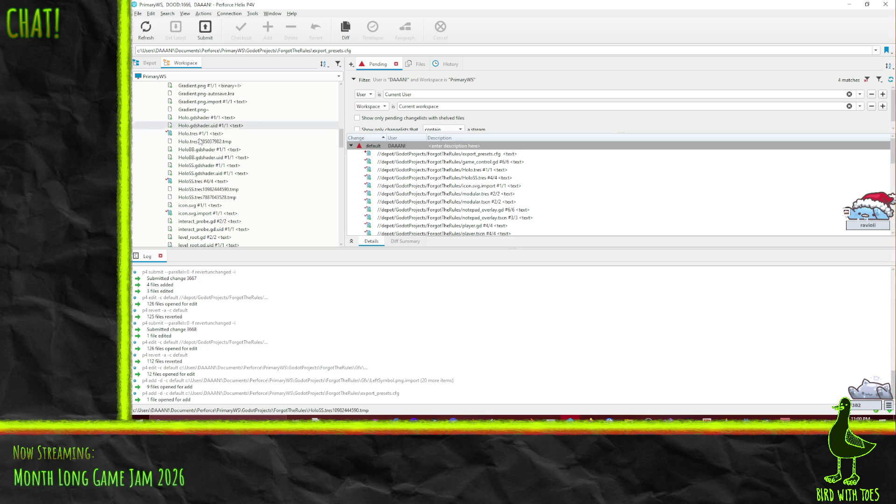
pyautogui.scroll(-3, 206, 177)
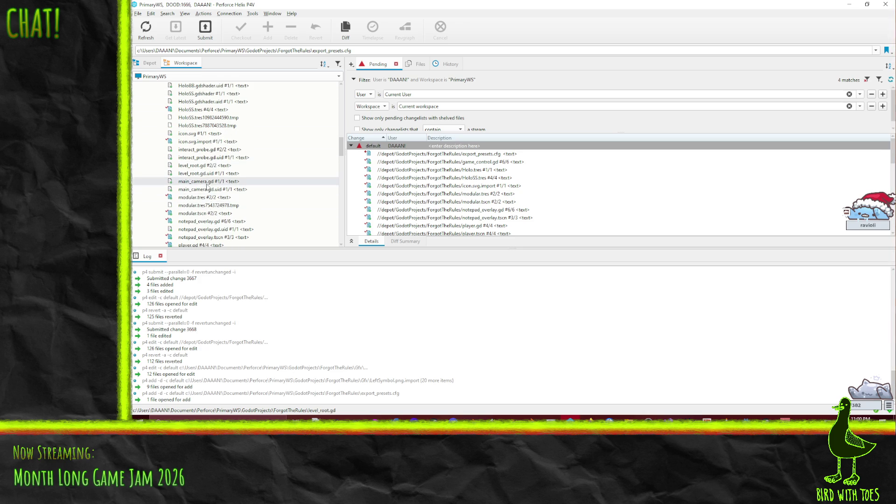
pyautogui.scroll(-3, 205, 177)
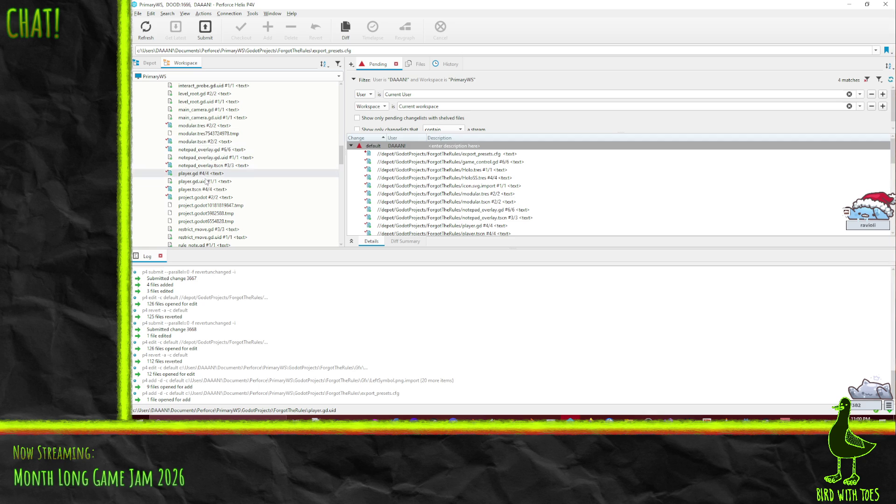
pyautogui.scroll(-1, 207, 191)
pyautogui.click(205, 157)
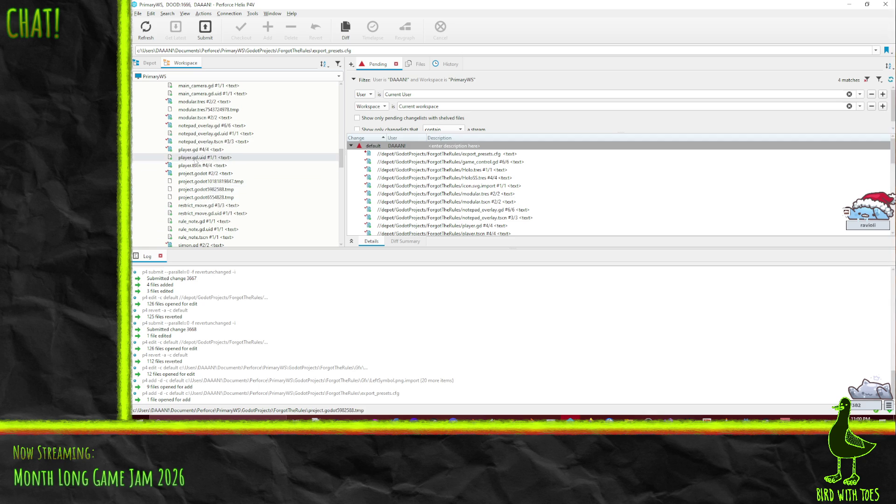
pyautogui.scroll(-3, 211, 191)
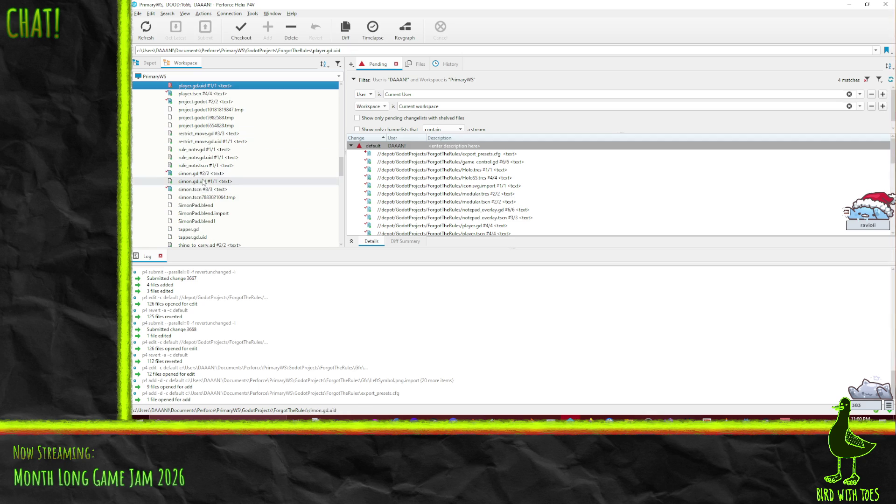
pyautogui.scroll(-1, 200, 215)
# Add tapper.gd, tapper.gd.uid, SimonPad.blend and SimonPad.blend.import to the default changelist.
pyautogui.click(198, 206)
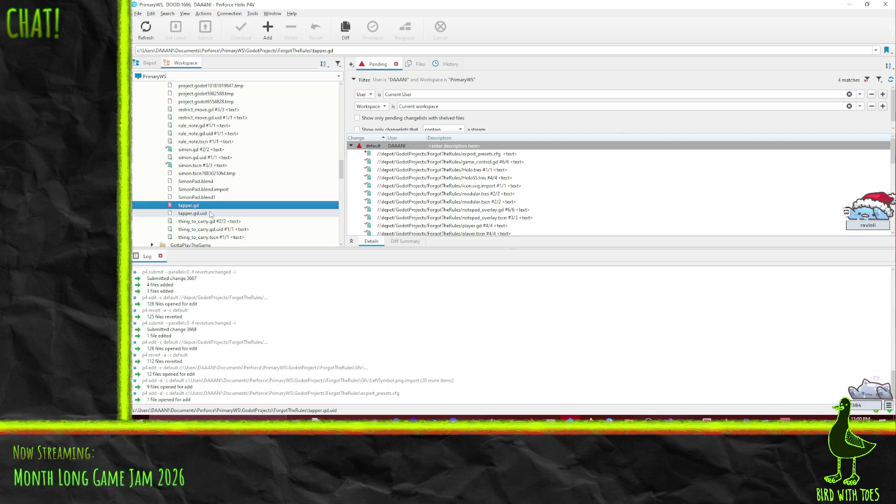
pyautogui.keyDown('shift'); pyautogui.click(213, 215); pyautogui.keyUp('shift')
pyautogui.moveTo(233, 207)
pyautogui.mouseDown()
pyautogui.moveTo(401, 157)
pyautogui.moveTo(383, 148)
pyautogui.mouseUp()
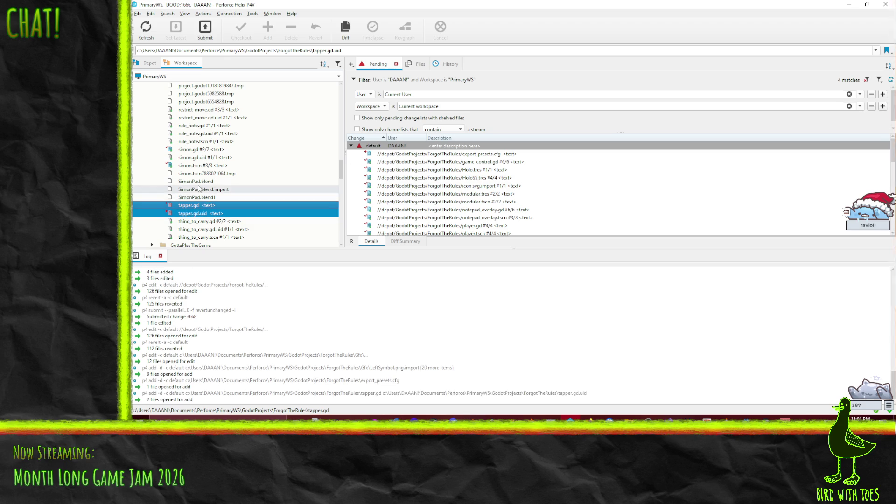
pyautogui.click(203, 183)
pyautogui.keyDown('shift'); pyautogui.click(204, 190); pyautogui.keyUp('shift')
pyautogui.moveTo(204, 190); pyautogui.dragTo(383, 148)
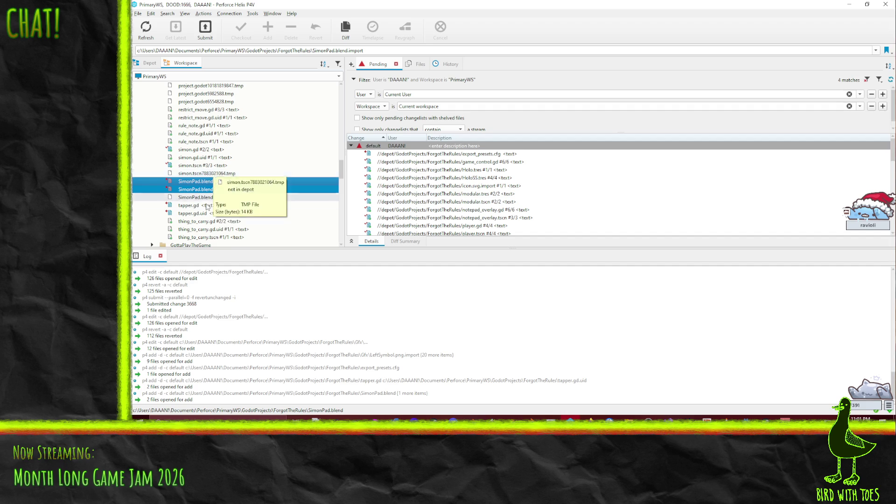
pyautogui.scroll(-4, 211, 172)
pyautogui.scroll(5, 209, 171)
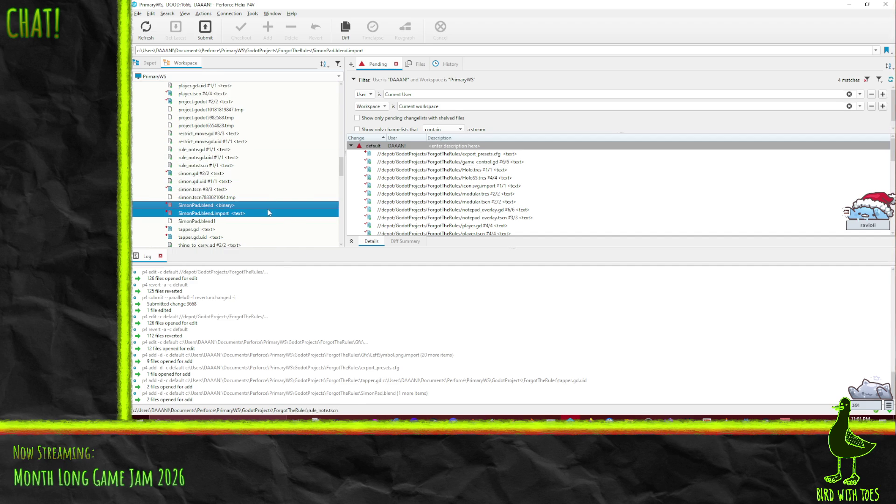
pyautogui.scroll(-3, 233, 165)
pyautogui.scroll(2, 233, 165)
pyautogui.click(410, 146)
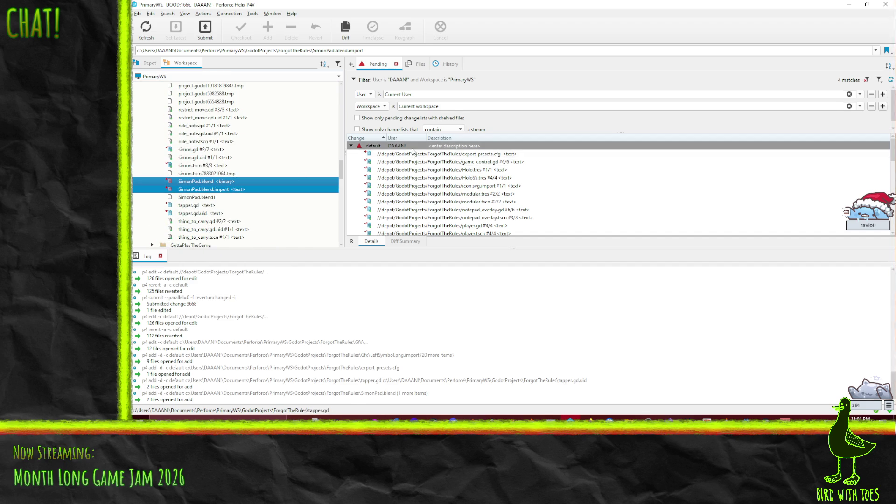
pyautogui.rightClick(410, 146)
# Submit the default changelist with a description, excluding the arrows.png~ and Tap2.png~ backups.
pyautogui.click(422, 152)
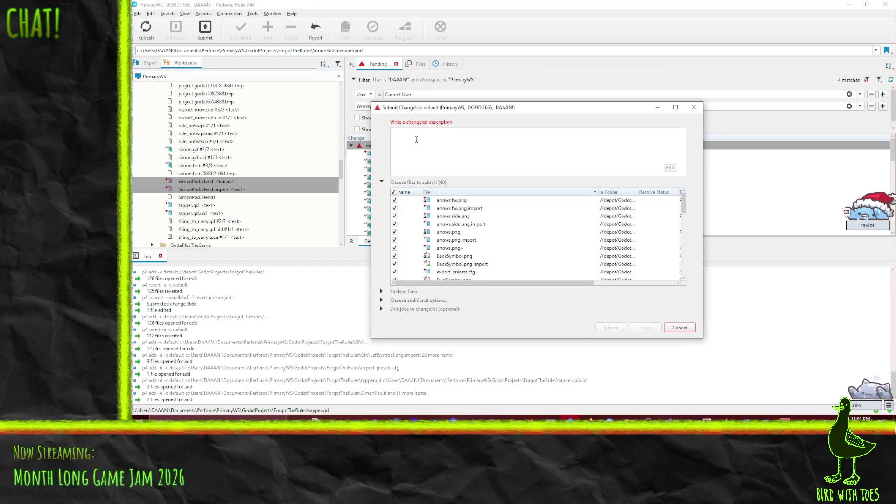
pyautogui.write('Fogoty')
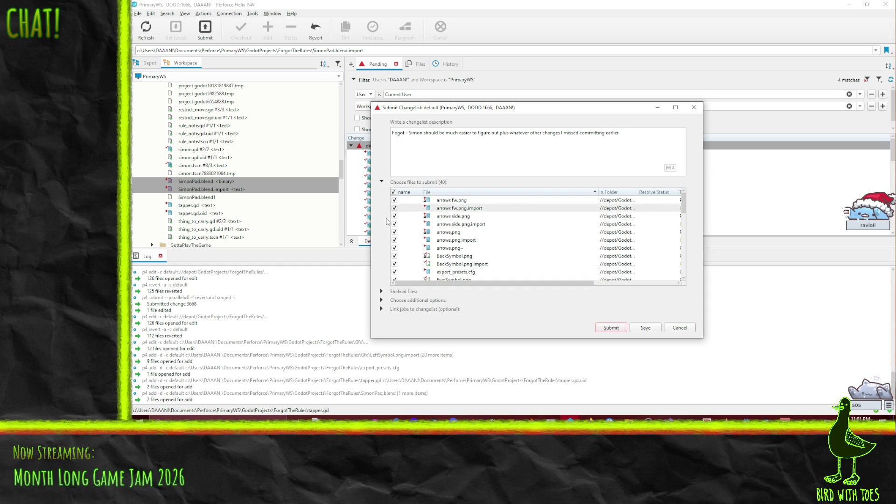
pyautogui.click(391, 248)
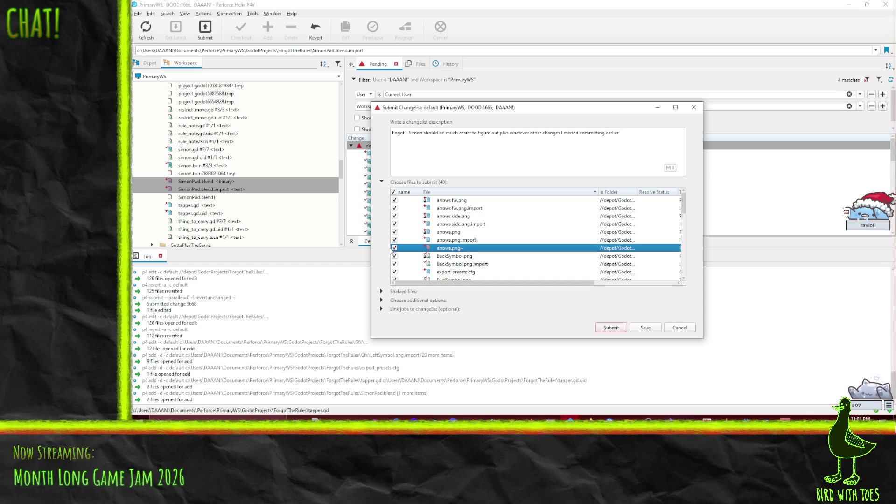
pyautogui.scroll(-1, 515, 241)
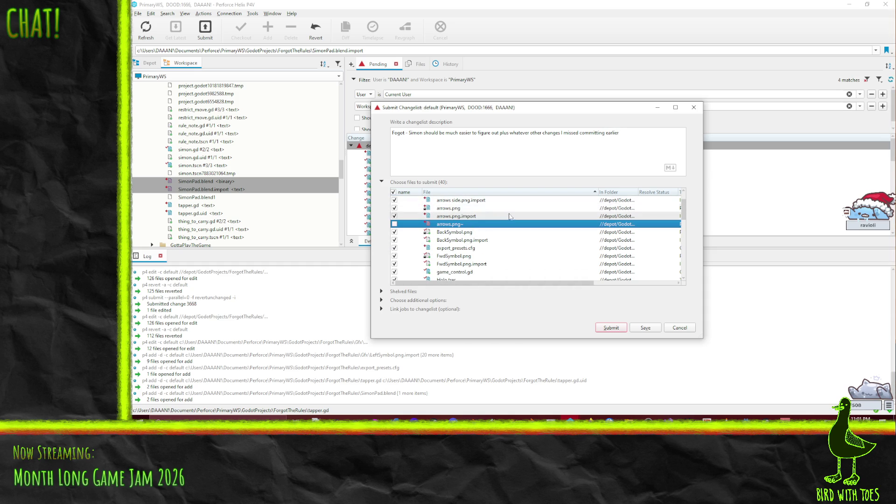
pyautogui.scroll(-1, 501, 239)
pyautogui.scroll(-1, 501, 239)
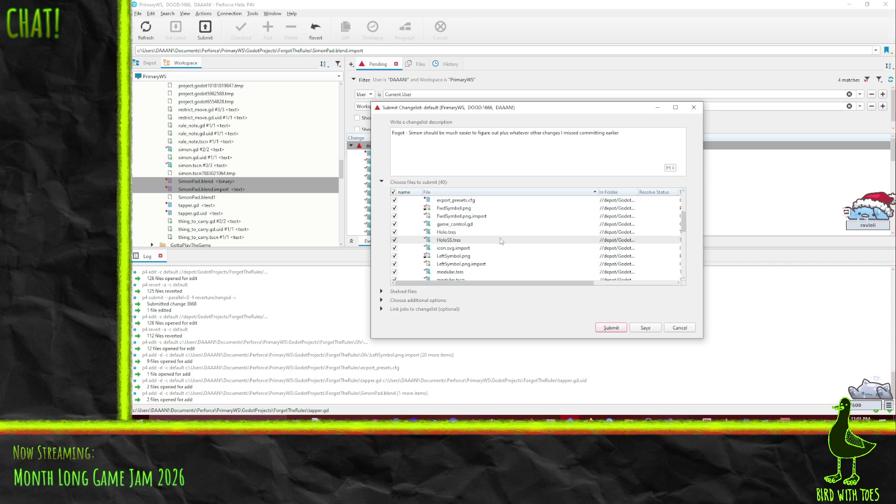
pyautogui.scroll(-6, 502, 241)
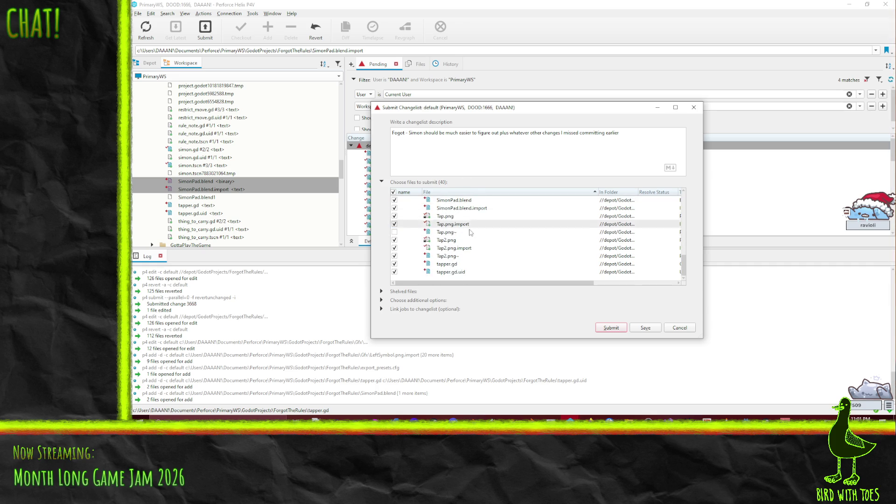
pyautogui.click(397, 257)
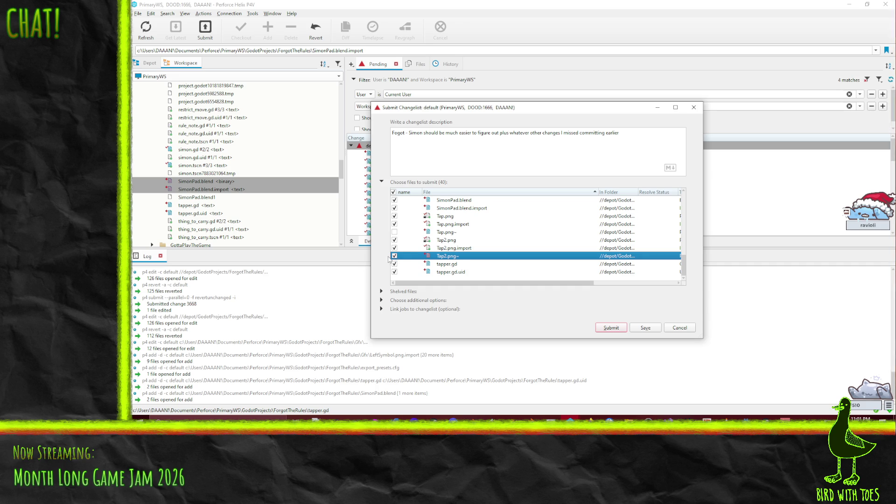
pyautogui.click(395, 256)
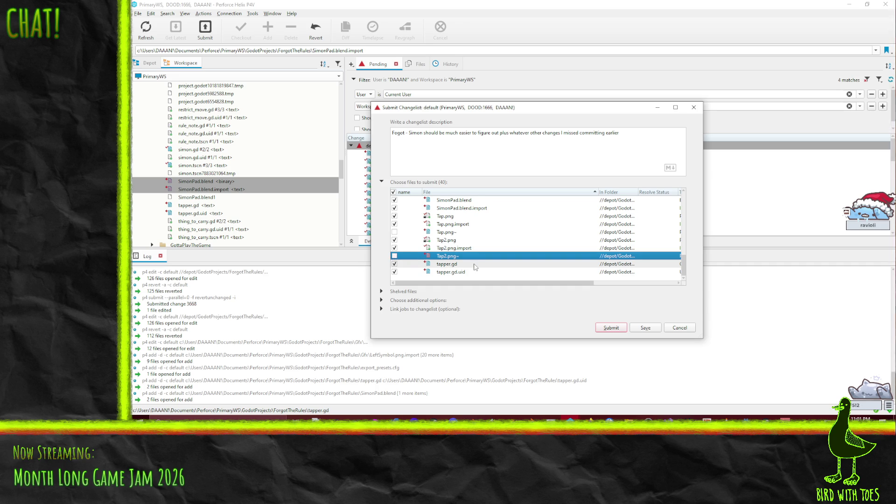
pyautogui.scroll(10, 475, 267)
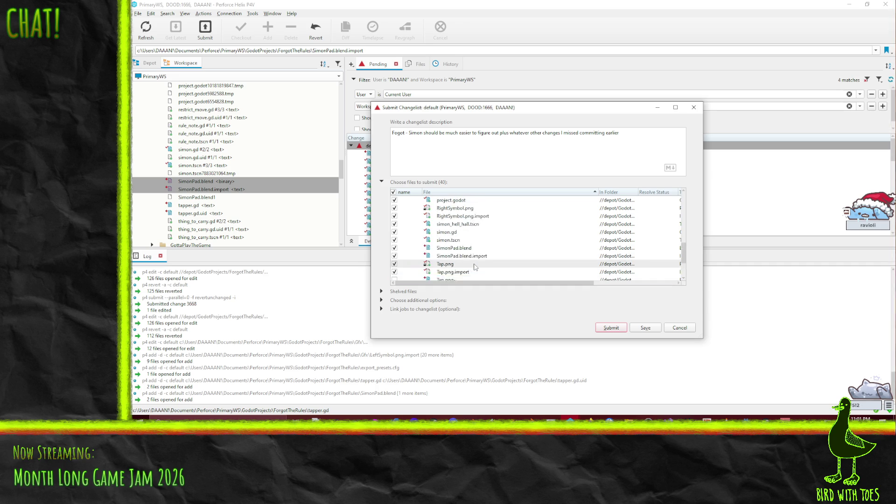
pyautogui.click(610, 327)
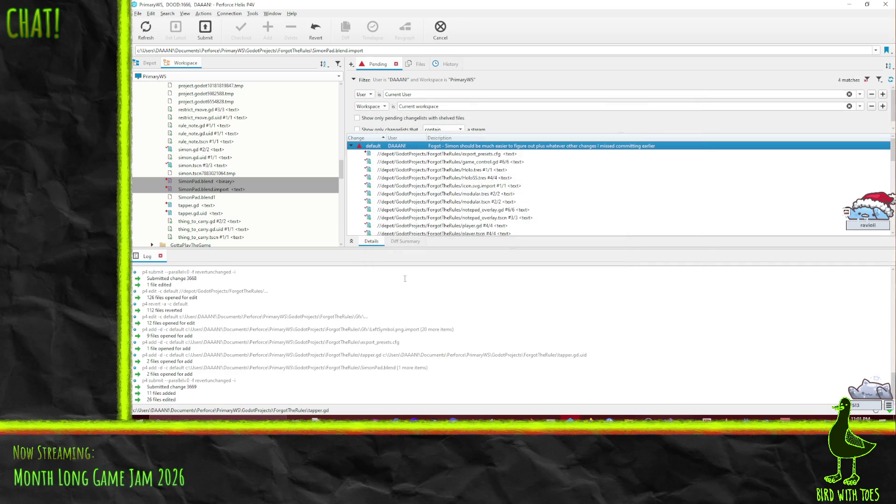
# Switch to the Depot tree and close the extra File Explorer window.
pyautogui.click(149, 63)
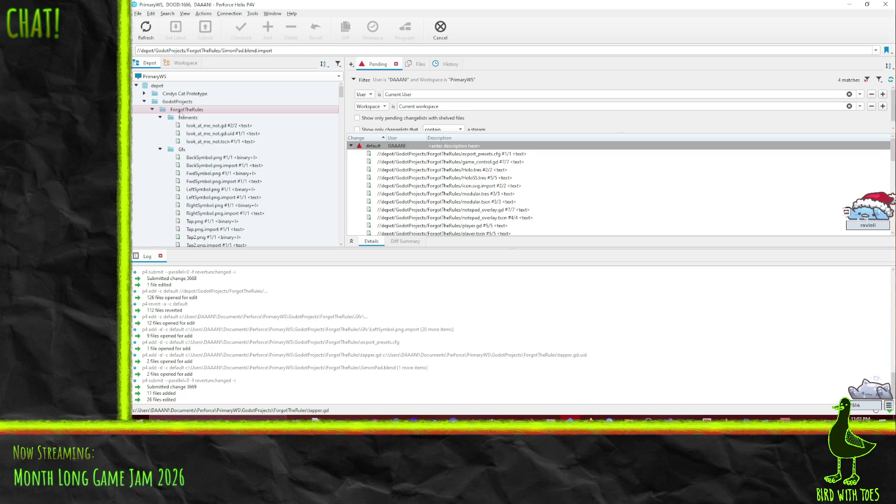
pyautogui.scroll(15, 280, 177)
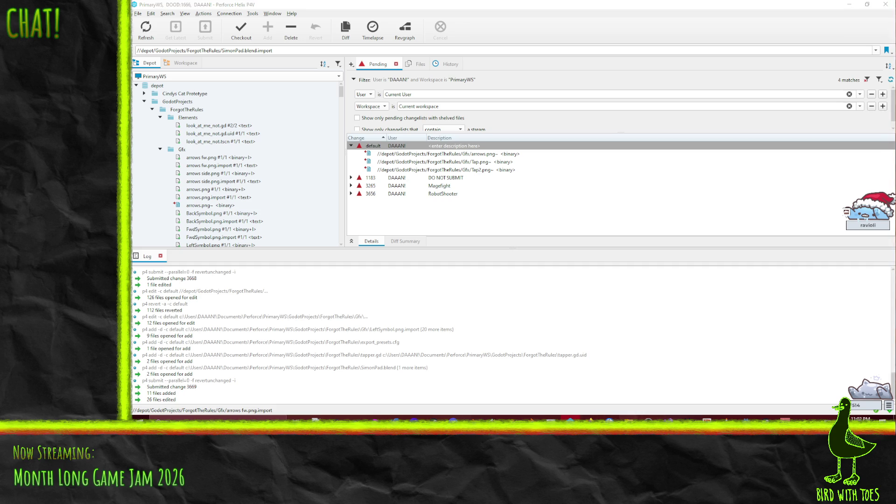
pyautogui.moveTo(629, 419)
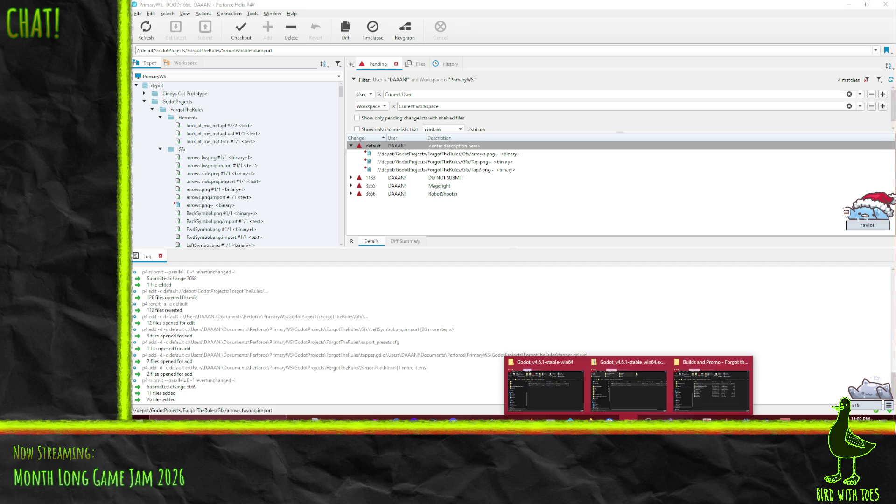
pyautogui.click(666, 363)
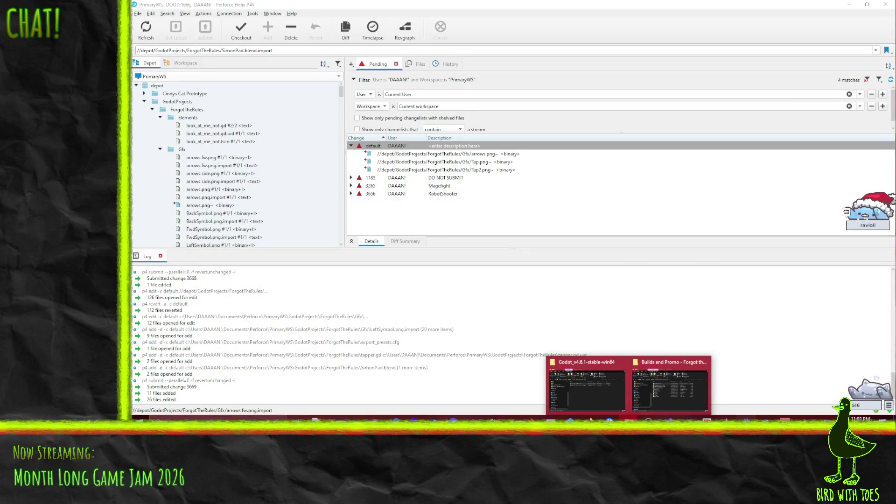
pyautogui.click(745, 418)
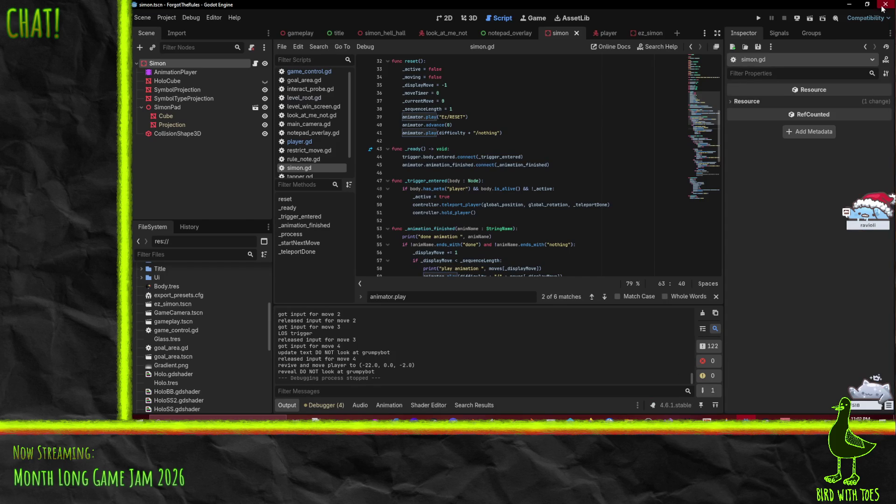
pyautogui.hotkey('alt', 'Tab')
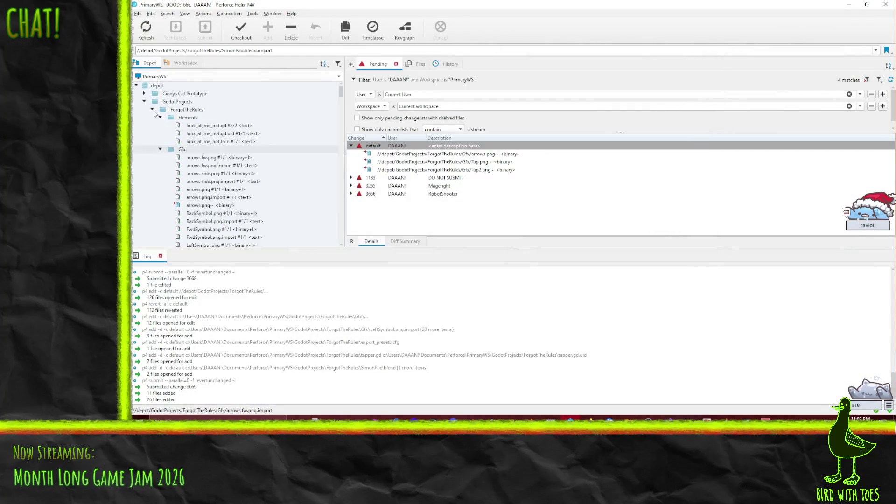
# Collapse the Gfx folder and locate both SimonPad.blend files in the depot tree.
pyautogui.scroll(-2, 196, 182)
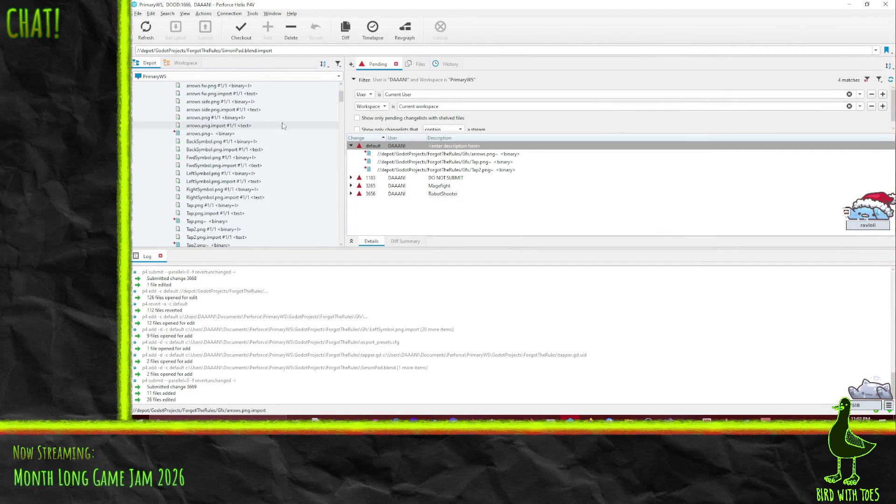
pyautogui.click(160, 102)
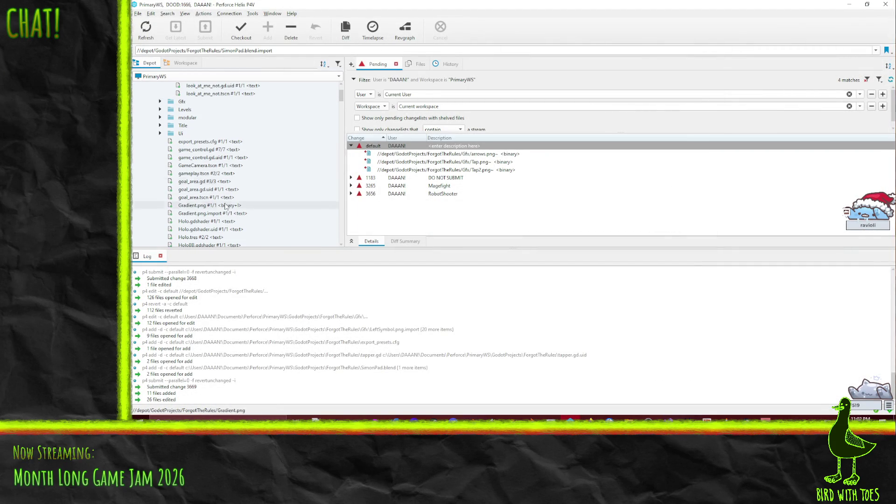
pyautogui.scroll(-12, 240, 173)
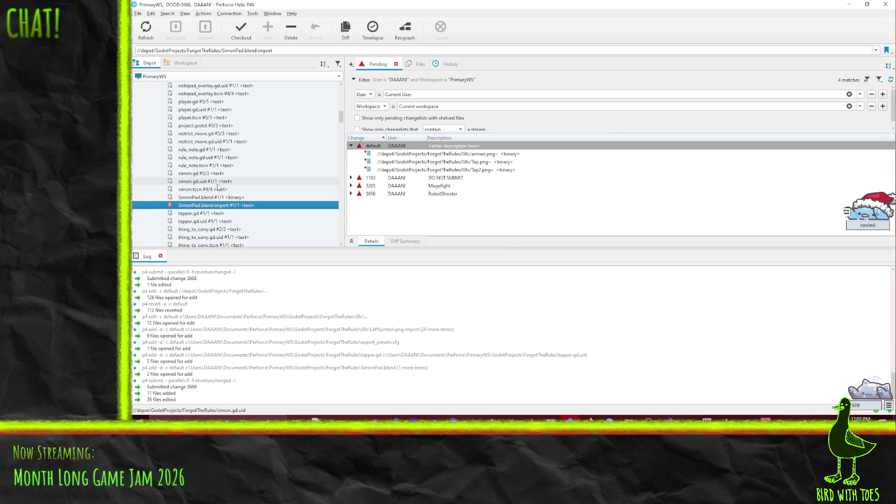
pyautogui.scroll(-2, 236, 199)
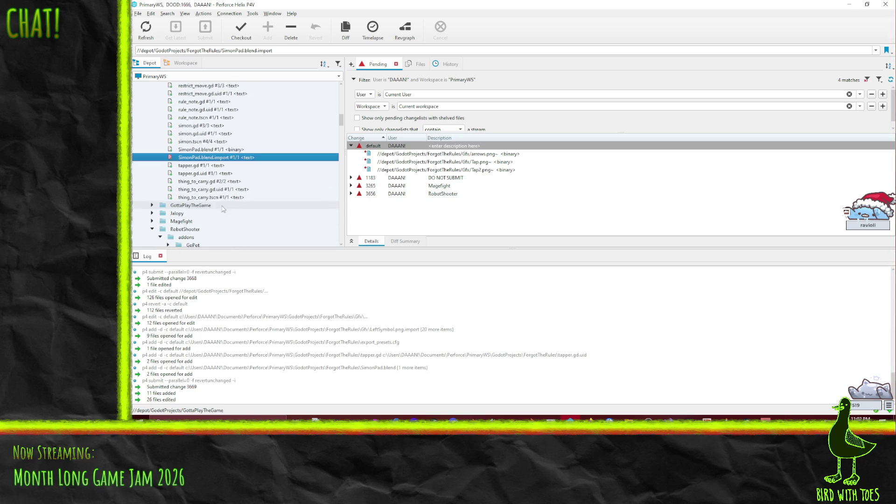
pyautogui.scroll(2, 234, 200)
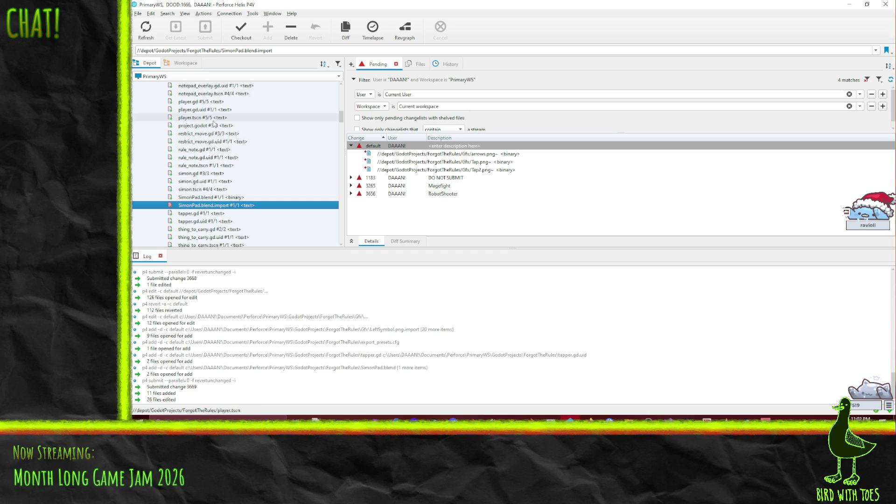
pyautogui.scroll(2, 229, 139)
pyautogui.scroll(-3, 229, 140)
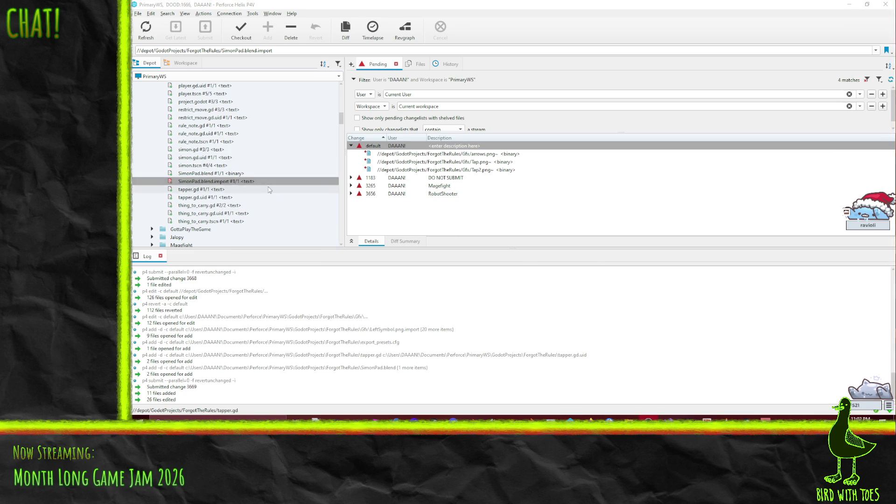
pyautogui.keyDown('ctrl'); pyautogui.click(233, 174); pyautogui.keyUp('ctrl')
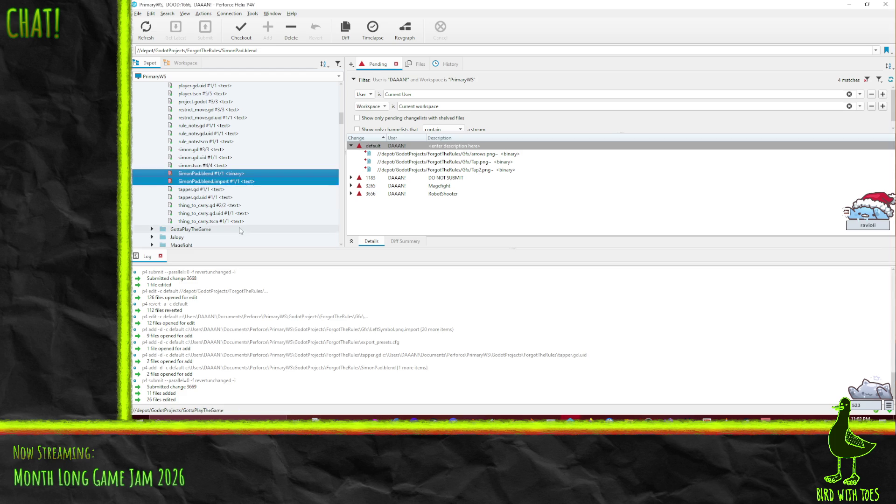
pyautogui.scroll(2, 259, 190)
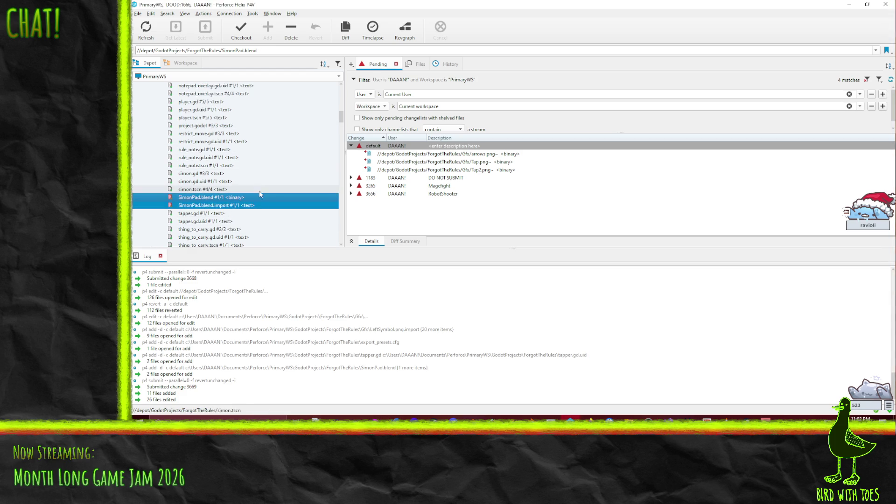
pyautogui.scroll(-2, 219, 224)
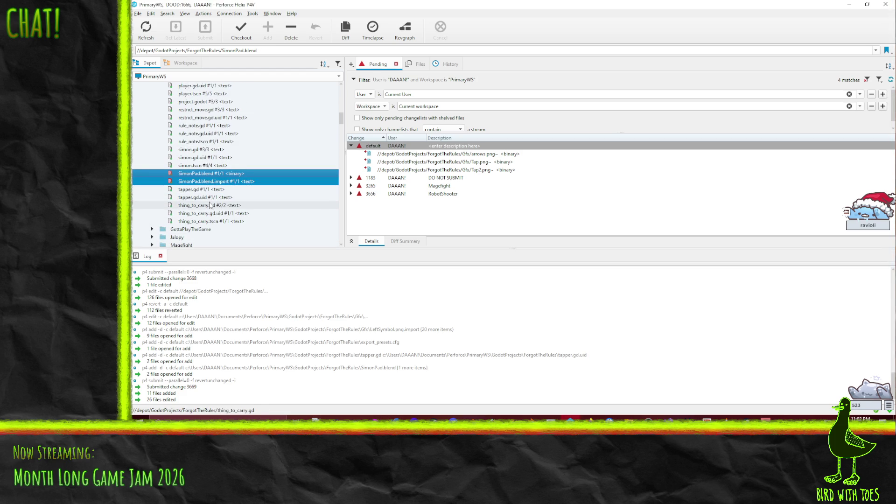
pyautogui.scroll(12, 219, 196)
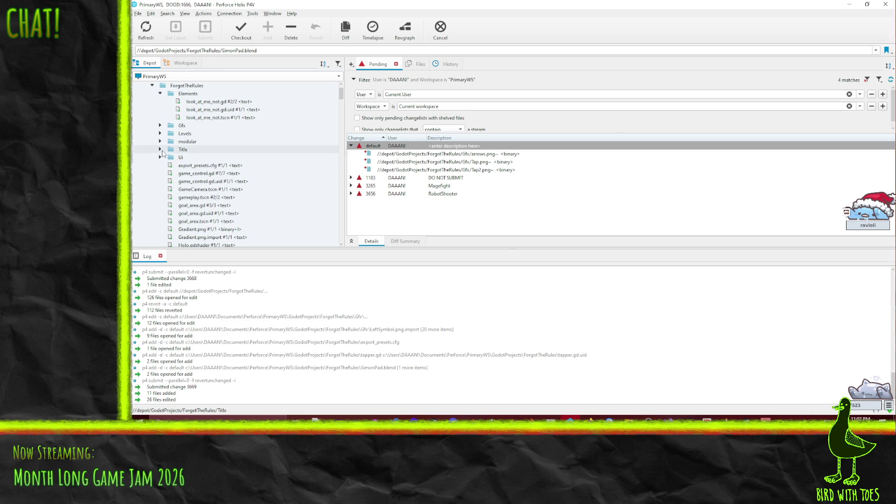
# Check the Gfx folder's contents, then select SimonPad.blend and SimonPad.blend.import.
pyautogui.click(160, 125)
pyautogui.scroll(-2, 233, 158)
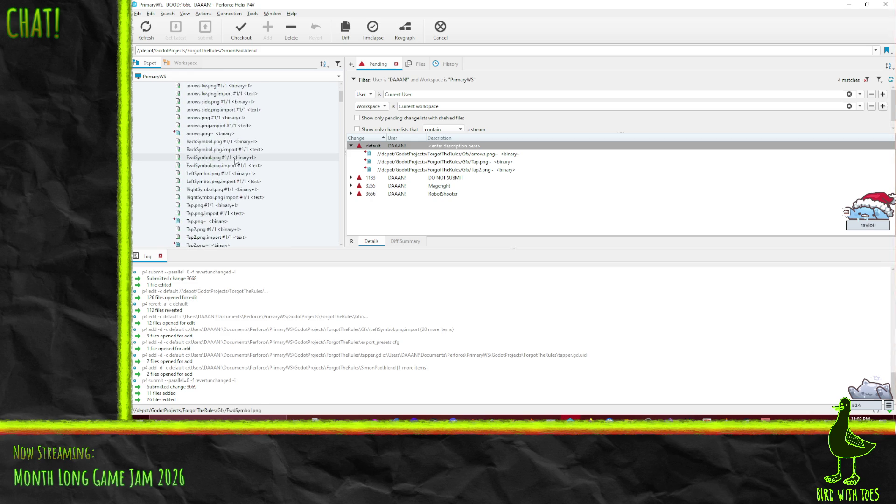
pyautogui.click(221, 164)
pyautogui.scroll(-3, 233, 178)
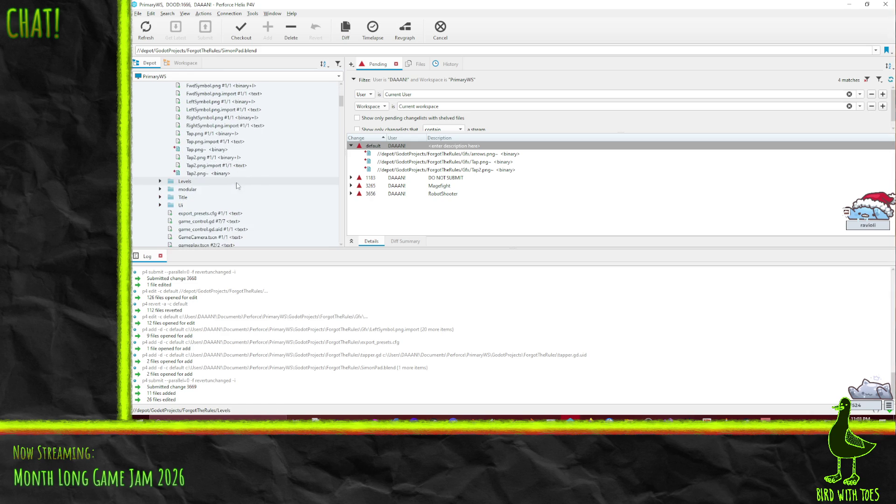
pyautogui.scroll(8, 219, 173)
pyautogui.click(166, 150)
pyautogui.scroll(-10, 160, 151)
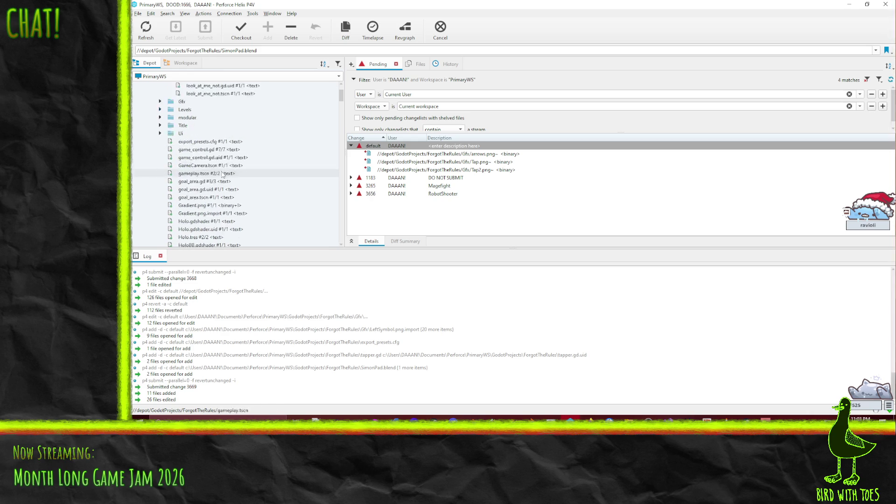
pyautogui.click(158, 182)
pyautogui.keyDown('shift'); pyautogui.click(158, 175); pyautogui.keyUp('shift')
# Move the two SimonPad files to //depot/GodotProjects/ForgotTheRules/Gfx in the default changelist.
pyautogui.rightClick(191, 174)
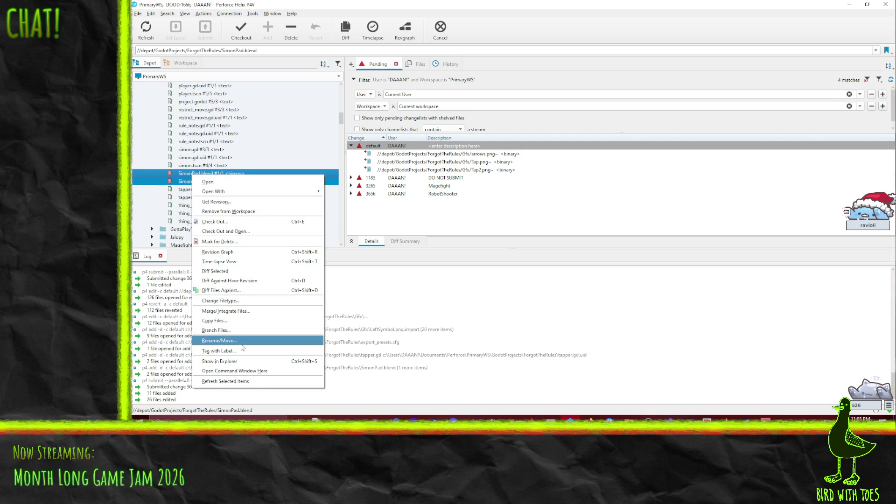
pyautogui.click(224, 341)
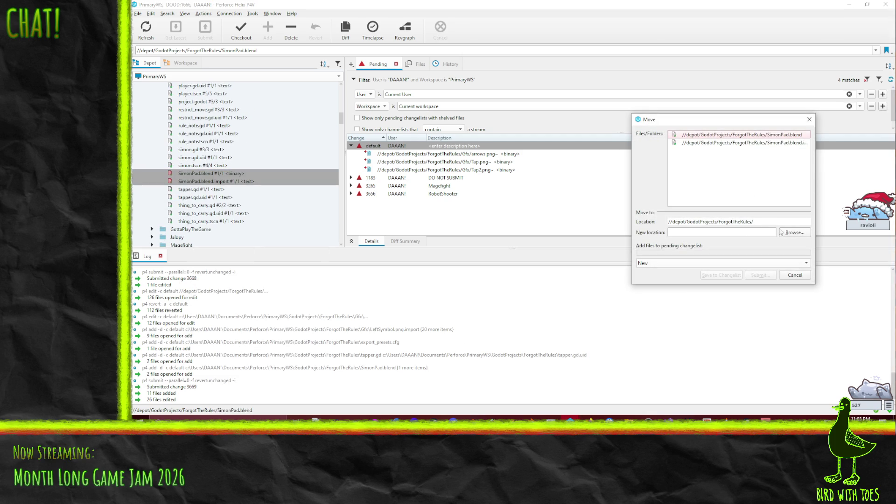
pyautogui.press('Tab')
pyautogui.hotkey('ctrl', 'c')
pyautogui.click(714, 232)
pyautogui.hotkey('ctrl', 'v')
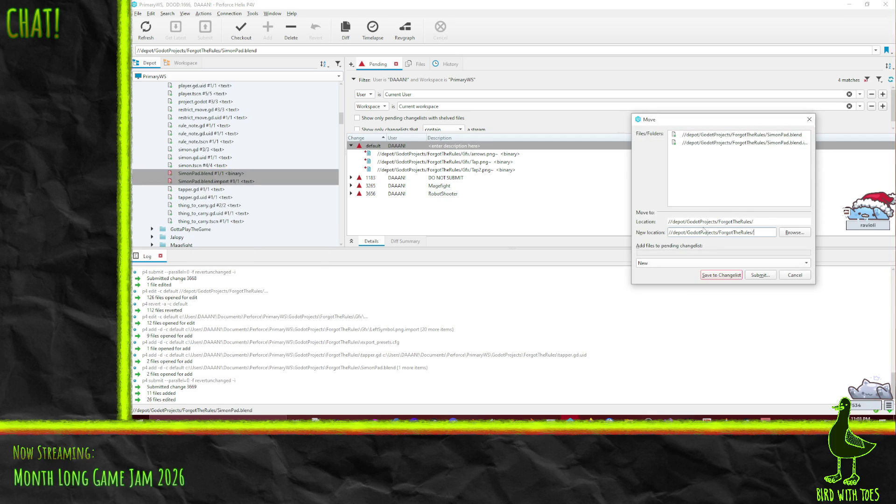
pyautogui.click(652, 264)
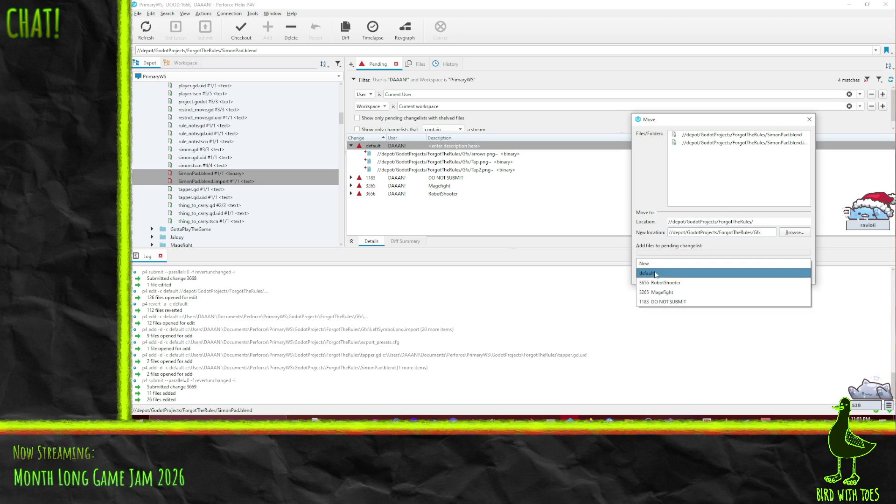
pyautogui.click(656, 273)
pyautogui.click(721, 275)
# Select the Holo, HoloBB and HoloSS shader, uid and .tres files.
pyautogui.click(271, 166)
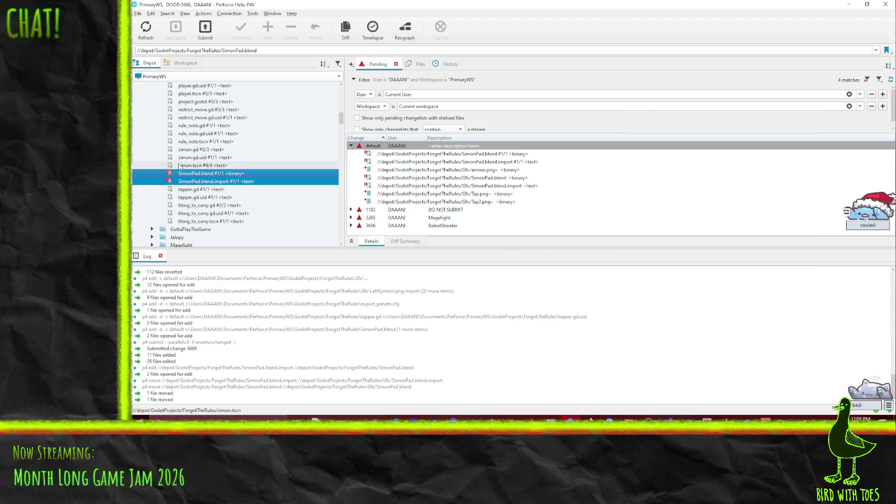
pyautogui.scroll(2, 272, 175)
pyautogui.scroll(5, 263, 179)
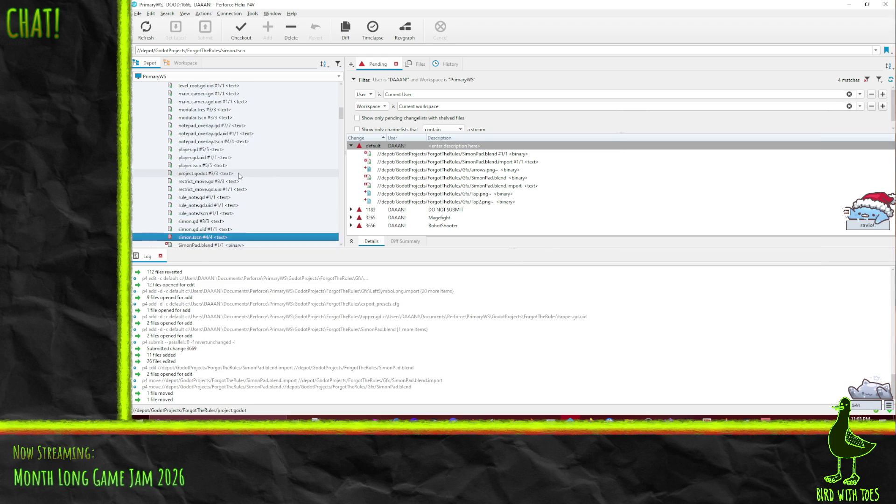
pyautogui.scroll(2, 239, 146)
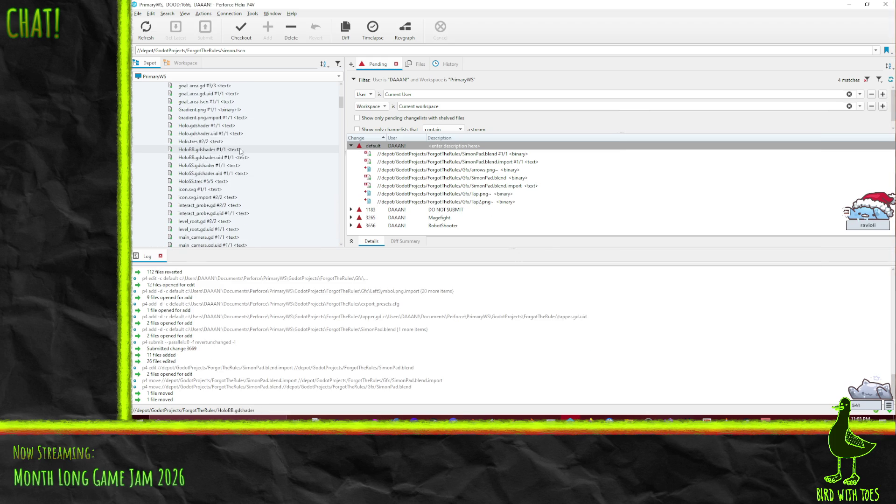
pyautogui.click(231, 173)
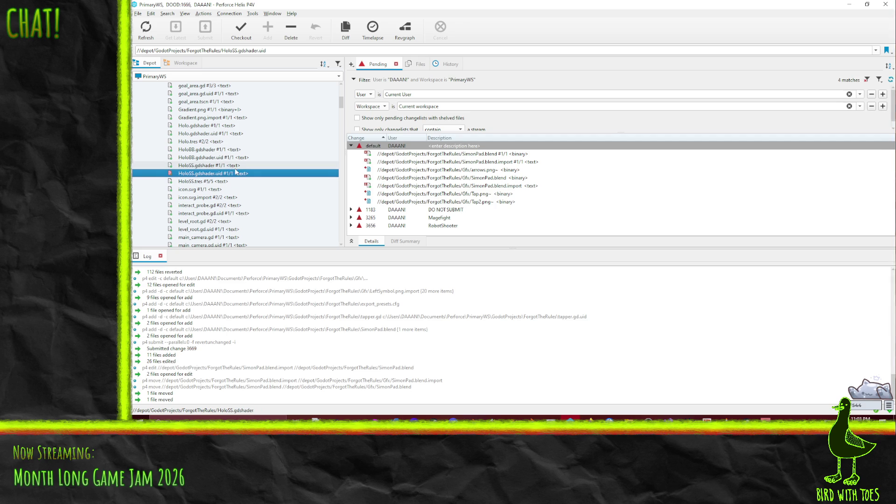
pyautogui.hotkey('shift', 'Down')
pyautogui.moveTo(231, 175); pyautogui.dragTo(223, 149)
pyautogui.scroll(1, 276, 157)
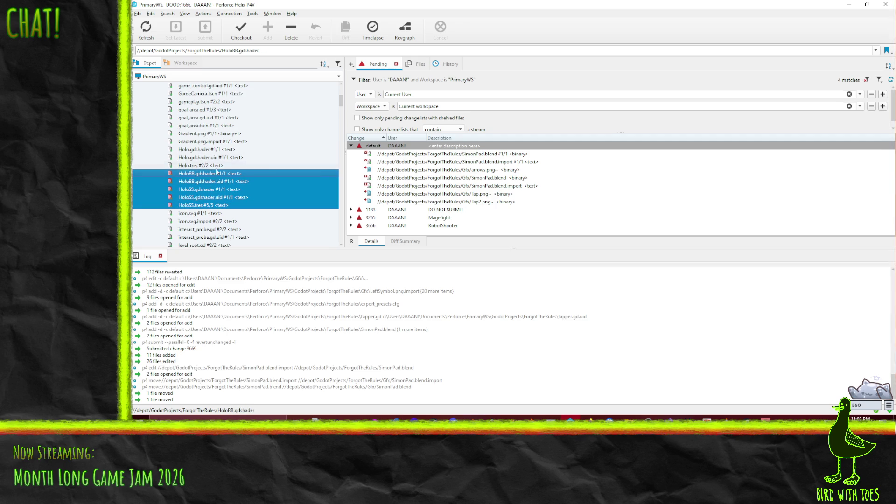
pyautogui.keyDown('ctrl'); pyautogui.click(213, 158); pyautogui.keyUp('ctrl')
pyautogui.keyDown('ctrl'); pyautogui.click(212, 150); pyautogui.keyUp('ctrl')
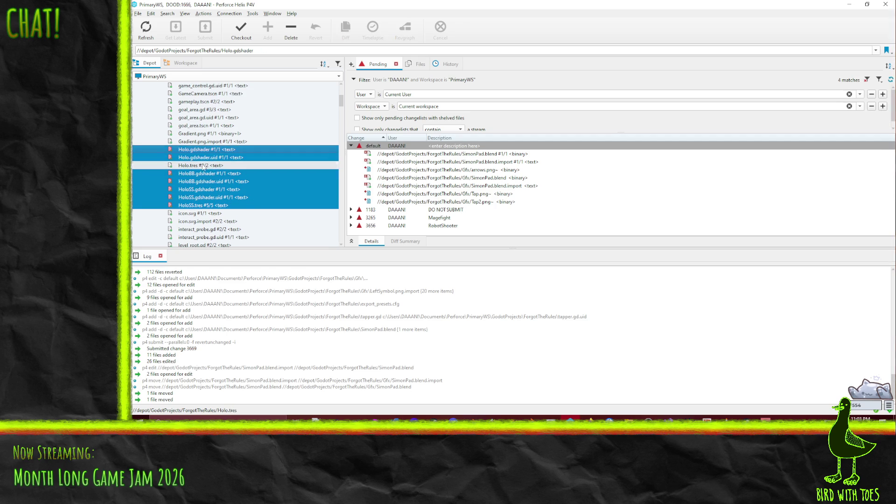
pyautogui.keyDown('ctrl'); pyautogui.click(224, 165); pyautogui.keyUp('ctrl')
# Add Gradient.png and Gradient.png.import to the selected Holo files.
pyautogui.rightClick(213, 176)
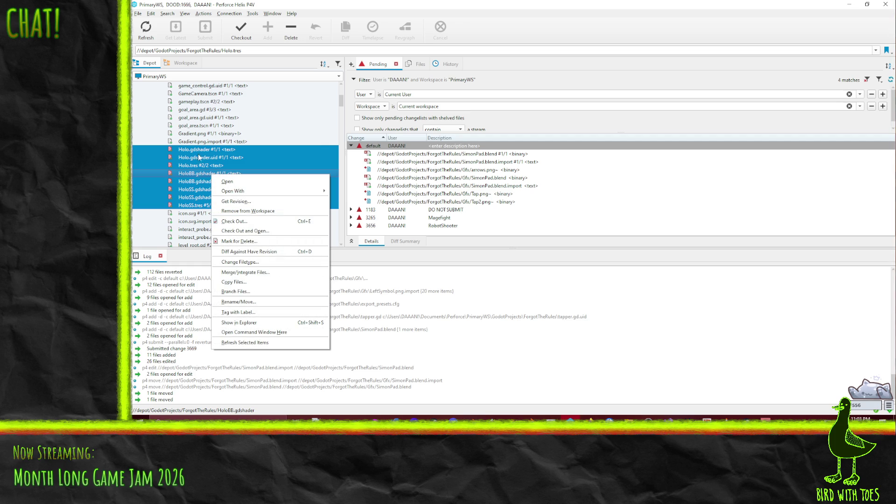
pyautogui.keyDown('ctrl'); pyautogui.click(204, 141); pyautogui.keyUp('ctrl')
pyautogui.keyDown('ctrl'); pyautogui.click(204, 133); pyautogui.keyUp('ctrl')
pyautogui.scroll(2, 220, 186)
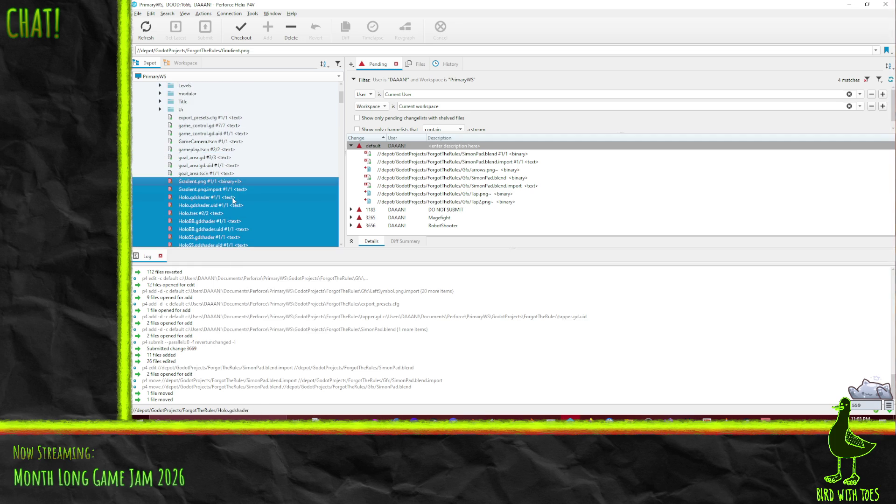
# Move the selected Gradient and Holo files to ForgotTheRules/Gfx in the default changelist.
pyautogui.rightClick(219, 205)
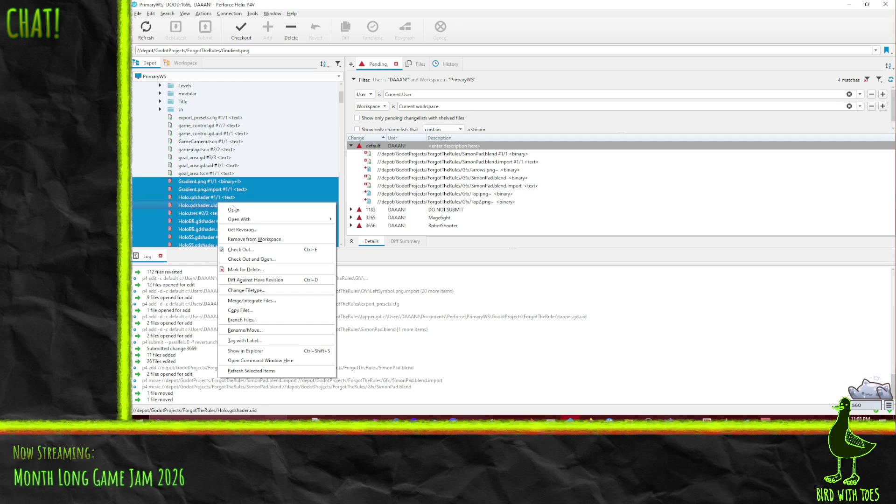
pyautogui.click(248, 330)
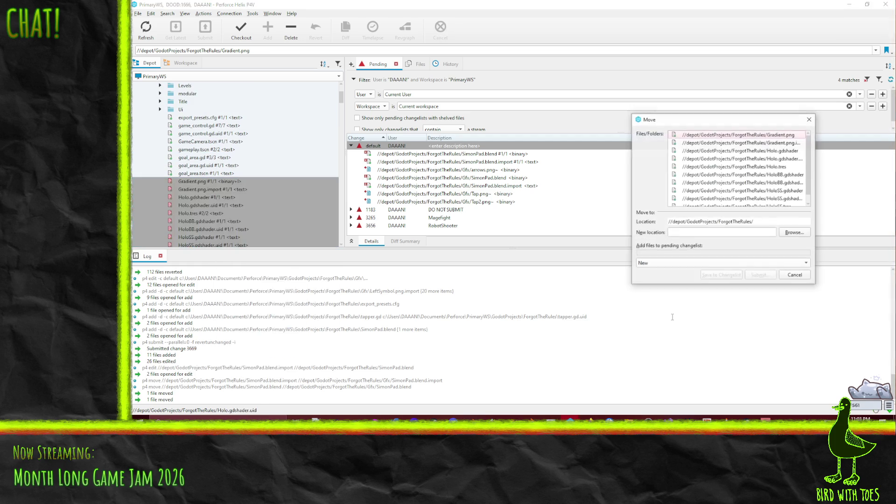
pyautogui.click(756, 232)
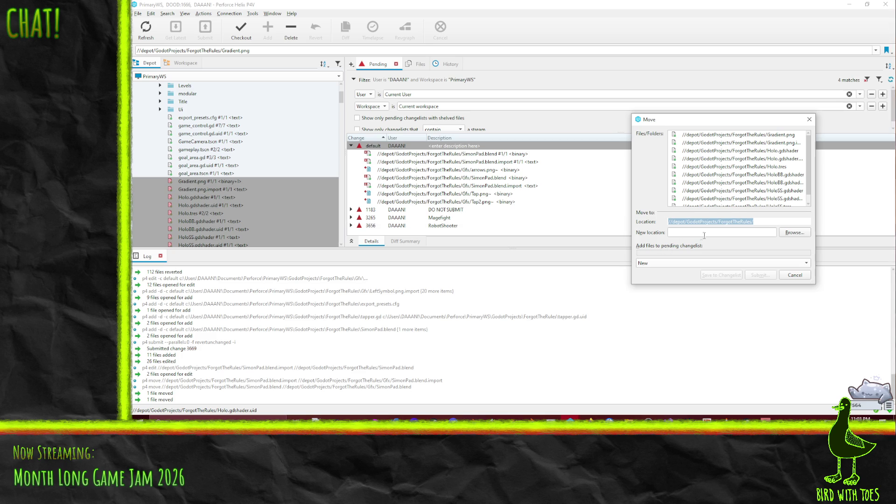
pyautogui.hotkey('ctrl', 'v')
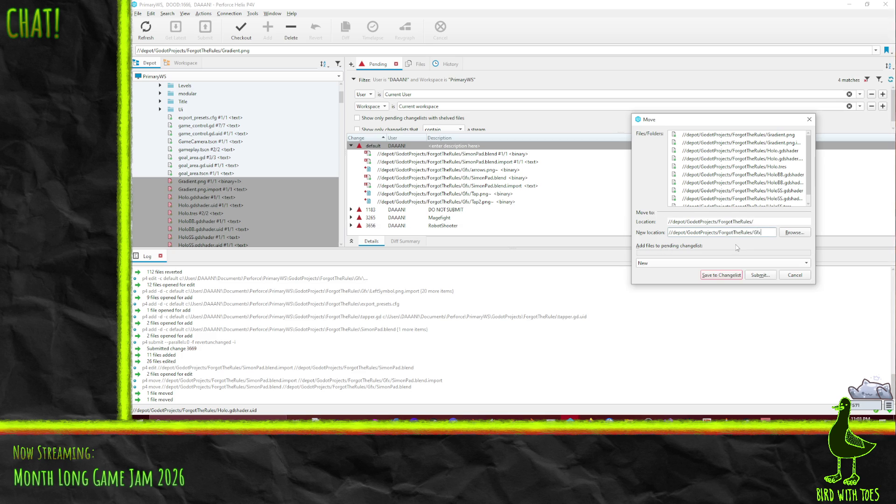
pyautogui.click(748, 262)
pyautogui.click(707, 273)
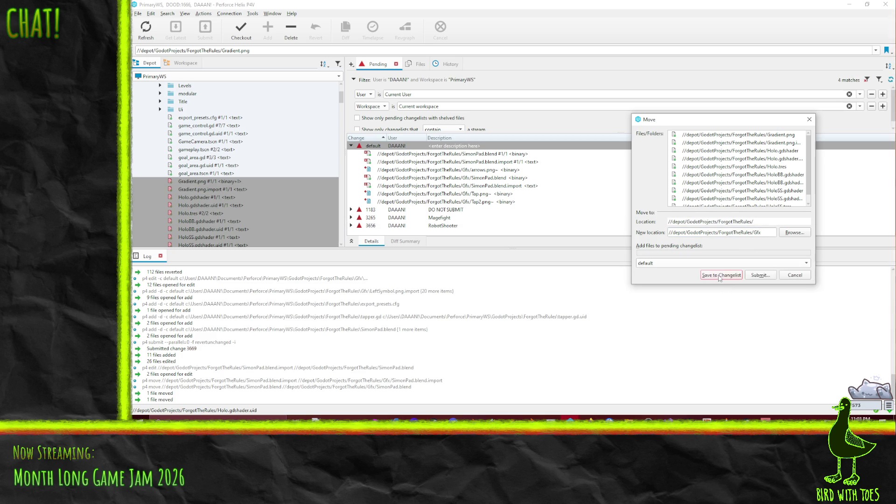
pyautogui.click(721, 274)
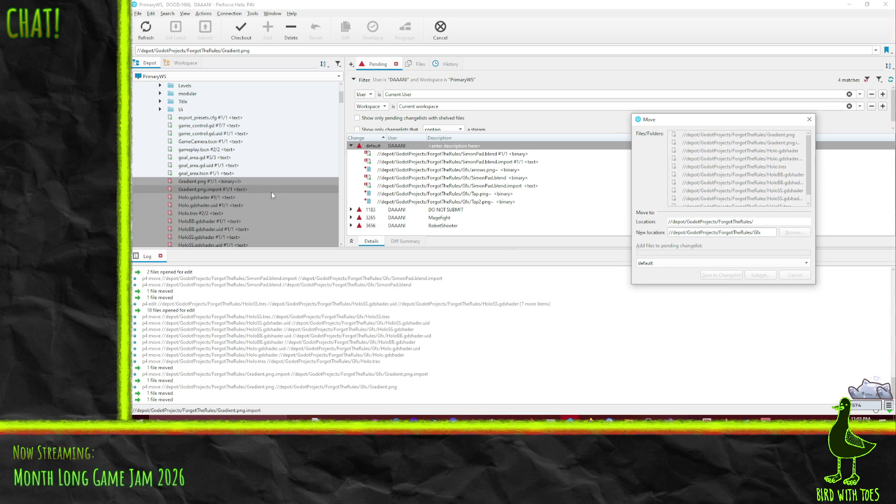
pyautogui.click(252, 150)
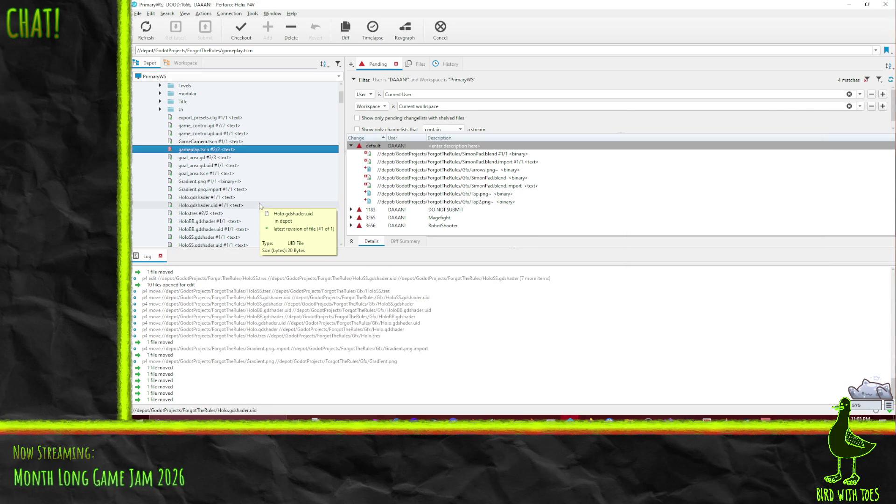
# Select simon.gd, simon.gd.uid and simon.tscn together in the depot tree.
pyautogui.click(272, 167)
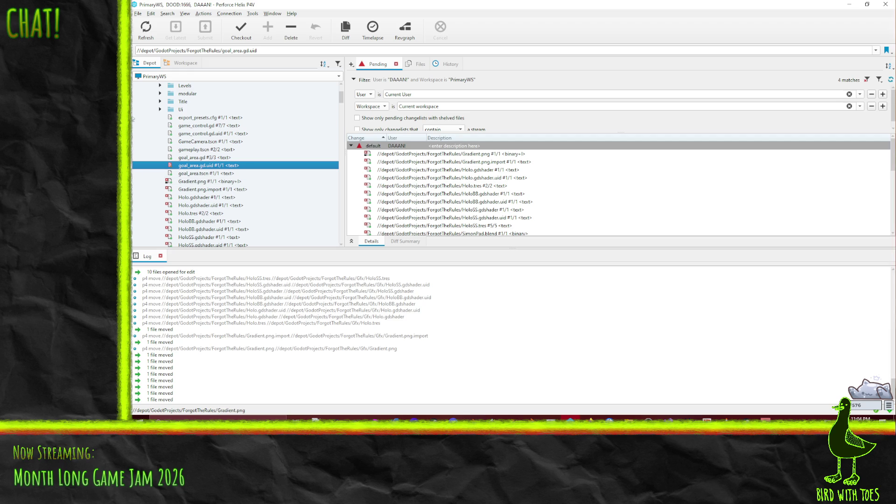
pyautogui.scroll(2, 260, 180)
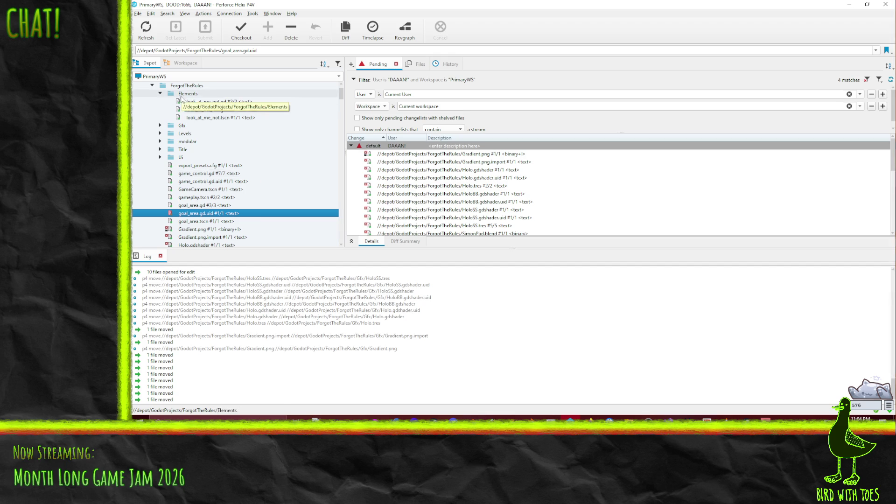
pyautogui.scroll(-3, 272, 204)
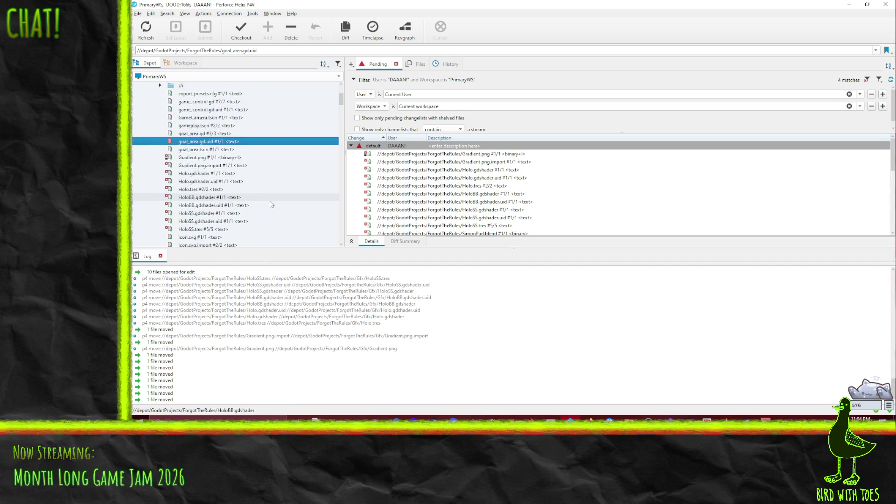
pyautogui.scroll(-5, 272, 205)
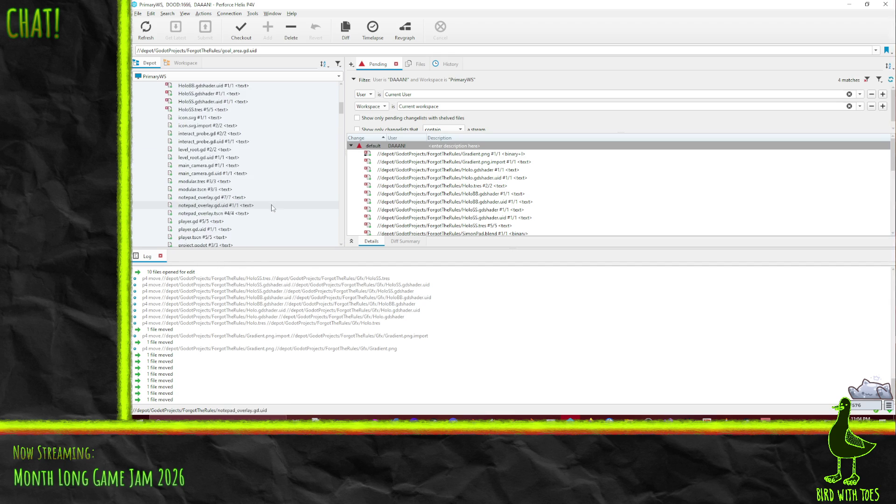
pyautogui.scroll(-4, 269, 204)
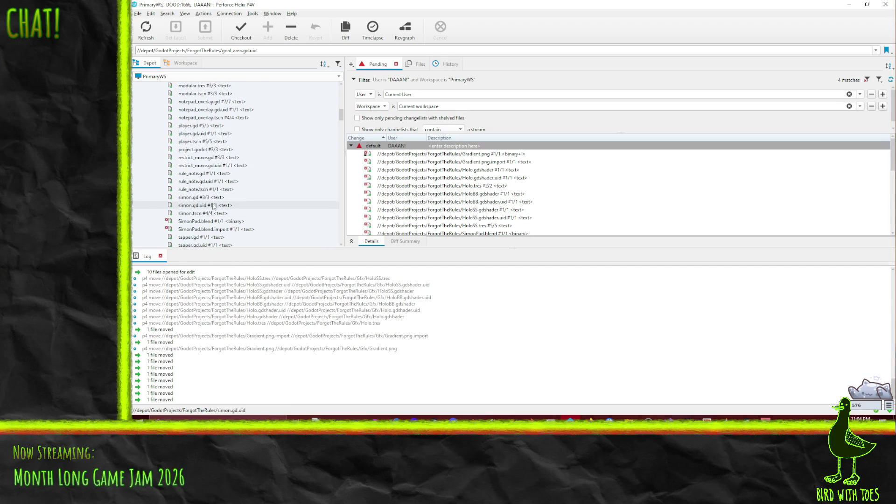
pyautogui.click(216, 198)
pyautogui.moveTo(216, 198)
pyautogui.mouseDown()
pyautogui.moveTo(312, 222)
pyautogui.moveTo(289, 213)
pyautogui.mouseUp()
pyautogui.scroll(-1, 269, 206)
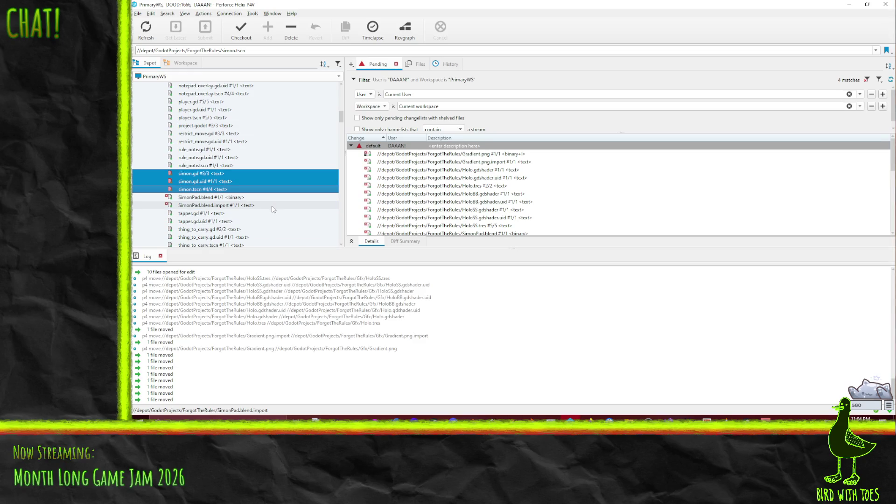
pyautogui.scroll(1, 275, 211)
# Rename/Move the three simon files to the ForgotTheRules/Elements location, saving to the default changelist.
pyautogui.rightClick(194, 205)
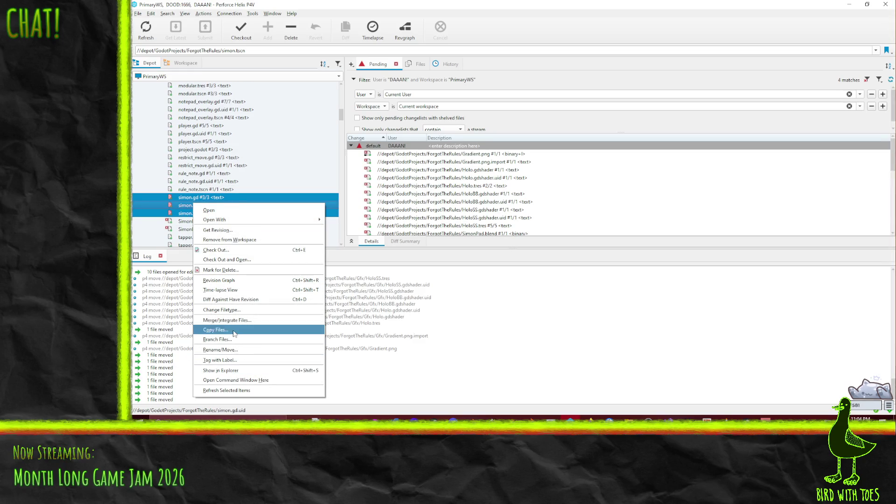
pyautogui.click(249, 350)
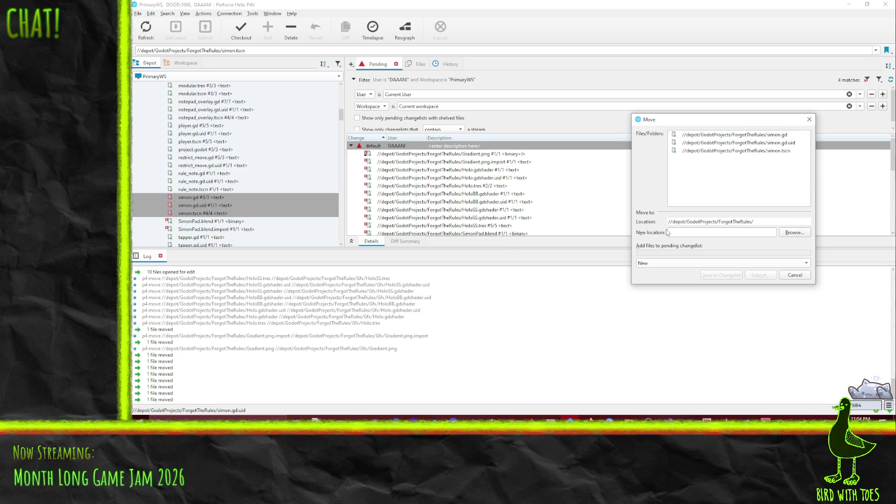
pyautogui.moveTo(776, 221); pyautogui.dragTo(648, 222)
pyautogui.hotkey('ctrl', 'c')
pyautogui.click(727, 232)
pyautogui.hotkey('ctrl', 'v')
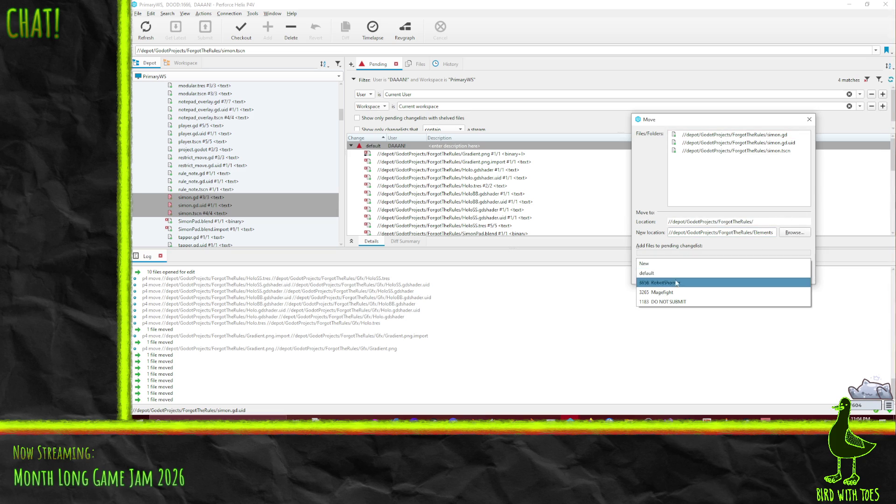
pyautogui.click(748, 311)
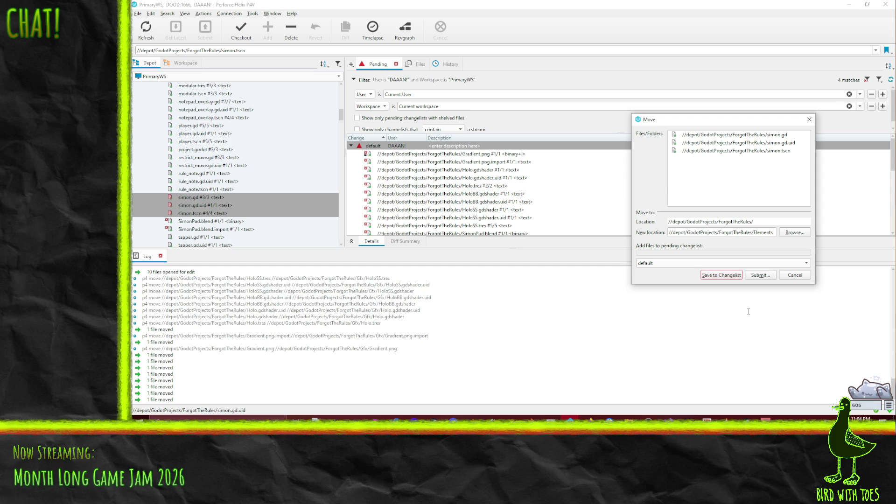
pyautogui.click(728, 276)
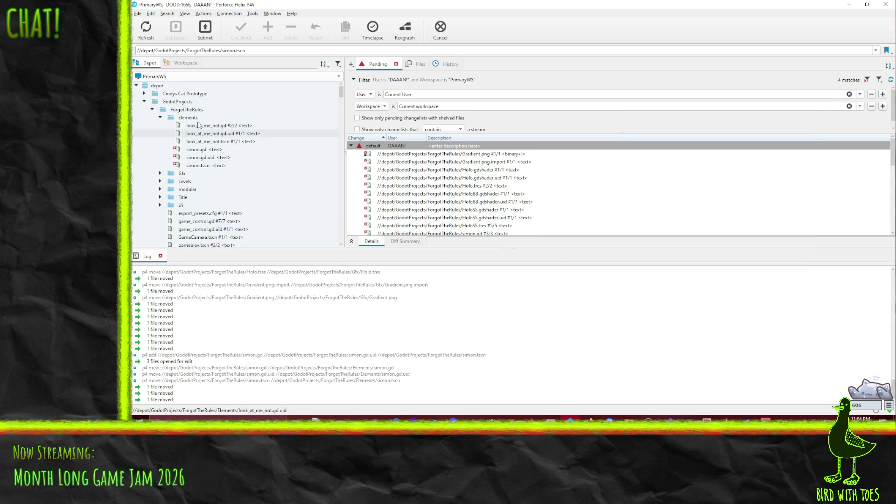
pyautogui.scroll(-4, 251, 159)
pyautogui.scroll(-3, 251, 159)
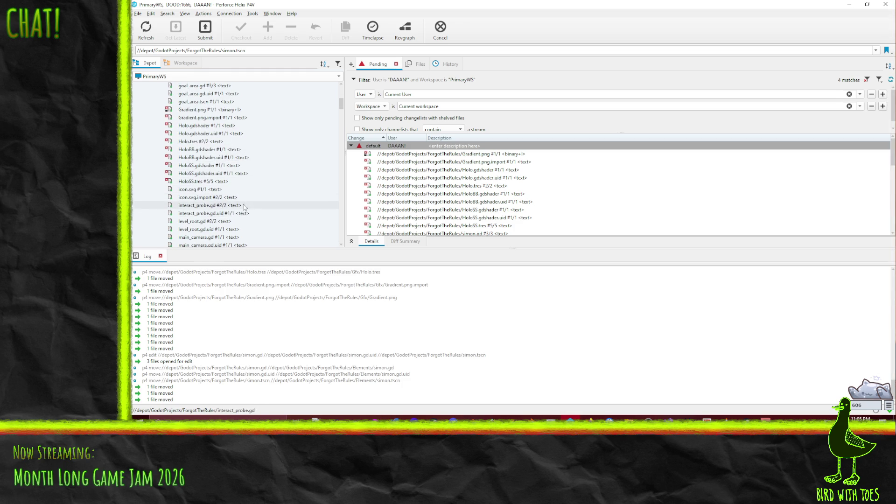
pyautogui.scroll(-2, 243, 211)
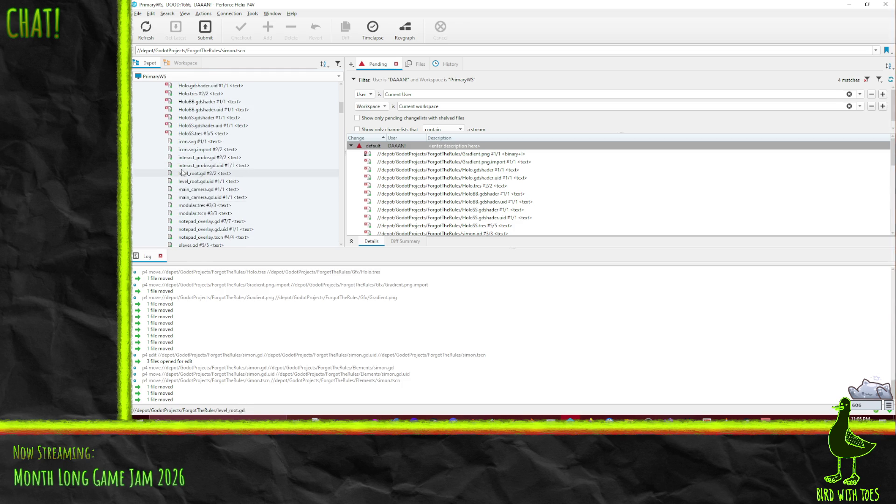
# Look over the interact_probe and main_camera files in the workspace list.
pyautogui.click(201, 158)
pyautogui.click(201, 165)
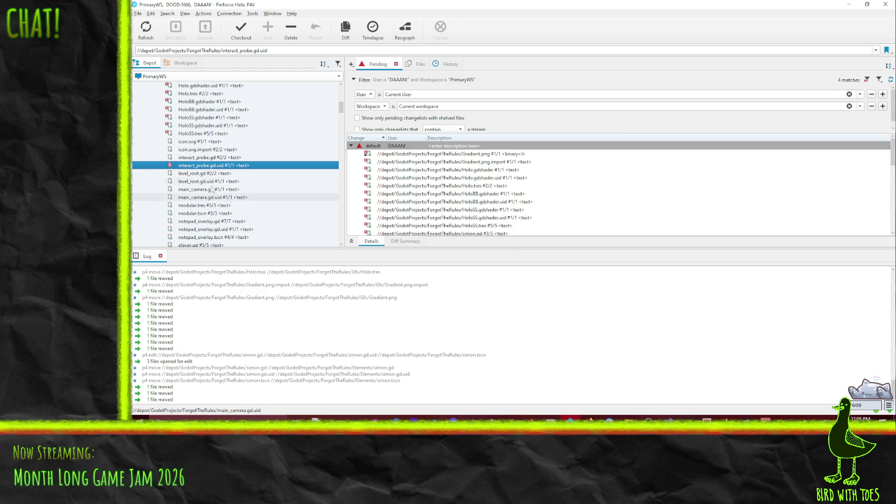
pyautogui.click(208, 189)
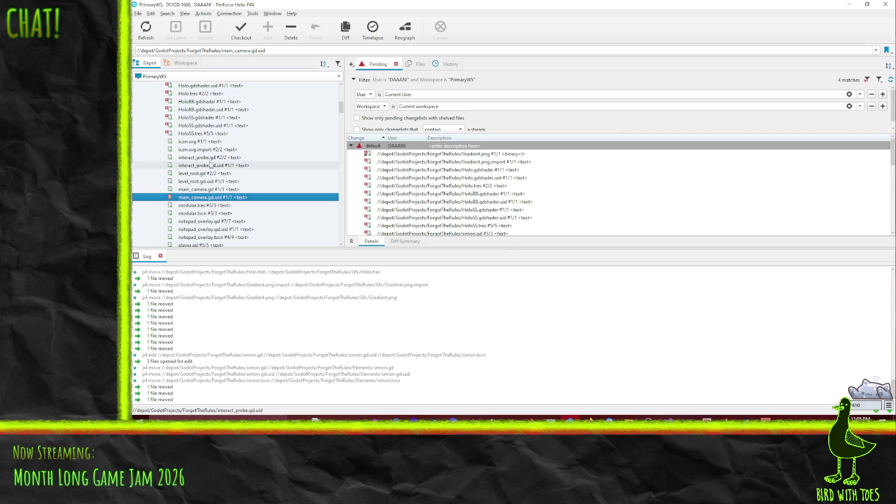
pyautogui.click(212, 166)
pyautogui.click(210, 157)
pyautogui.scroll(10, 285, 182)
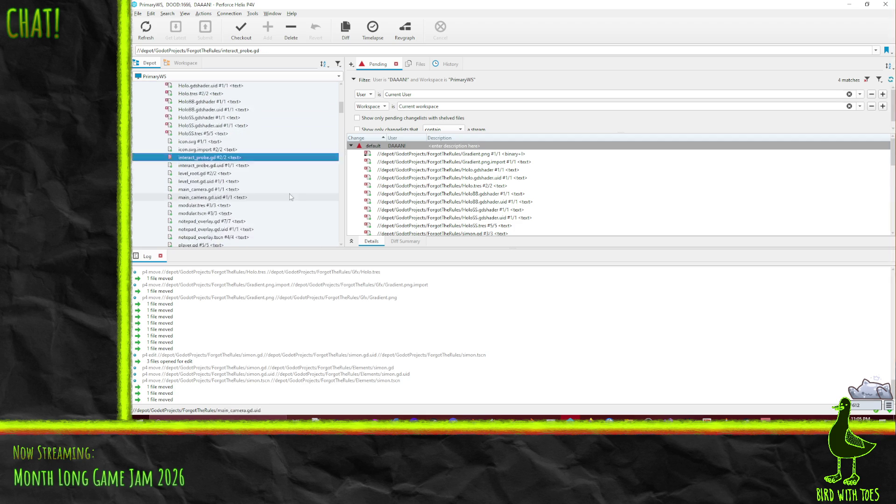
pyautogui.scroll(1, 282, 183)
# Create the new project folder with md from a command window in ForgotTheRules, then close it.
pyautogui.rightClick(177, 109)
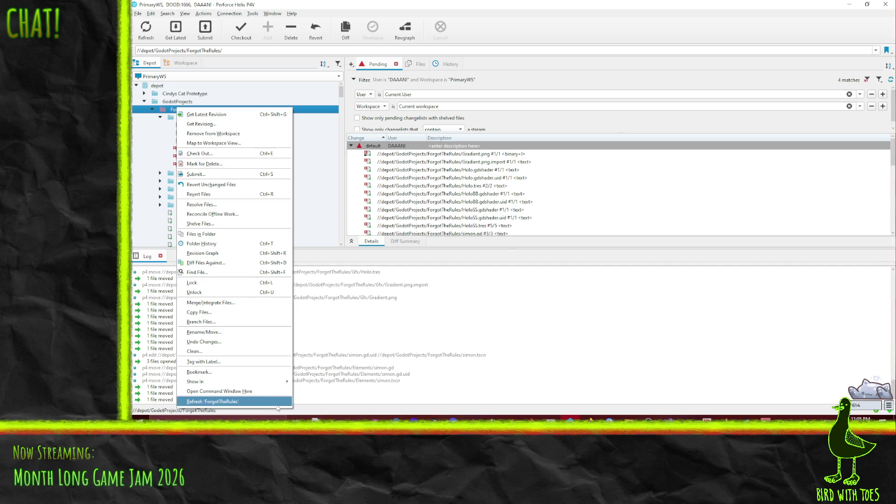
pyautogui.click(248, 391)
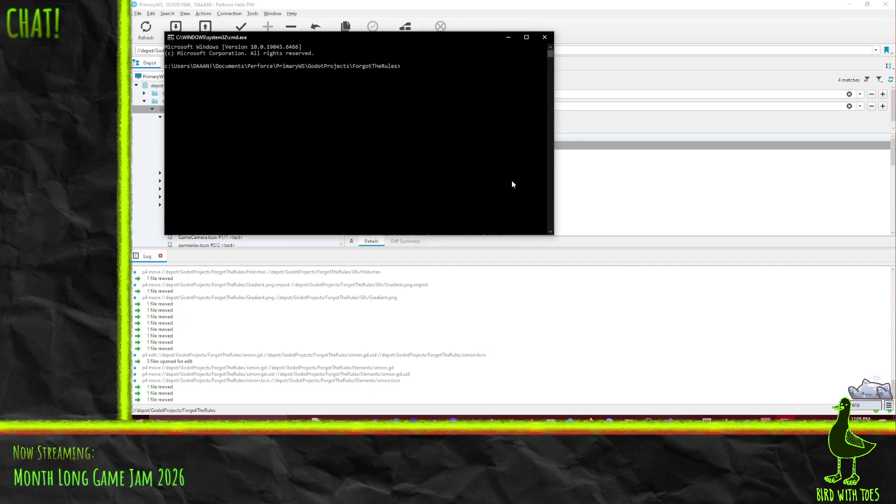
pyautogui.write('Levels')
pyautogui.press('Return')
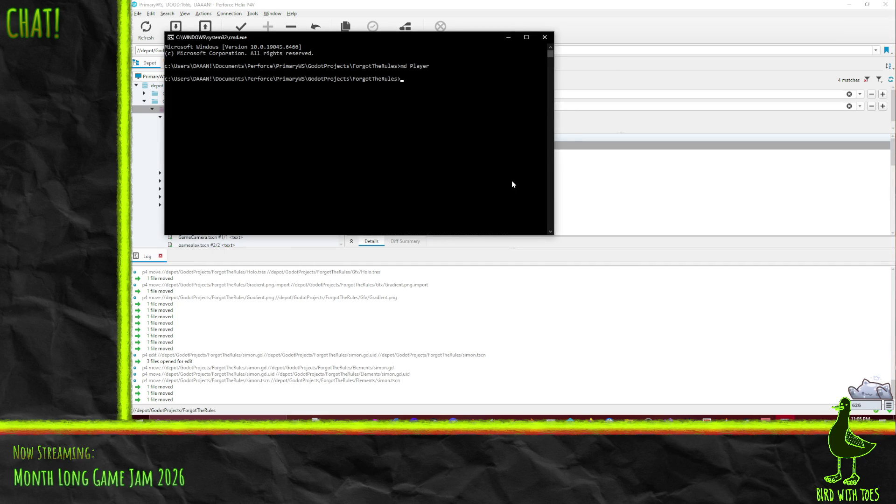
pyautogui.hotkey('alt', 'F4')
# Switch to the local workspace view and scroll to the goal_area files.
pyautogui.click(188, 117)
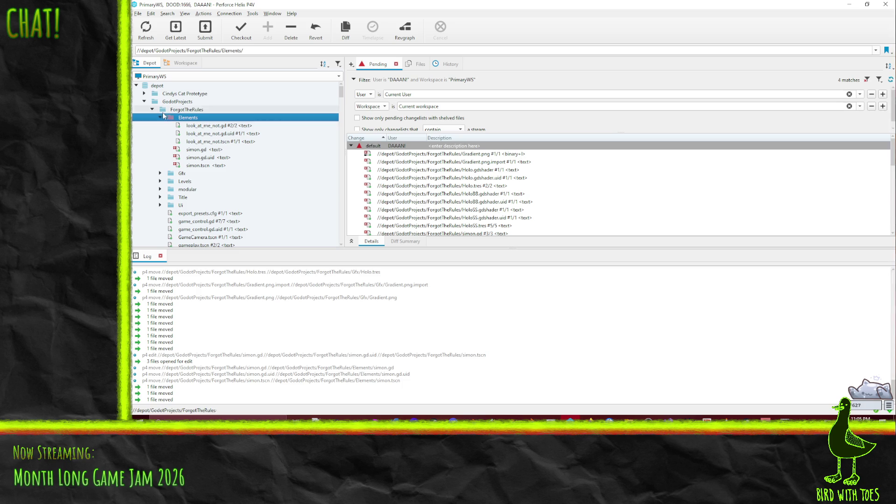
pyautogui.click(186, 63)
pyautogui.scroll(1, 205, 186)
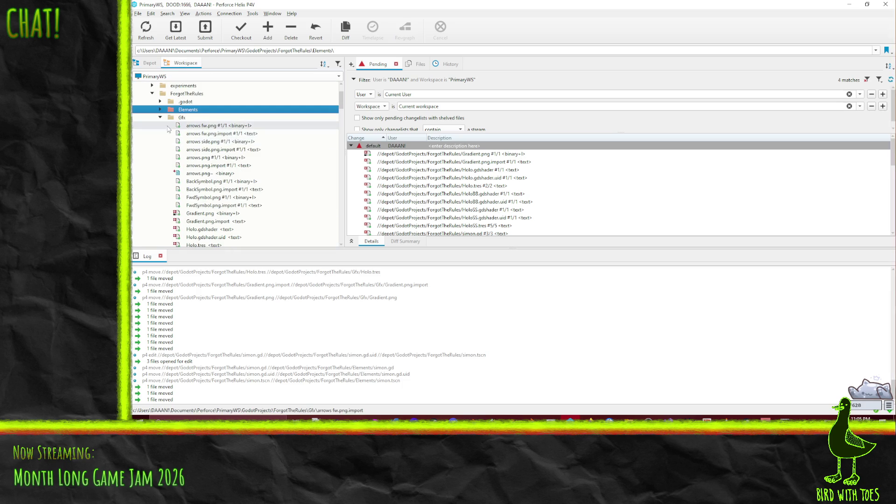
pyautogui.scroll(-9, 186, 164)
pyautogui.scroll(-10, 186, 154)
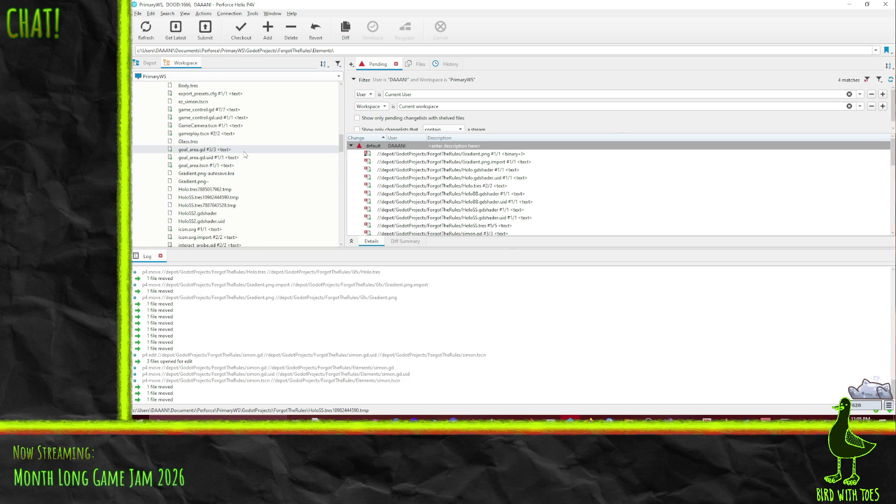
# Move goal_area.gd, goal_area.gd.uid and goal_area.tscn to the Elements folder in a new changelist.
pyautogui.moveTo(240, 150); pyautogui.dragTo(228, 165)
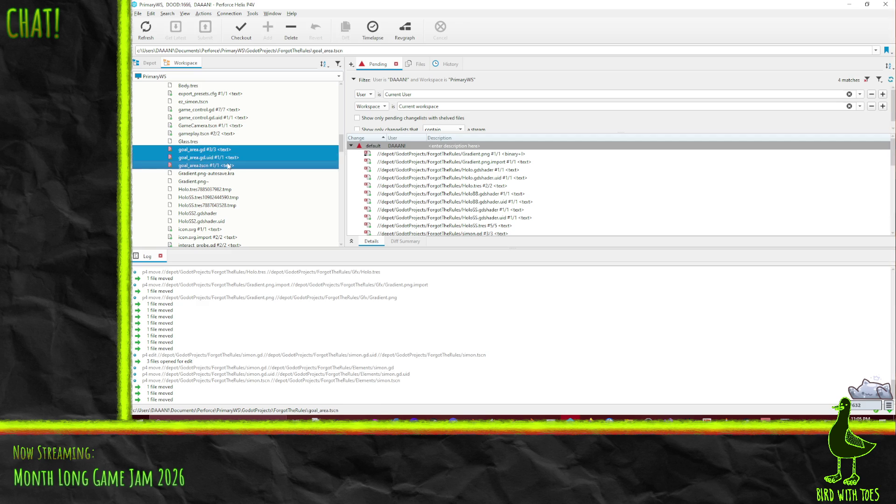
pyautogui.rightClick(228, 165)
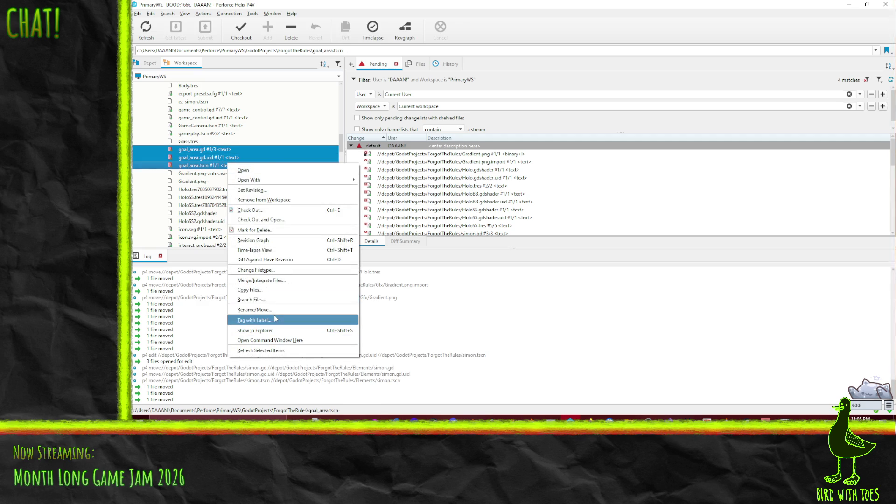
pyautogui.click(261, 309)
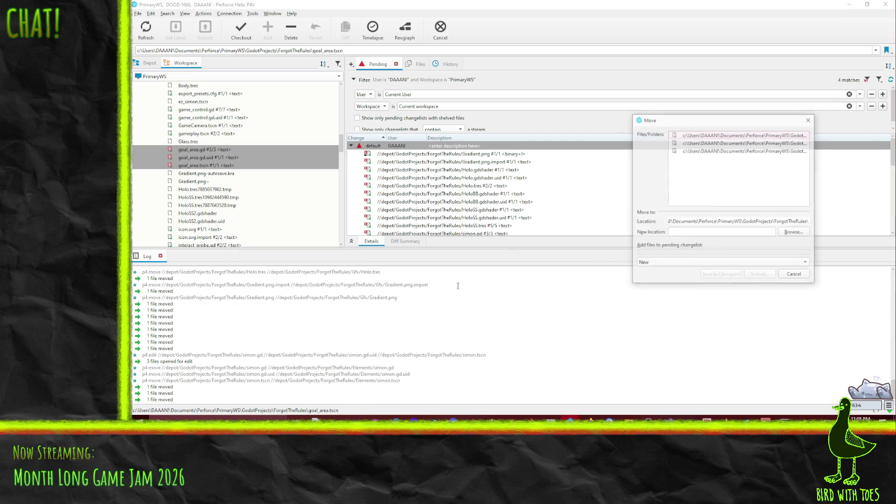
pyautogui.tripleClick(801, 220)
pyautogui.hotkey('ctrl', 'c')
pyautogui.click(774, 233)
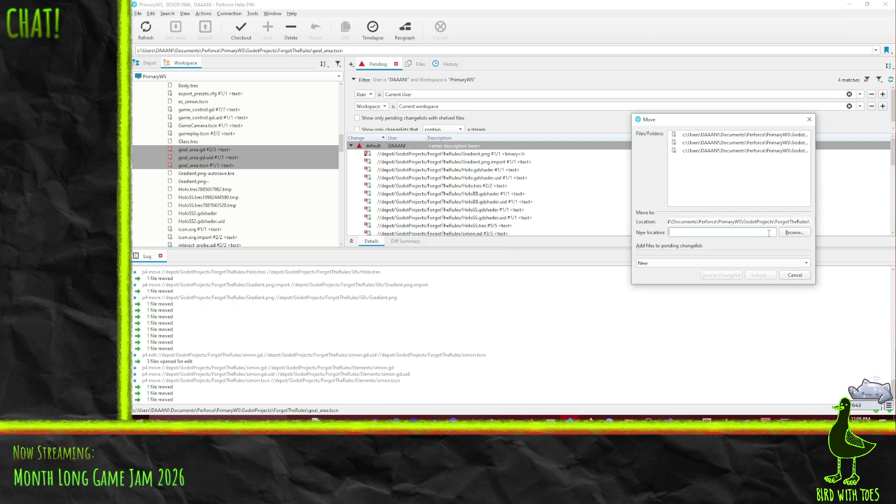
pyautogui.hotkey('ctrl', 'v')
pyautogui.write('Elements')
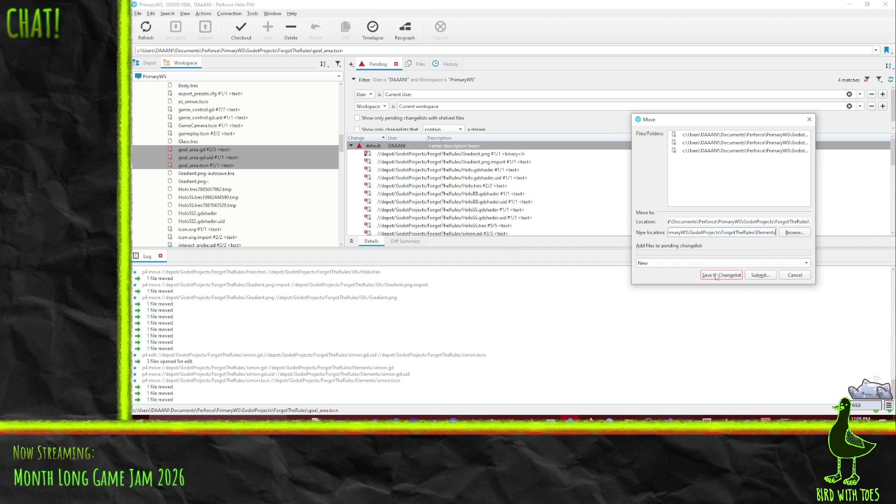
pyautogui.click(730, 276)
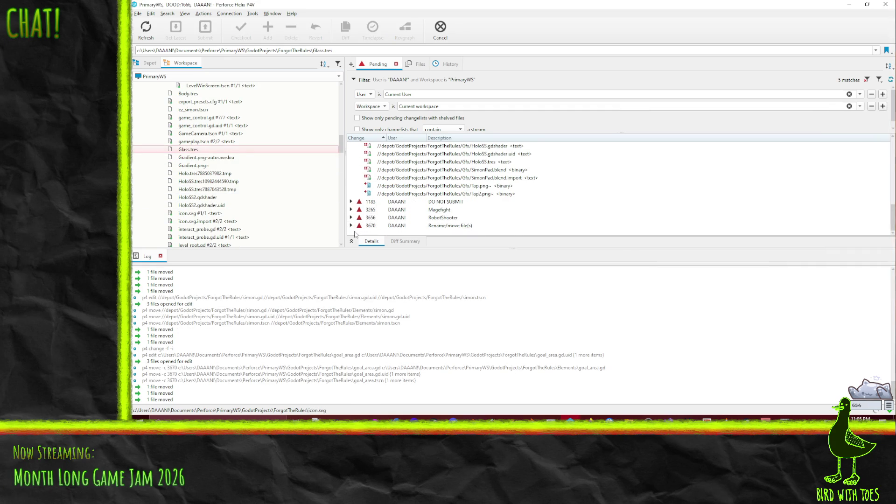
# Expand changelist 3670 and drag its six goal_area entries onto the default changelist.
pyautogui.click(351, 225)
pyautogui.click(401, 217)
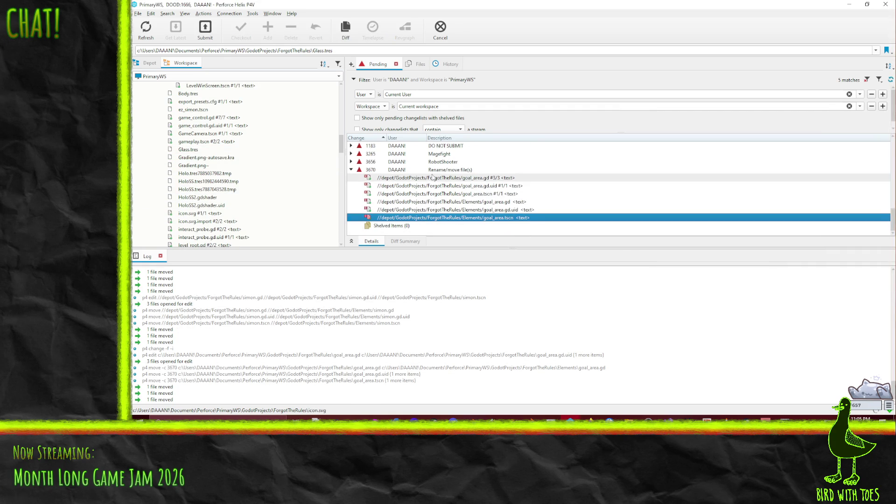
pyautogui.keyDown('shift'); pyautogui.click(432, 177); pyautogui.keyUp('shift')
pyautogui.scroll(1, 433, 196)
pyautogui.moveTo(448, 162); pyautogui.dragTo(423, 165)
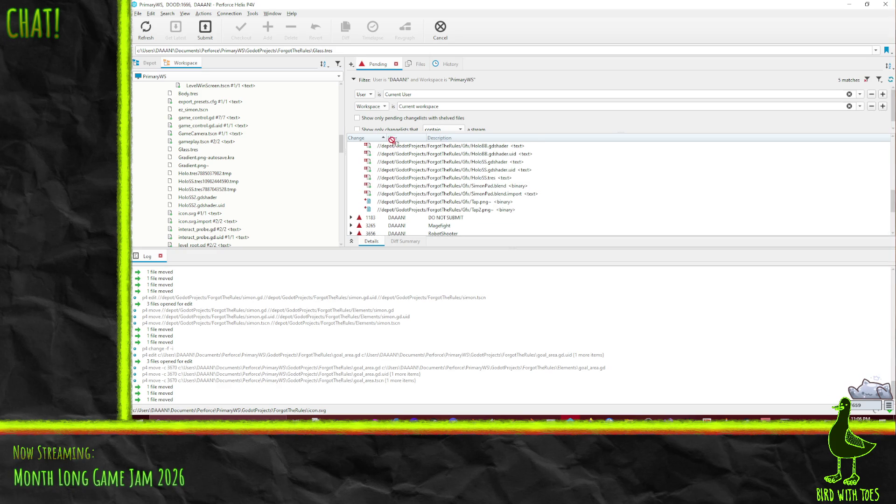
pyautogui.moveTo(357, 176)
pyautogui.mouseDown()
pyautogui.moveTo(367, 147)
pyautogui.moveTo(356, 150)
pyautogui.moveTo(352, 128)
pyautogui.mouseUp()
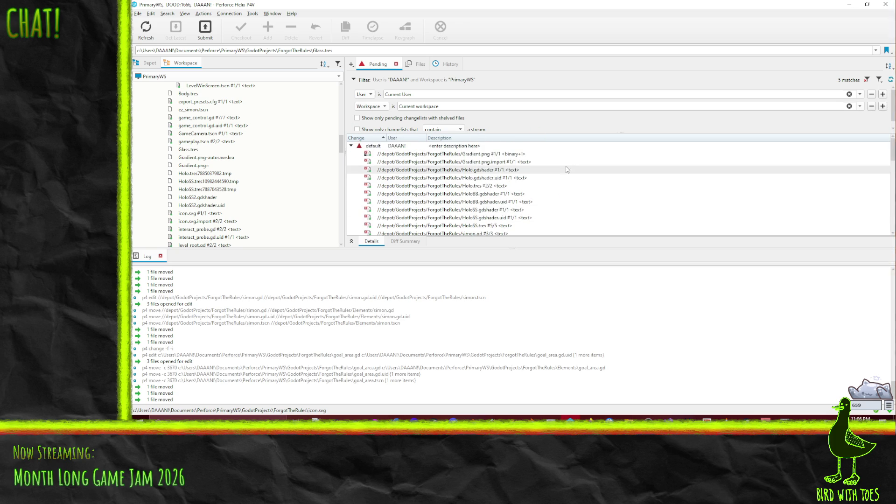
pyautogui.moveTo(566, 173)
pyautogui.mouseDown()
pyautogui.moveTo(426, 172)
pyautogui.moveTo(426, 191)
pyautogui.mouseUp()
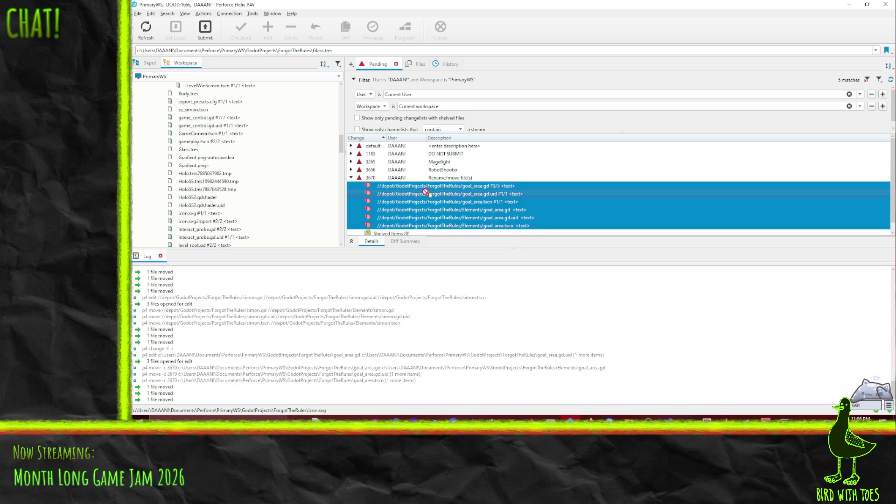
pyautogui.moveTo(381, 147); pyautogui.dragTo(381, 146)
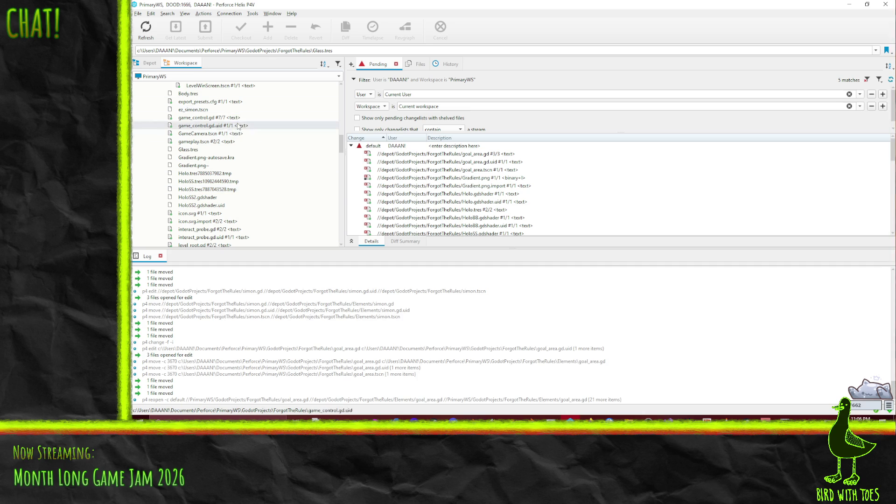
# Select restrict_move.gd and restrict_move.gd.uid in the workspace file list.
pyautogui.click(188, 94)
pyautogui.scroll(5, 271, 182)
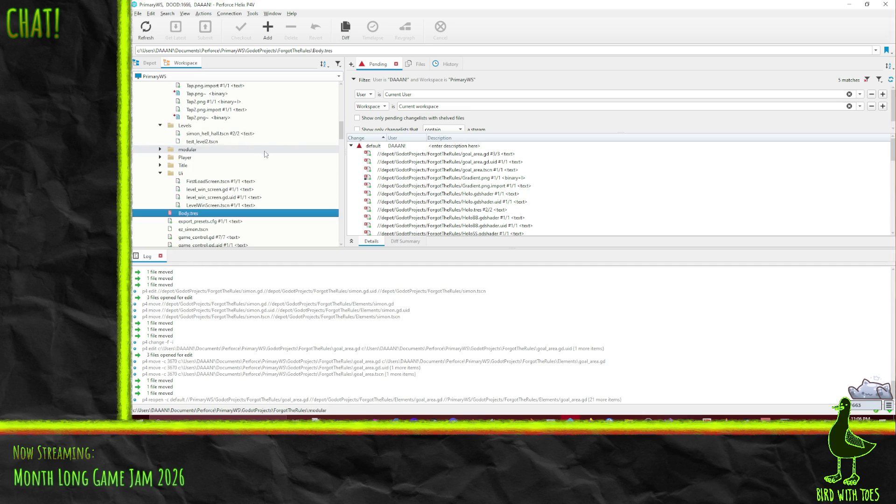
pyautogui.scroll(-12, 289, 200)
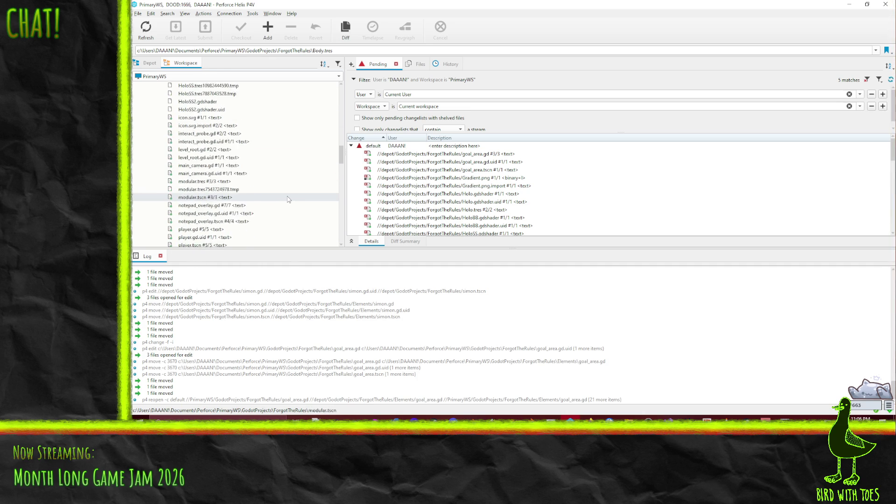
pyautogui.scroll(-2, 252, 168)
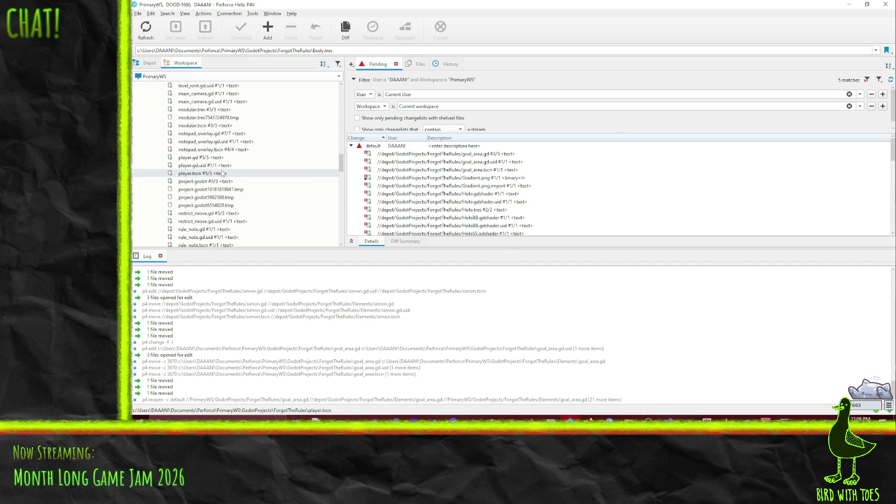
pyautogui.scroll(-1, 259, 226)
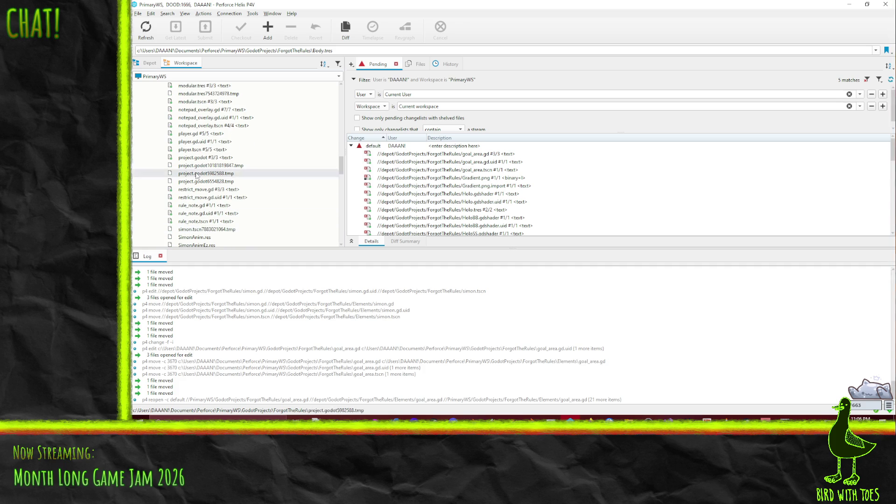
pyautogui.click(222, 197)
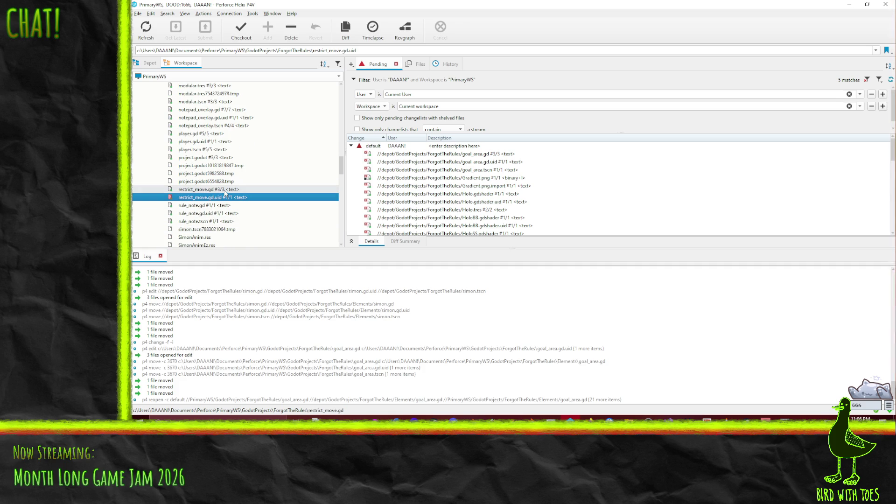
pyautogui.keyDown('shift'); pyautogui.click(224, 190); pyautogui.keyUp('shift')
# Move both restrict_move files to the Elements folder, saving to the default changelist.
pyautogui.rightClick(225, 190)
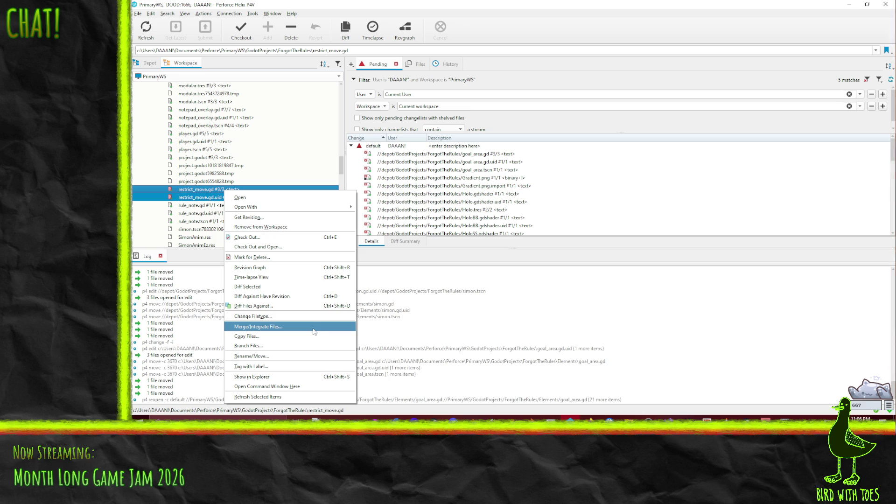
pyautogui.click(282, 355)
pyautogui.tripleClick(778, 222)
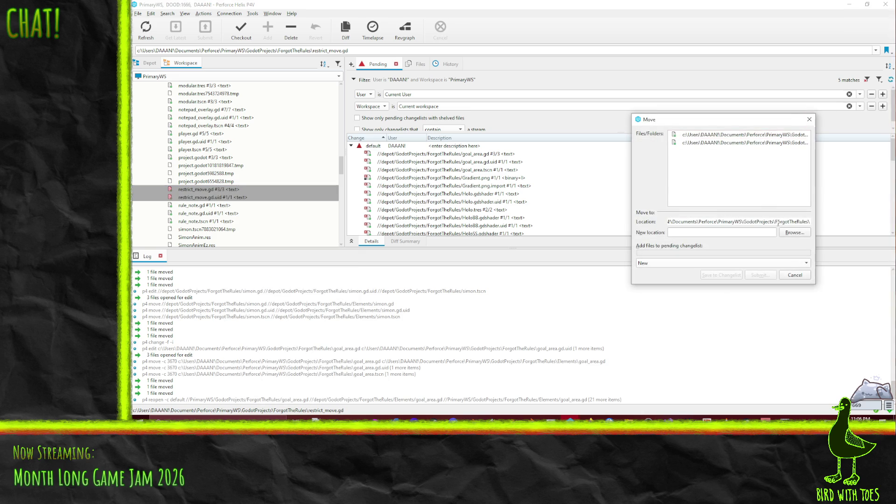
pyautogui.hotkey('ctrl', 'c')
pyautogui.click(753, 232)
pyautogui.hotkey('ctrl', 'v')
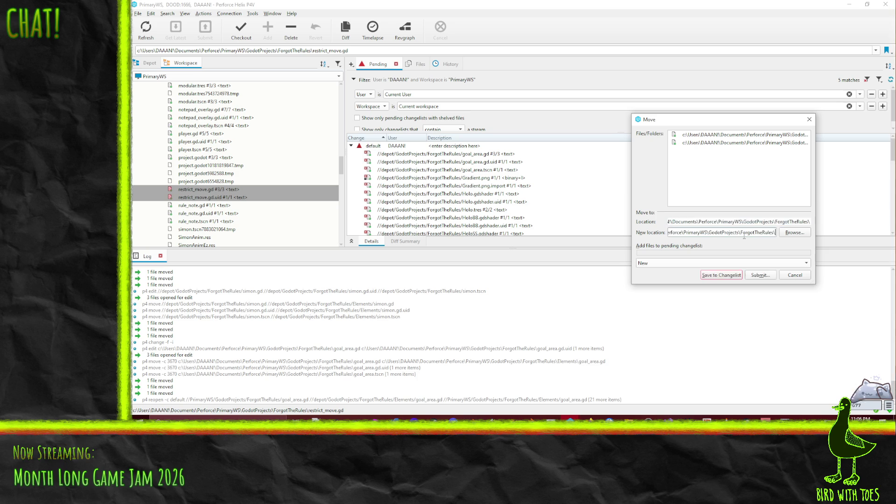
pyautogui.write('Elements')
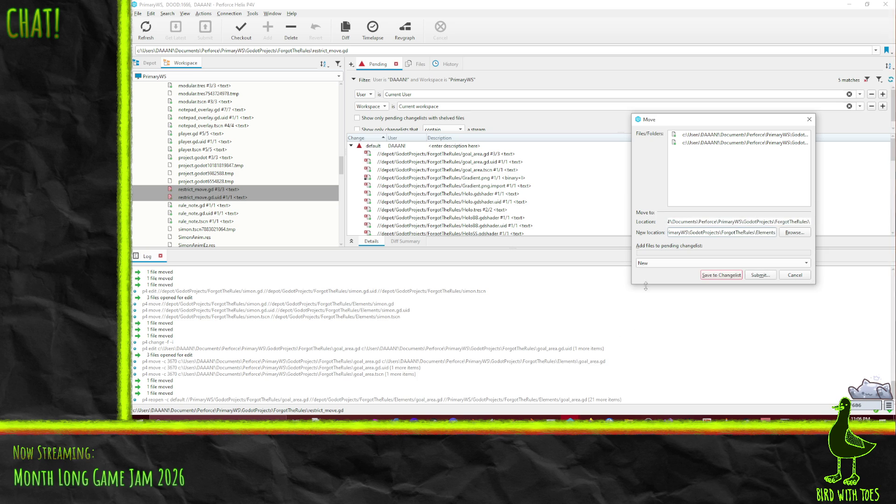
pyautogui.click(656, 264)
pyautogui.click(689, 282)
pyautogui.click(724, 276)
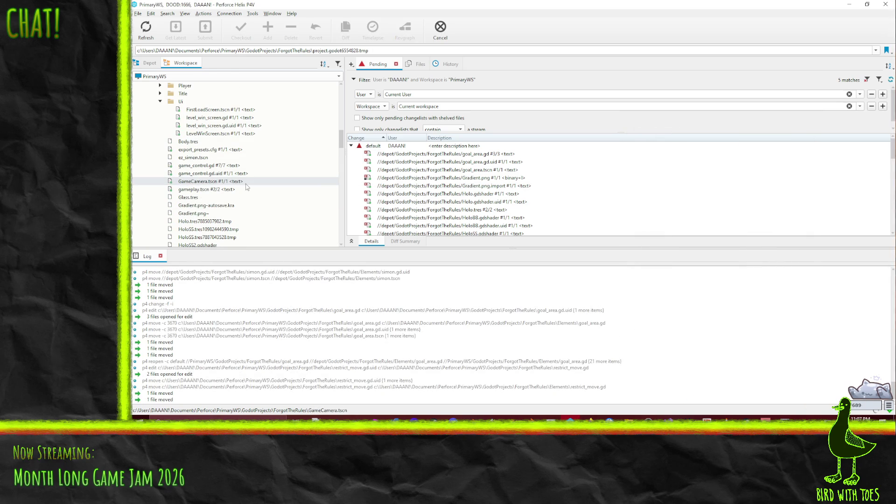
# Select Body.tres and Glass.tres and bring up their actions menu.
pyautogui.click(200, 197)
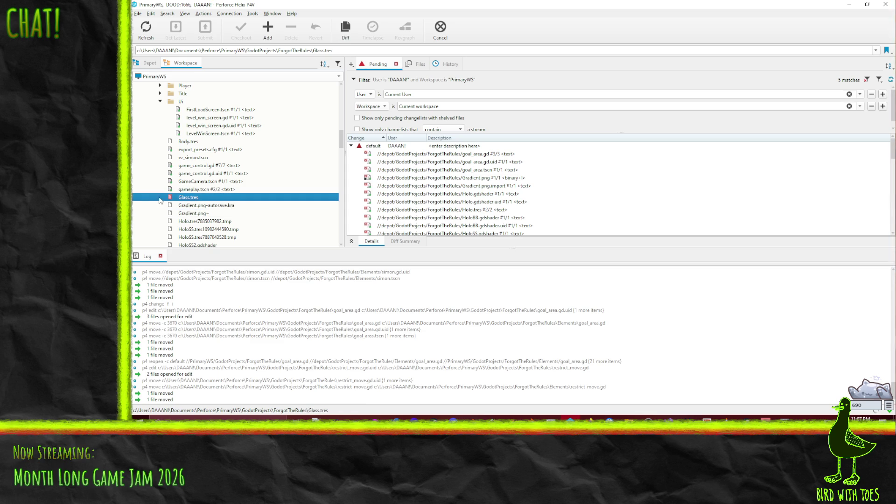
pyautogui.rightClick(180, 197)
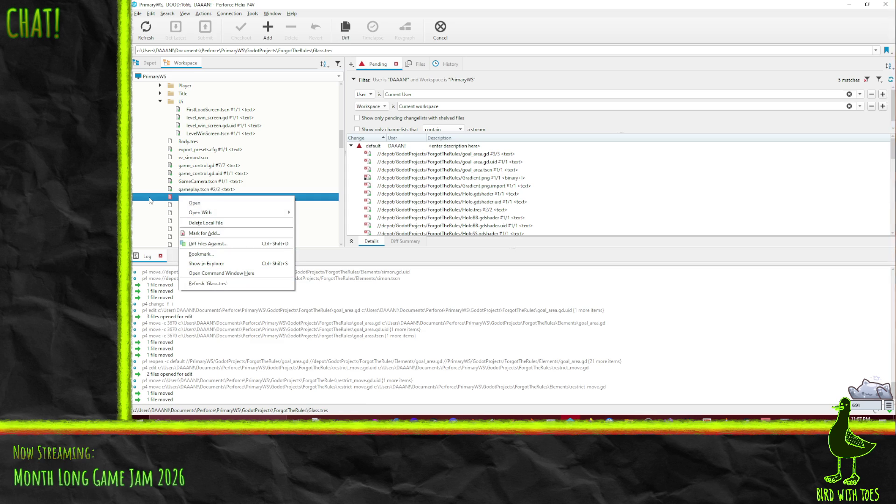
pyautogui.click(188, 144)
pyautogui.keyDown('ctrl'); pyautogui.click(193, 198); pyautogui.keyUp('ctrl')
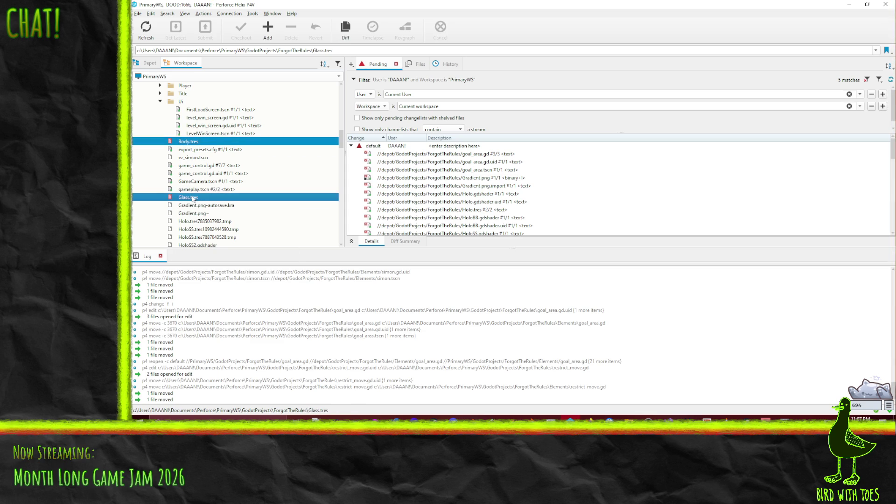
pyautogui.rightClick(192, 198)
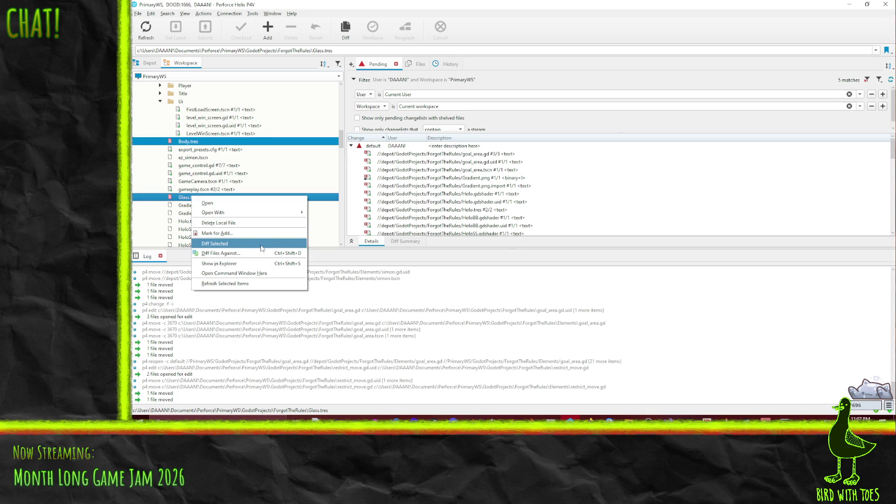
# Dismiss the menu without an action and bring up the Godot_v4.6.1-stable-win64 Explorer window.
pyautogui.click(178, 199)
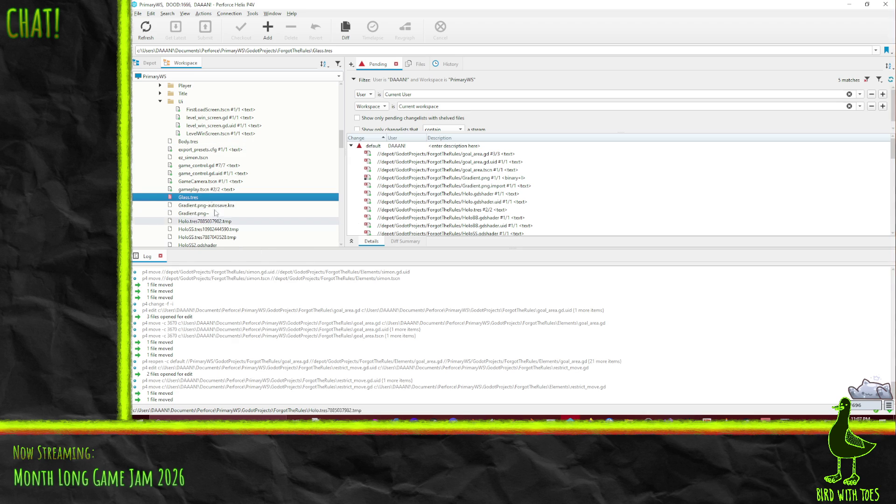
pyautogui.click(210, 142)
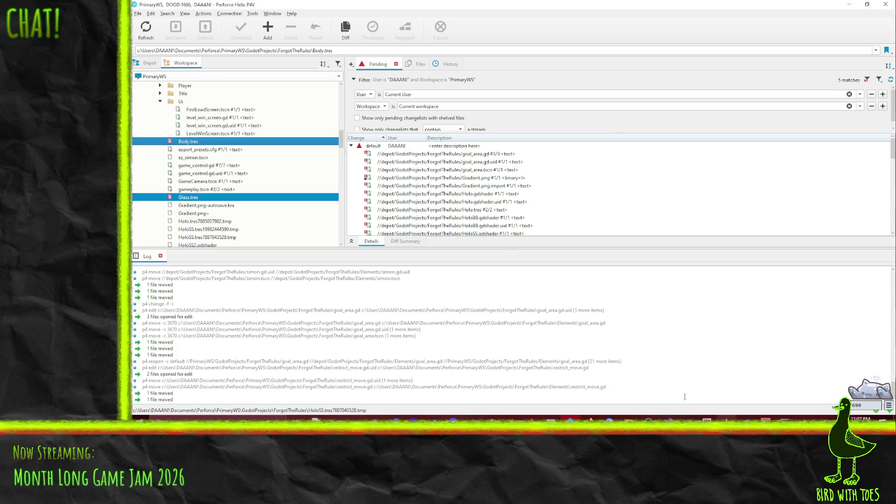
pyautogui.click(627, 418)
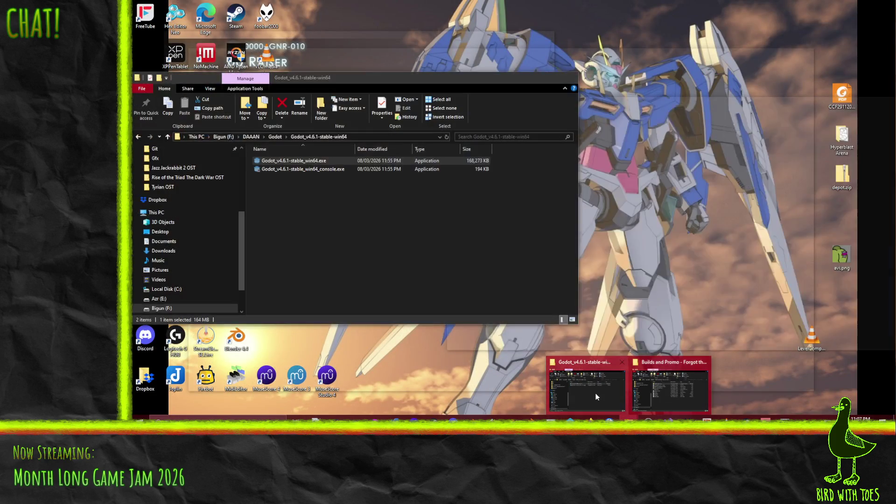
# Launch Godot 4.6.1, allow it to run, open the ForgotTheRules project, then return to P4V.
pyautogui.click(586, 390)
pyautogui.doubleClick(293, 161)
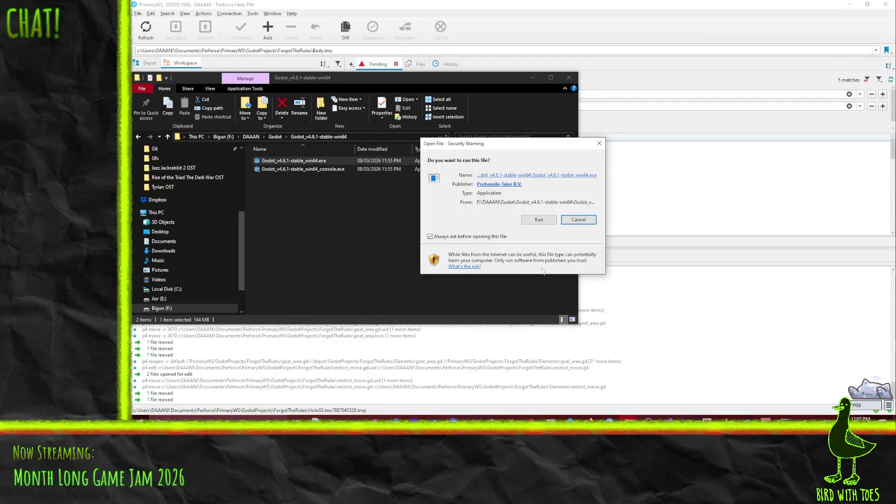
pyautogui.click(538, 219)
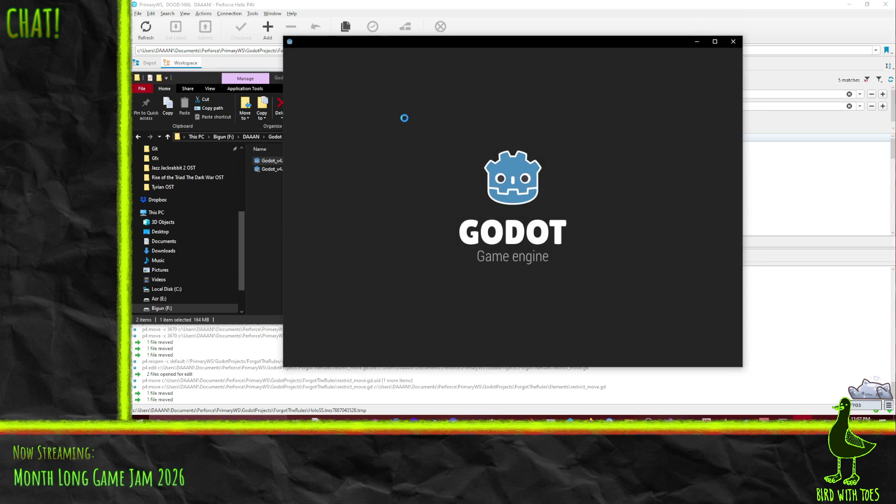
pyautogui.doubleClick(378, 98)
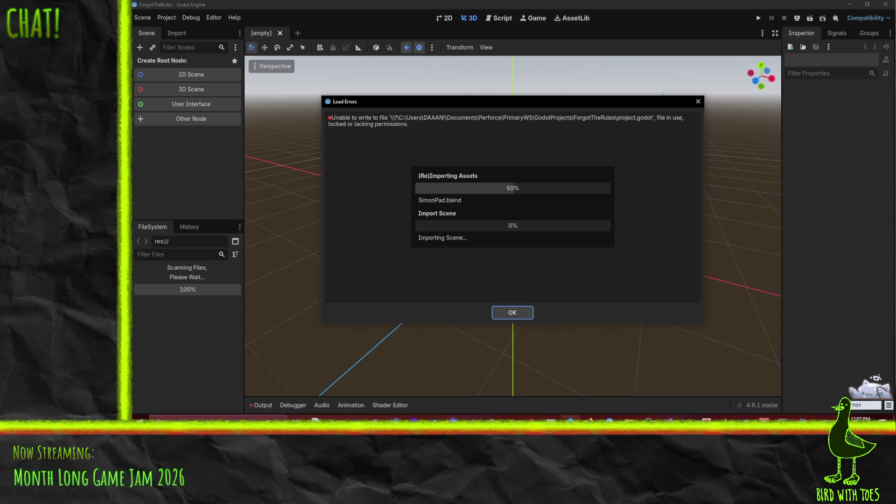
pyautogui.hotkey('alt', 'Tab')
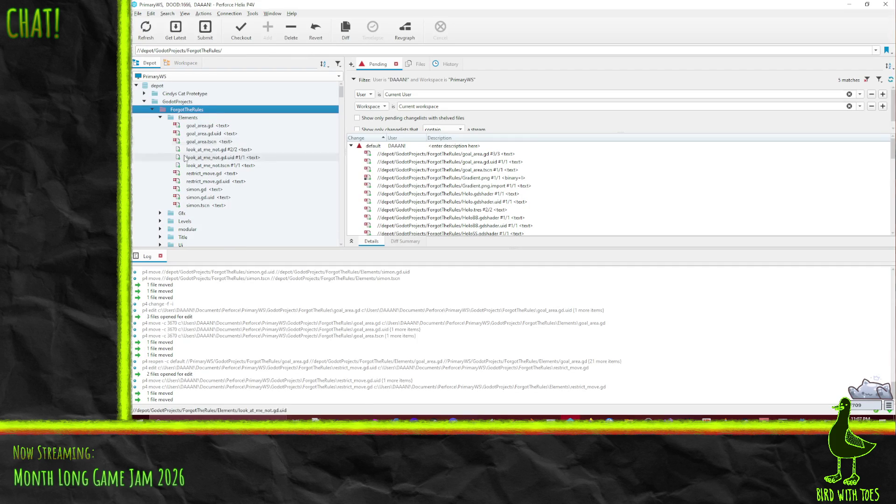
# Drag the ForgotTheRules depot folder onto the default changelist, opening all 117 files for edit.
pyautogui.moveTo(196, 110); pyautogui.dragTo(273, 126)
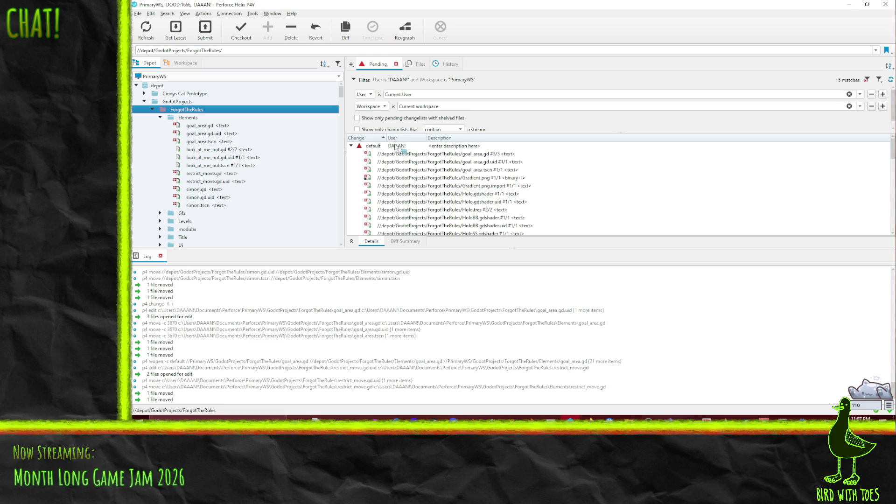
pyautogui.moveTo(395, 147); pyautogui.dragTo(394, 147)
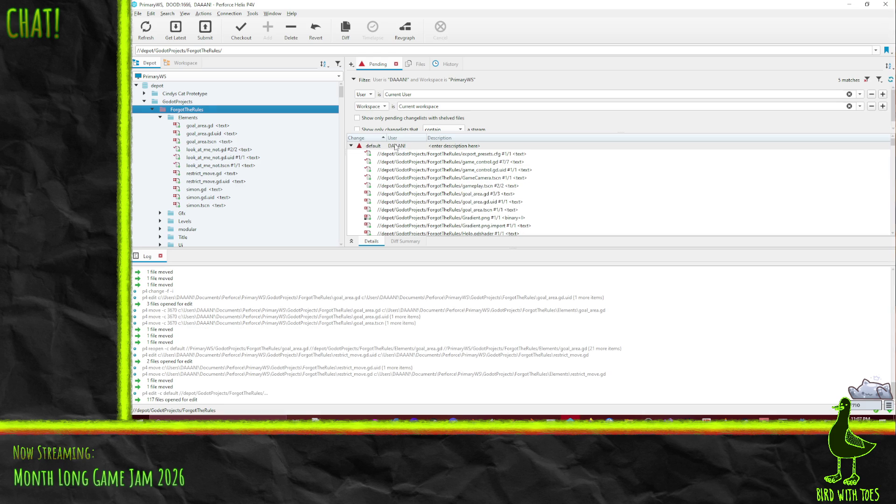
pyautogui.scroll(-3, 210, 164)
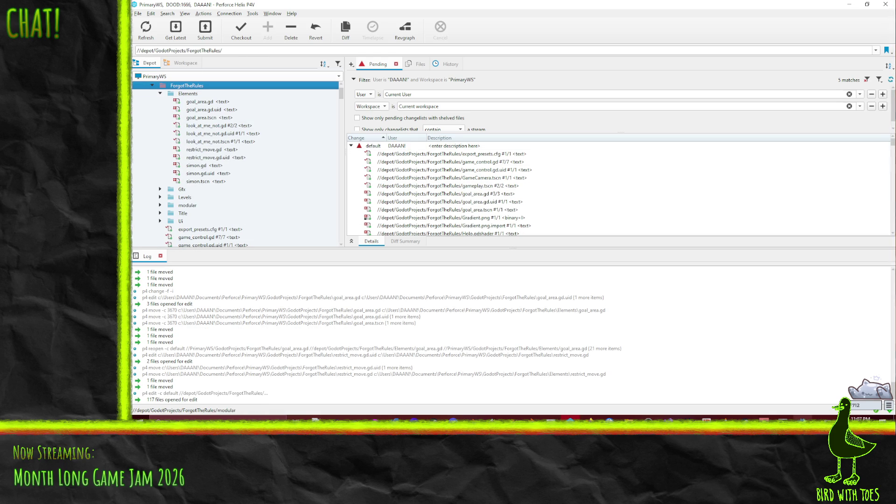
pyautogui.hotkey('alt', 'Tab')
# Dismiss the load errors and move Body.tres and Glass.tres into the Gfx folder.
pyautogui.click(512, 312)
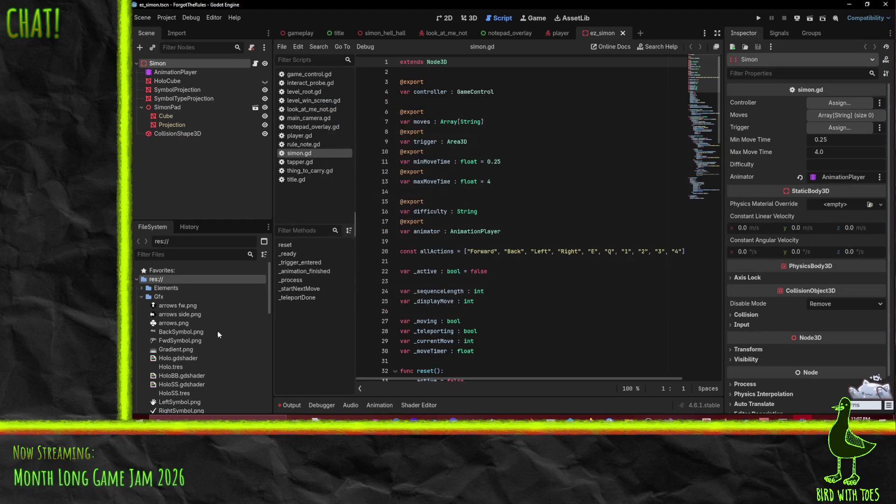
pyautogui.click(142, 297)
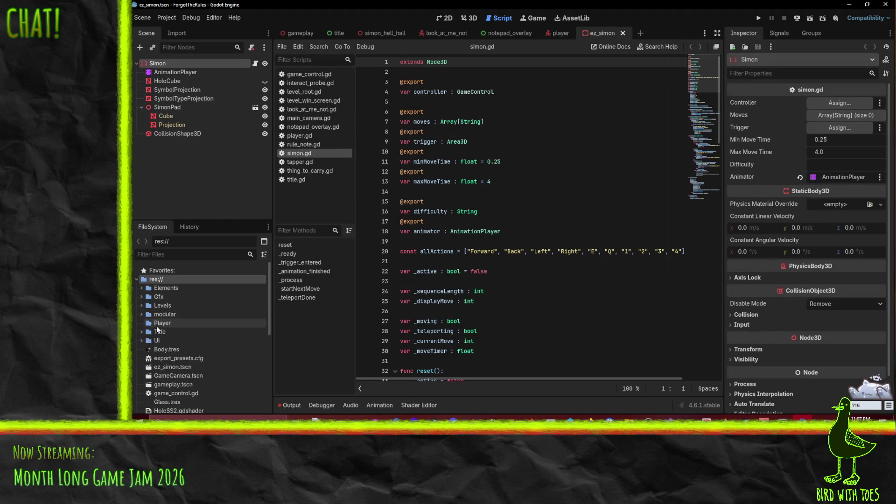
pyautogui.scroll(-2, 156, 326)
pyautogui.click(173, 313)
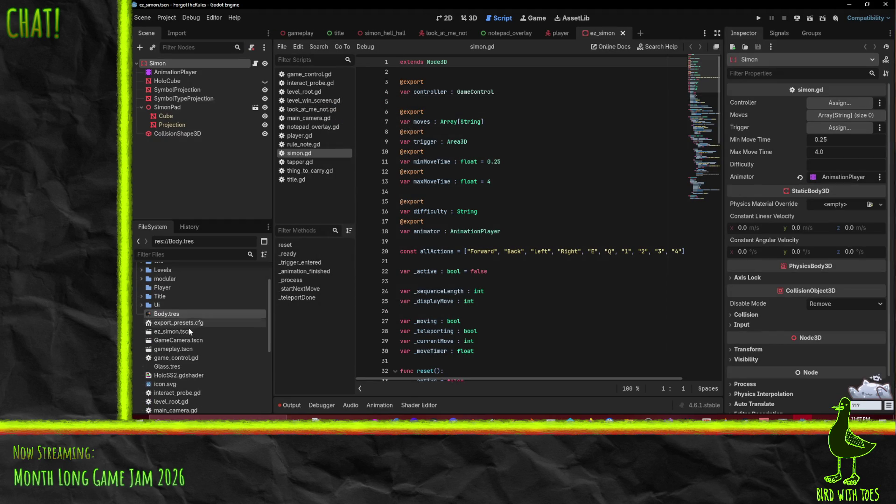
pyautogui.click(170, 366)
pyautogui.moveTo(159, 314)
pyautogui.mouseDown()
pyautogui.moveTo(161, 278)
pyautogui.moveTo(162, 294)
pyautogui.mouseUp()
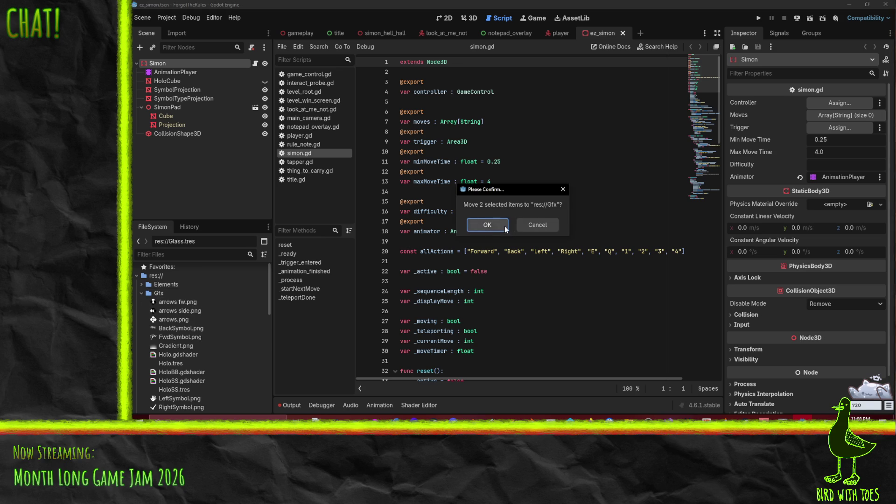
pyautogui.press('Return')
# Review the remaining loose files such as modular.tres, ending with ez_simon.tscn selected.
pyautogui.scroll(-10, 147, 293)
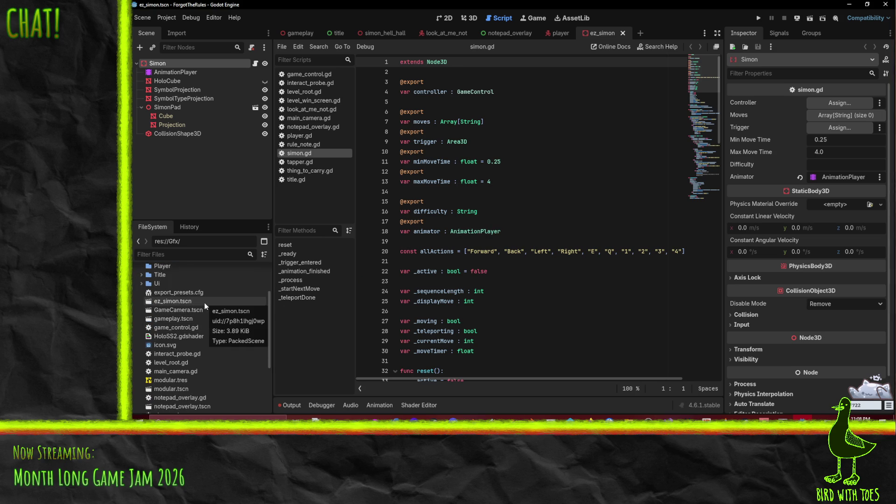
pyautogui.click(178, 303)
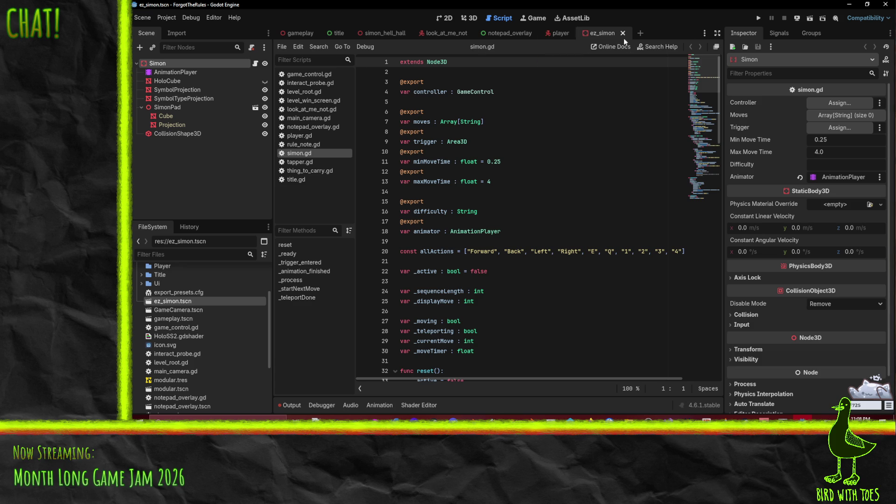
pyautogui.scroll(-5, 187, 350)
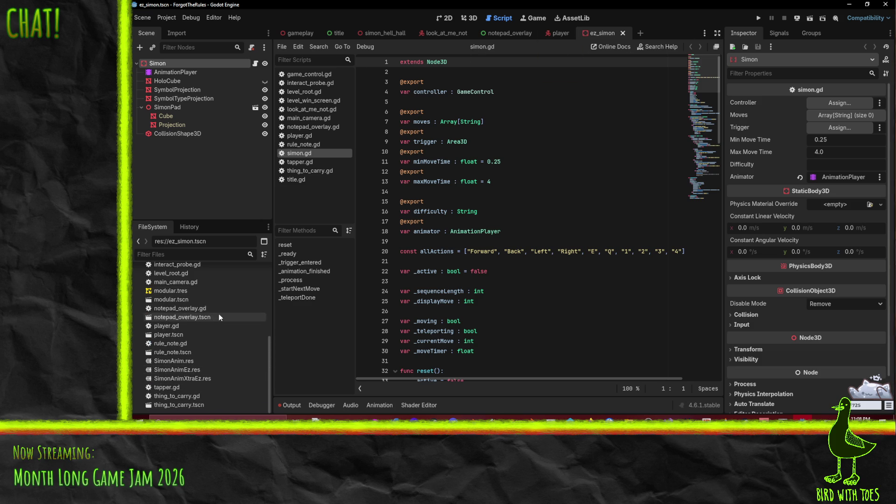
pyautogui.click(217, 289)
pyautogui.scroll(8, 222, 367)
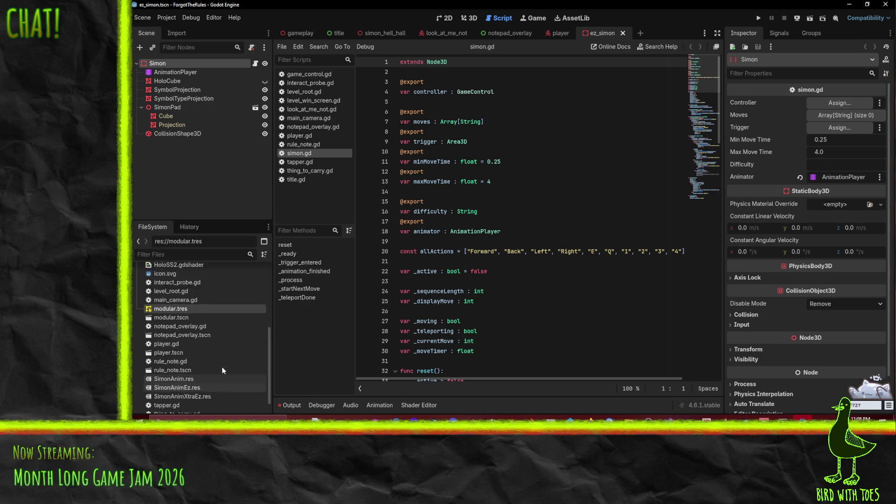
pyautogui.click(177, 360)
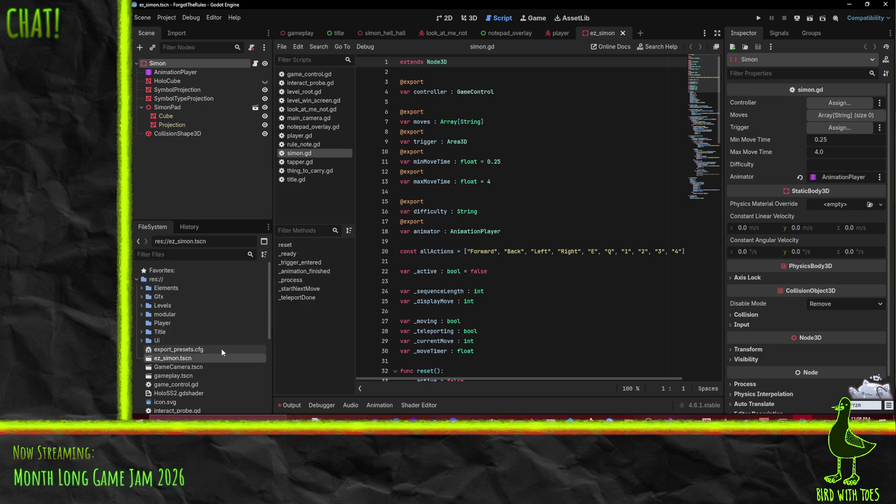
# Delete ez_simon.tscn from the project.
pyautogui.press('Delete')
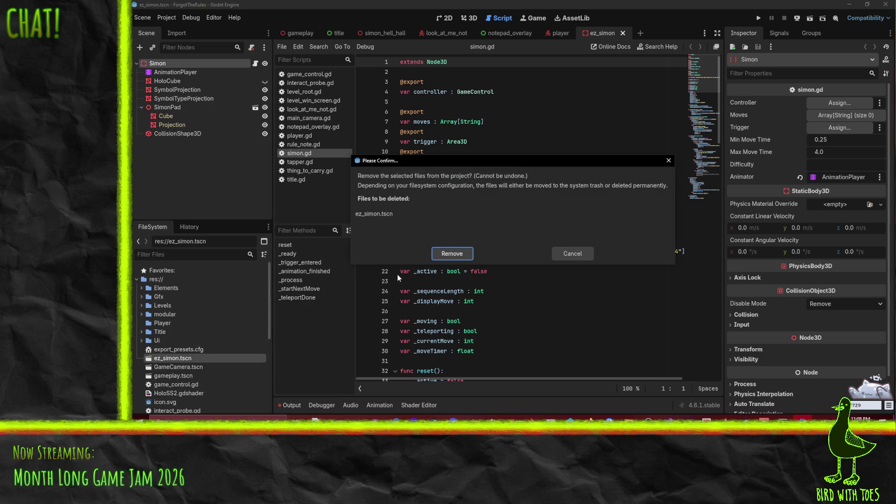
pyautogui.click(452, 253)
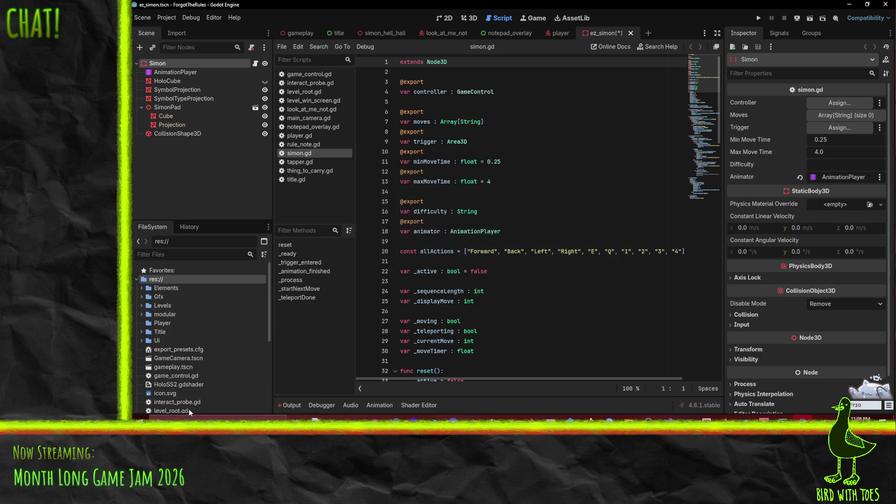
pyautogui.scroll(-1, 199, 384)
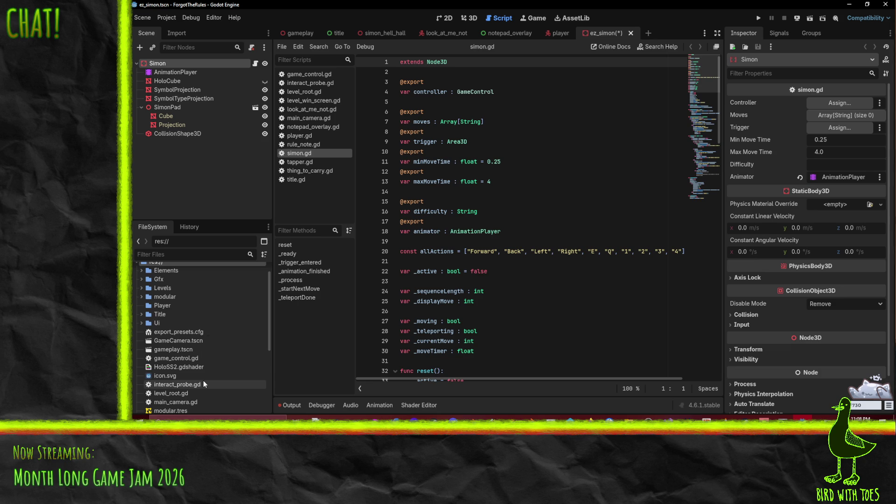
pyautogui.scroll(1, 200, 372)
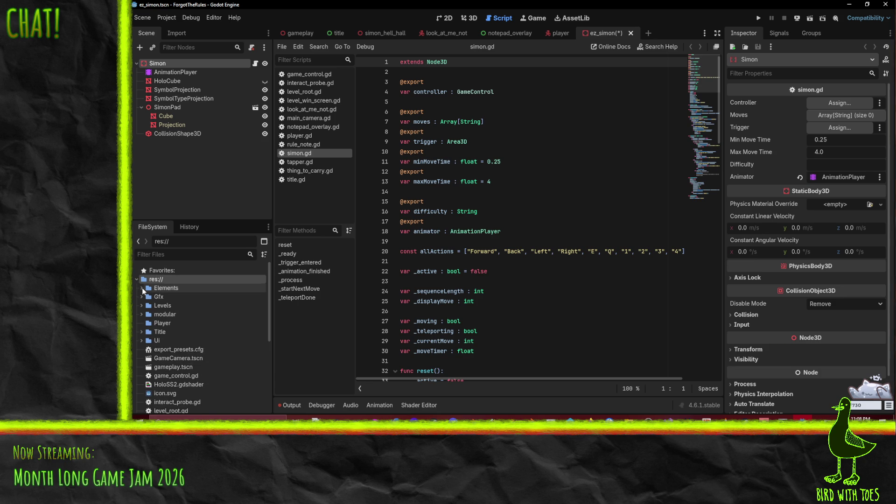
# Check the Elements and Gfx folder contents and loose root files like GameCamera.tscn and HoloSS2.gdshader.
pyautogui.click(142, 287)
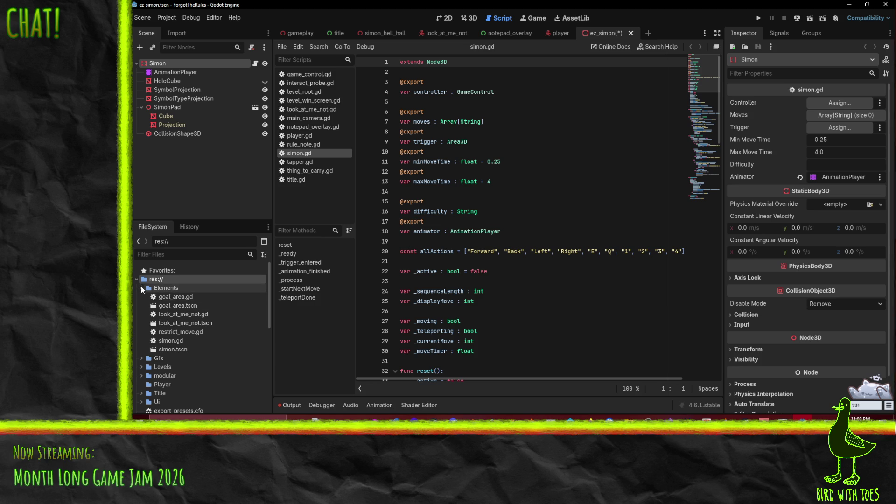
pyautogui.click(142, 289)
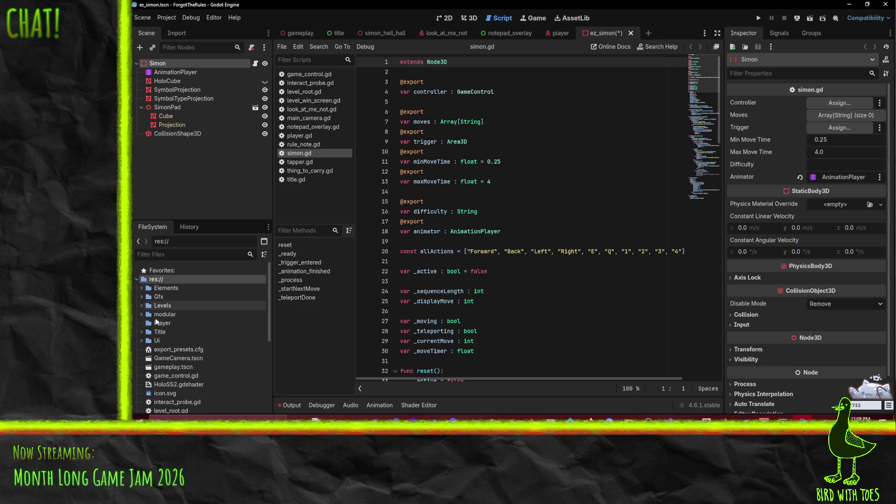
pyautogui.click(206, 359)
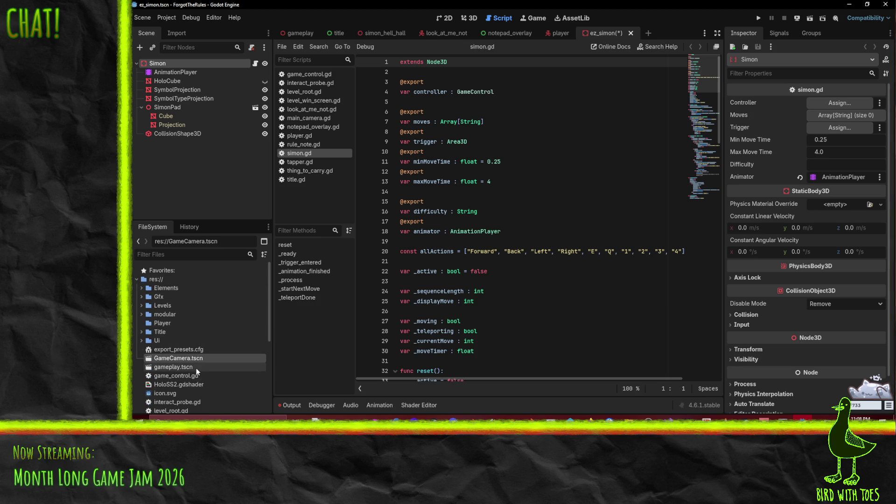
pyautogui.scroll(-3, 196, 371)
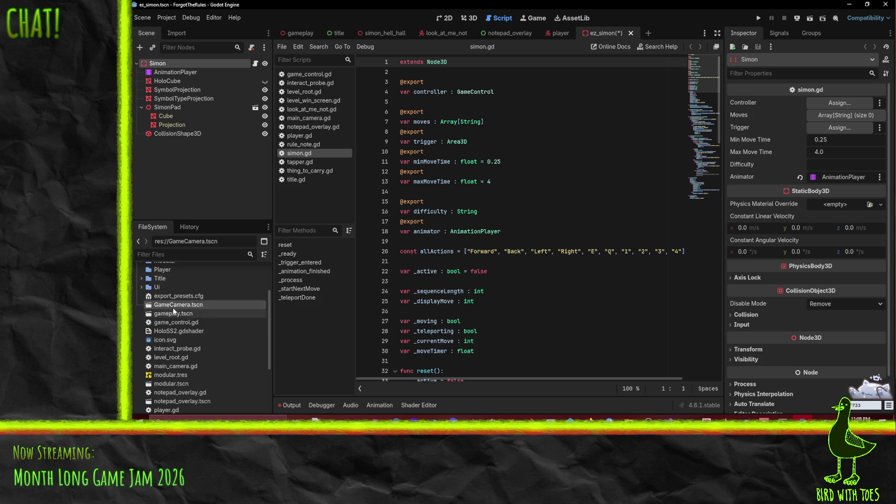
pyautogui.click(186, 330)
pyautogui.scroll(3, 185, 333)
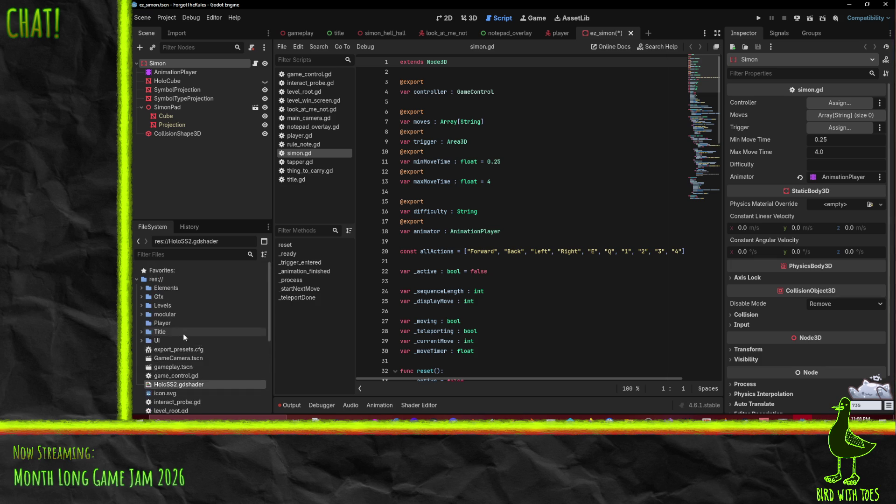
pyautogui.click(143, 296)
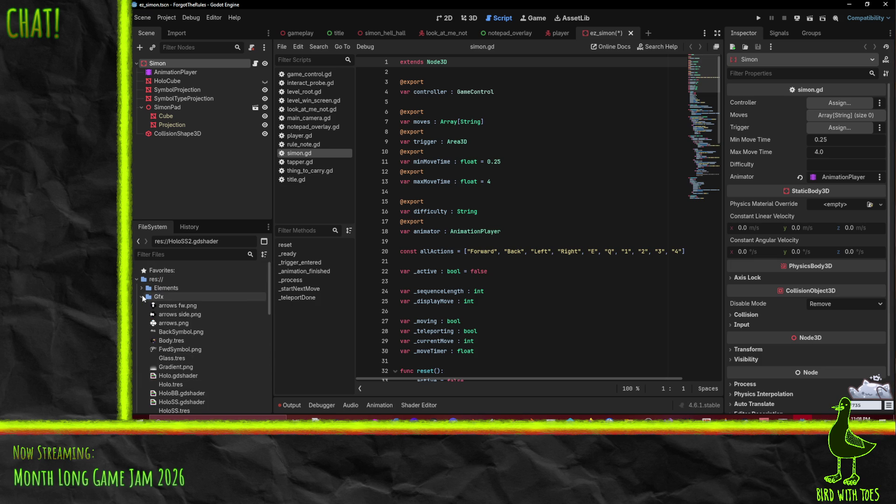
pyautogui.click(143, 297)
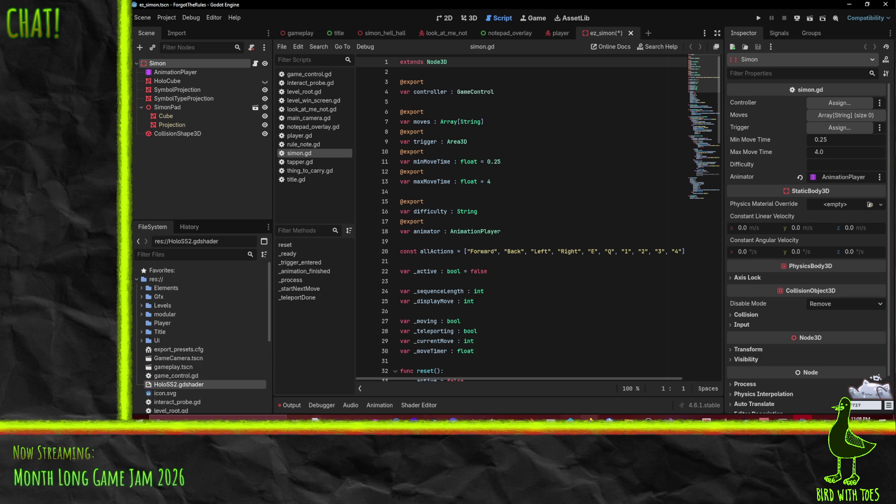
# In P4V's Workspace view, open Glass.tres for add in the default changelist.
pyautogui.click(570, 417)
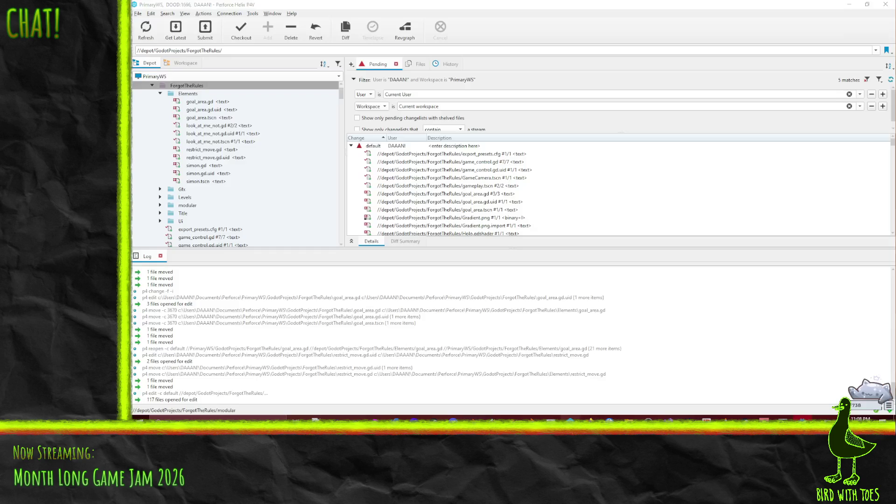
pyautogui.scroll(-5, 229, 178)
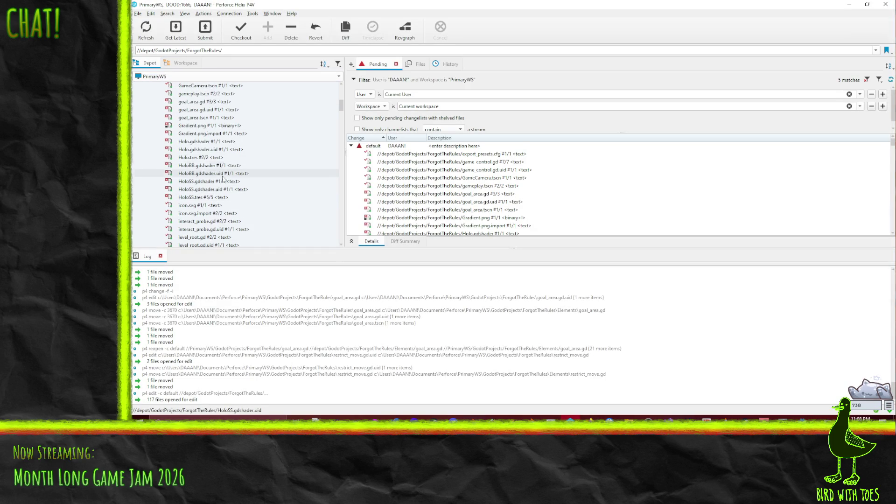
pyautogui.click(200, 197)
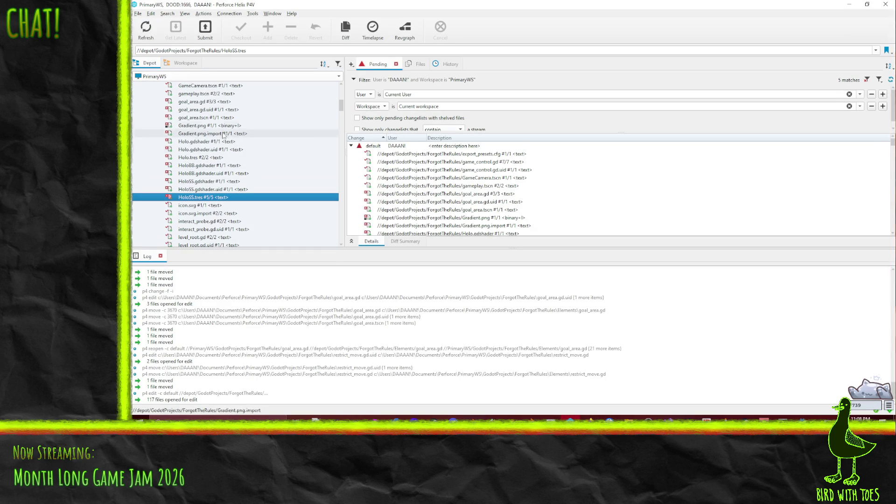
pyautogui.click(186, 63)
pyautogui.scroll(4, 261, 206)
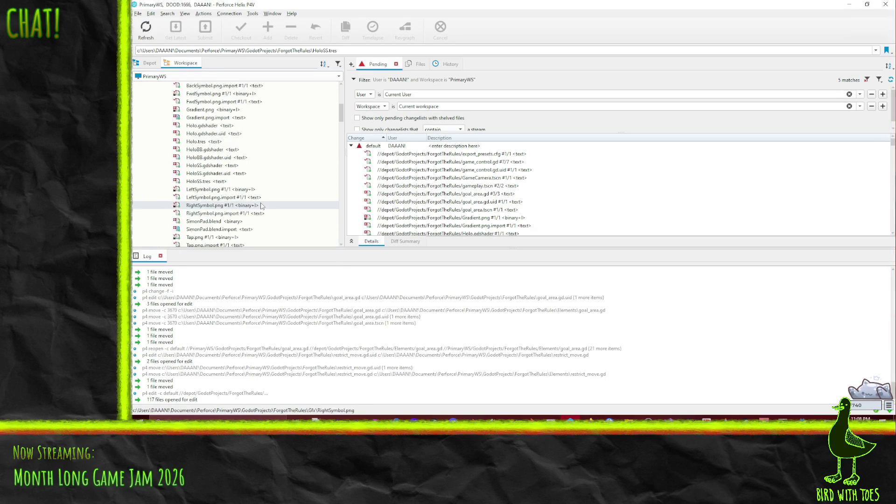
pyautogui.click(251, 190)
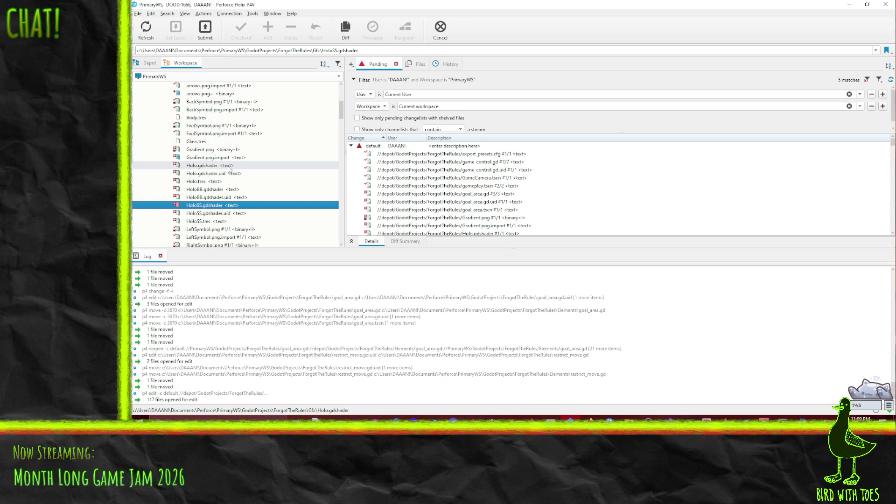
pyautogui.scroll(3, 242, 184)
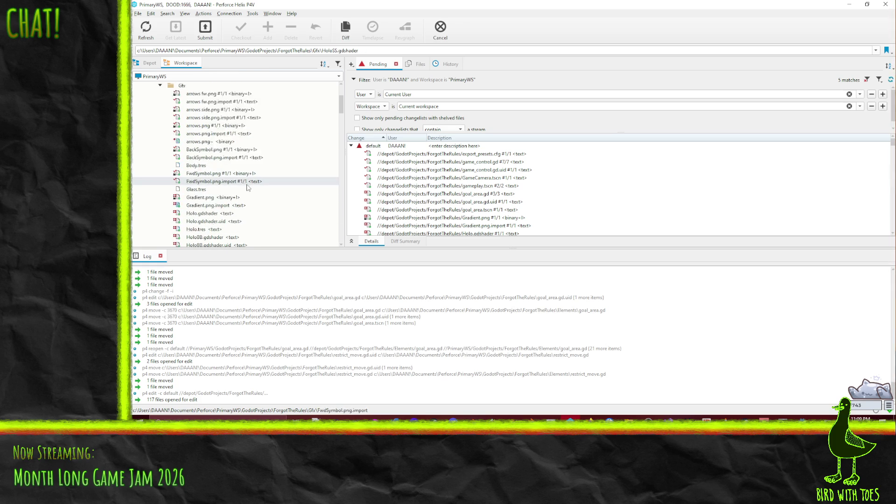
pyautogui.moveTo(233, 189); pyautogui.dragTo(304, 180)
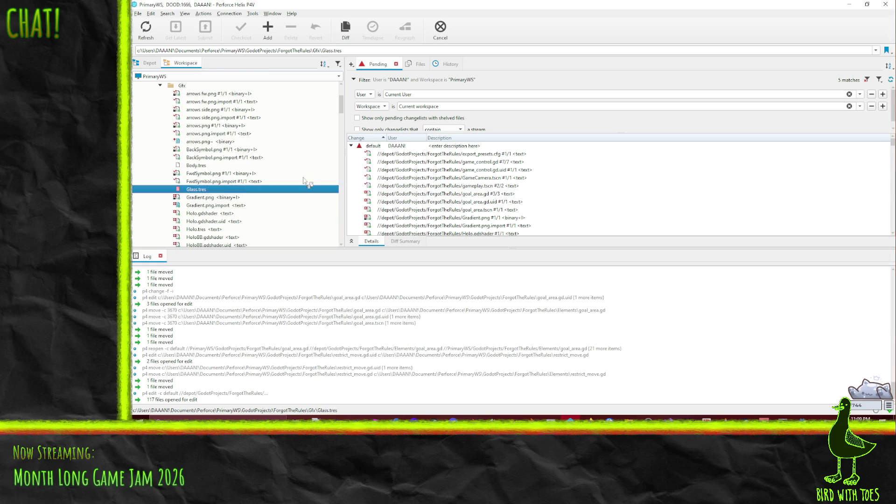
pyautogui.moveTo(383, 146); pyautogui.dragTo(382, 146)
pyautogui.scroll(-10, 211, 197)
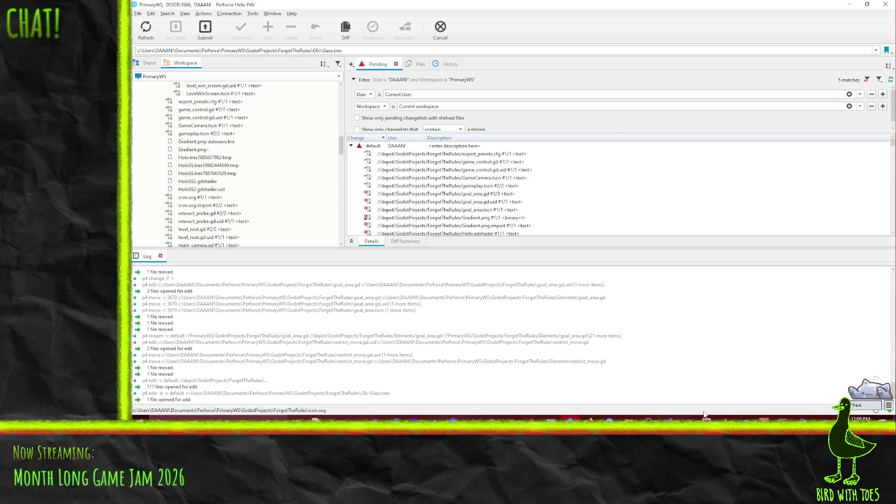
# In Godot, move HoloSS2.gdshader into the Gfx folder.
pyautogui.hotkey('alt', 'Tab')
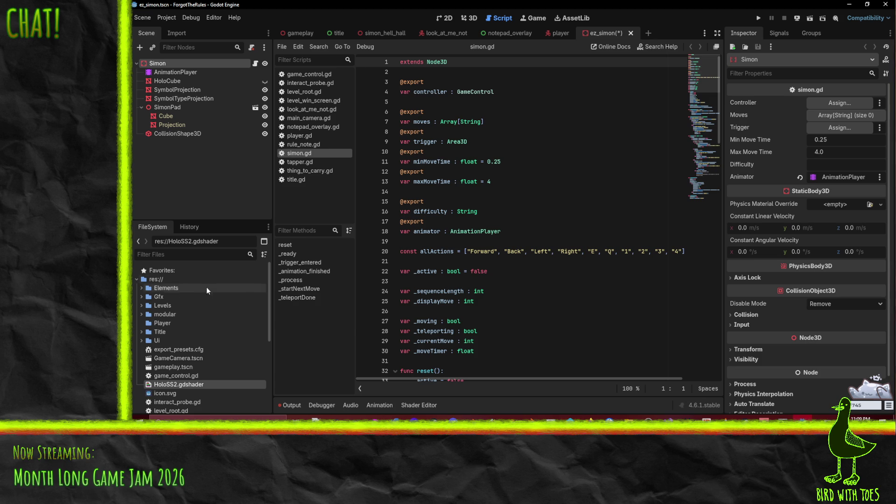
pyautogui.moveTo(188, 384); pyautogui.dragTo(158, 297)
pyautogui.click(487, 225)
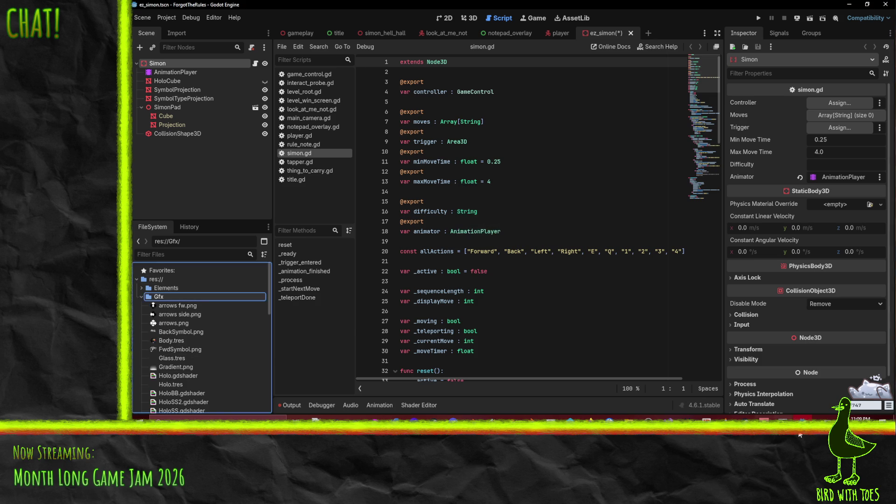
pyautogui.hotkey('alt', 'Tab')
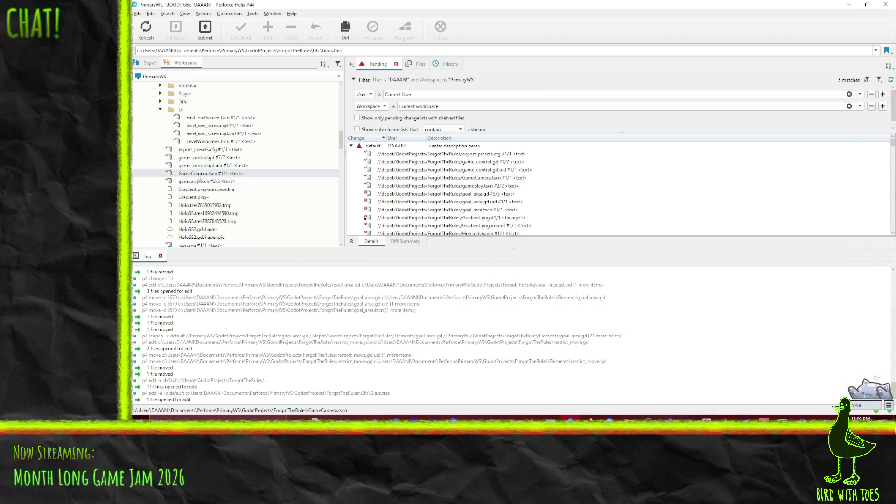
# Add Body.tres, HoloSS2.gdshader and HoloSS2.gdshader.uid to the default changelist.
pyautogui.click(199, 175)
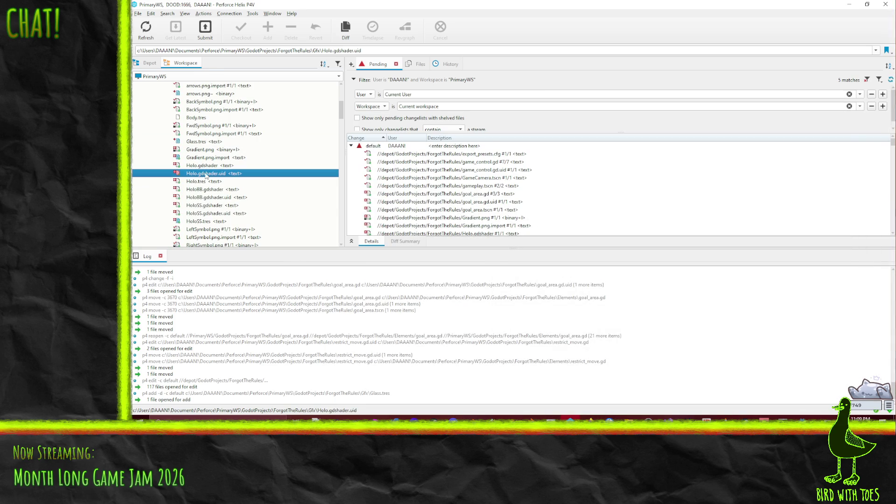
pyautogui.click(206, 119)
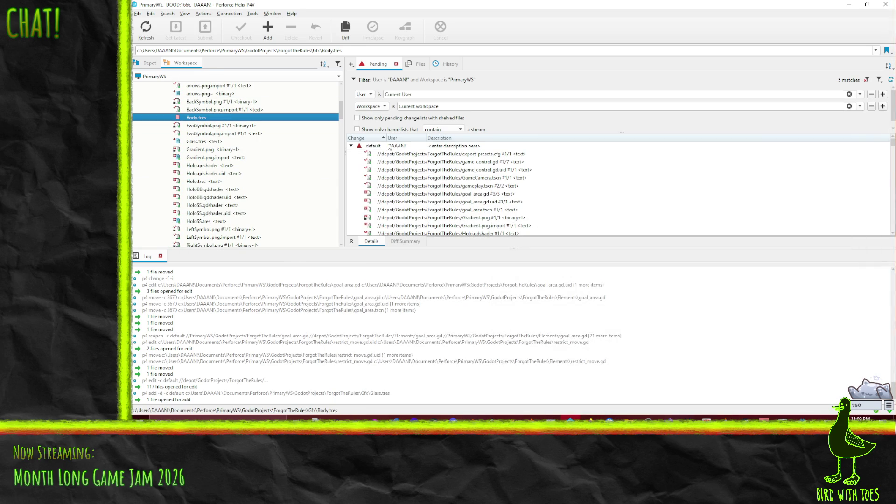
pyautogui.click(264, 151)
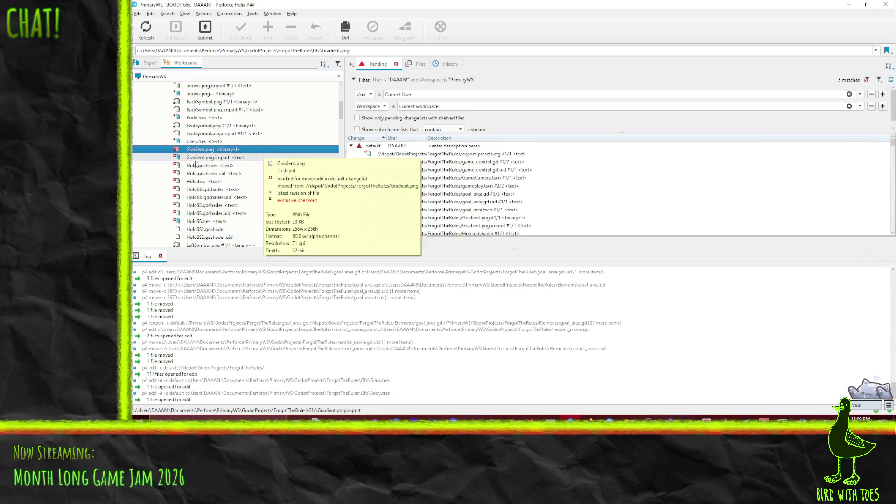
pyautogui.click(202, 229)
pyautogui.keyDown('shift'); pyautogui.click(201, 237); pyautogui.keyUp('shift')
pyautogui.moveTo(201, 237); pyautogui.dragTo(363, 194)
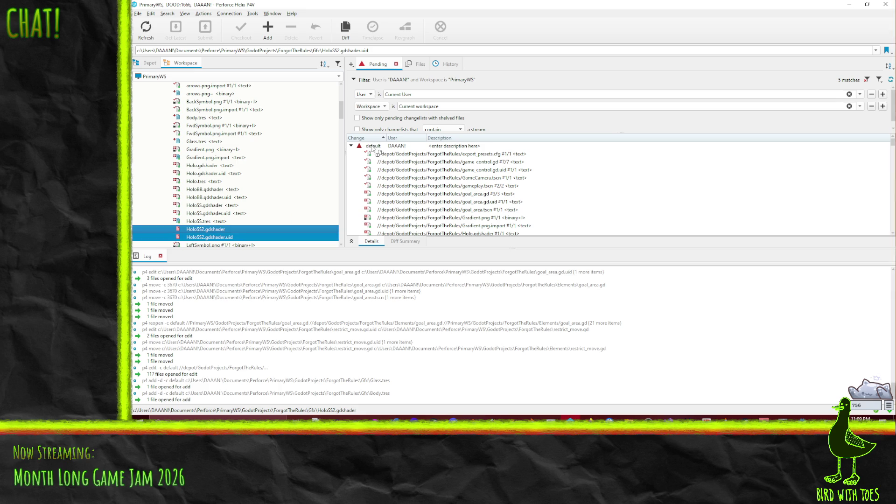
pyautogui.moveTo(372, 148); pyautogui.dragTo(373, 148)
pyautogui.scroll(-5, 234, 129)
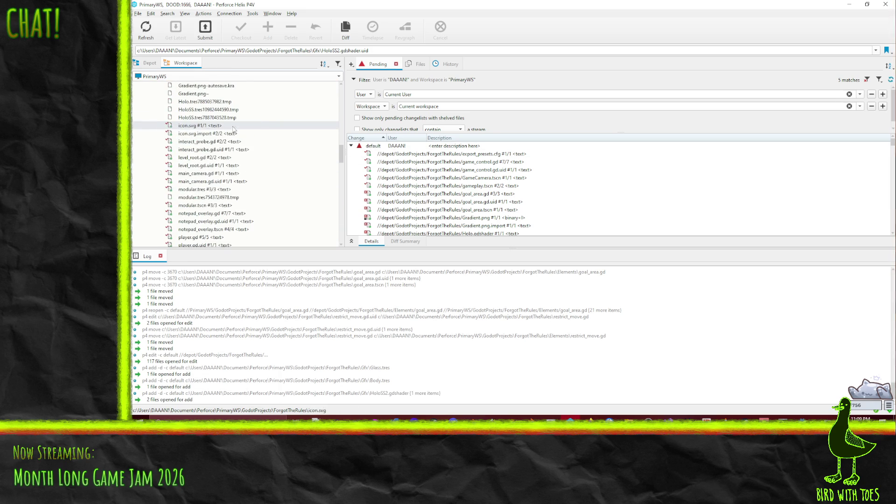
# Add modular/template_corner_cap.tres to the default changelist.
pyautogui.rightClick(204, 195)
pyautogui.click(249, 189)
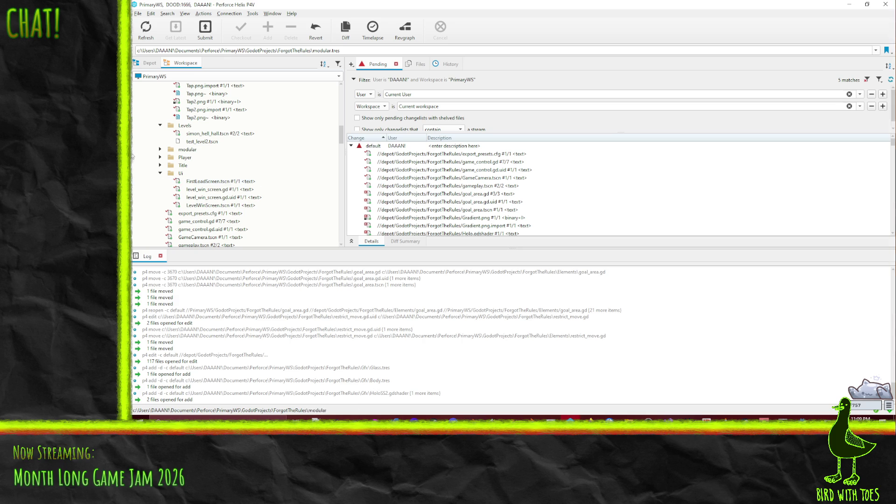
pyautogui.scroll(1, 160, 151)
pyautogui.click(160, 149)
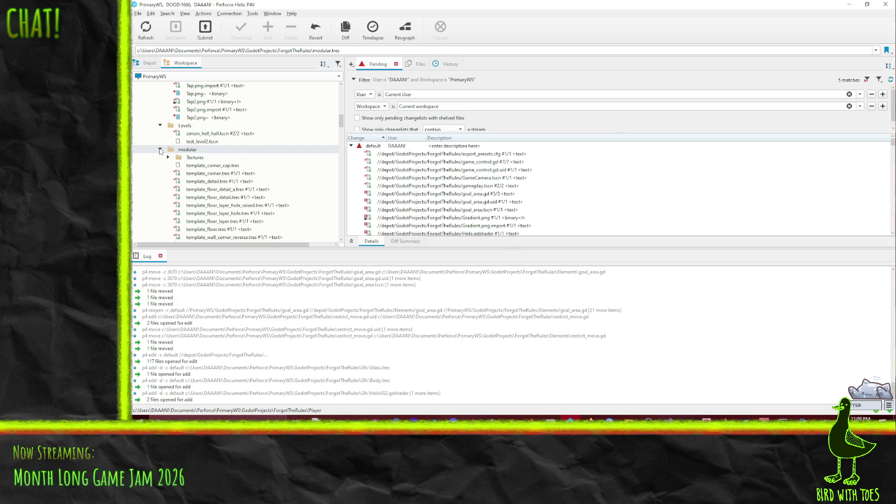
pyautogui.click(212, 165)
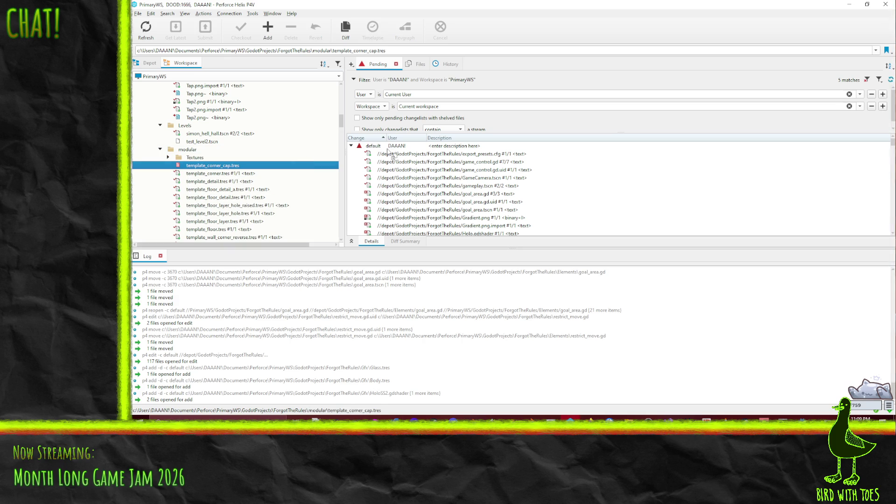
pyautogui.moveTo(386, 152); pyautogui.dragTo(386, 152)
pyautogui.scroll(-10, 275, 185)
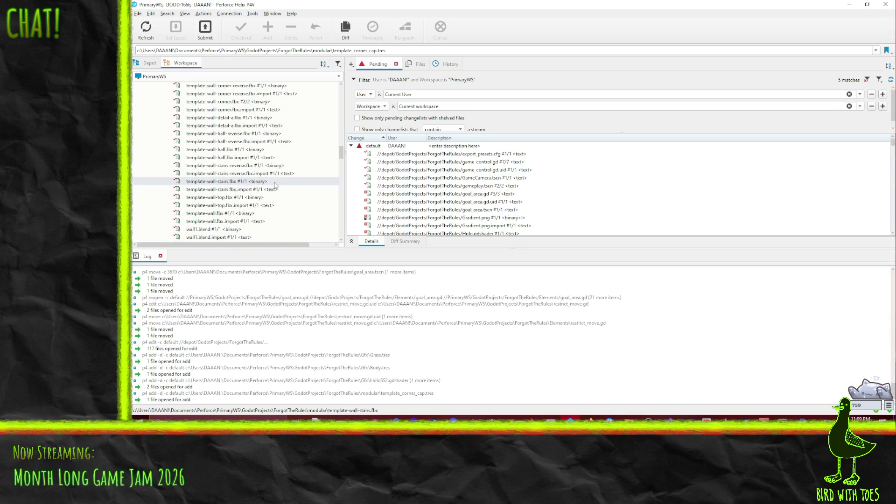
pyautogui.scroll(10, 276, 185)
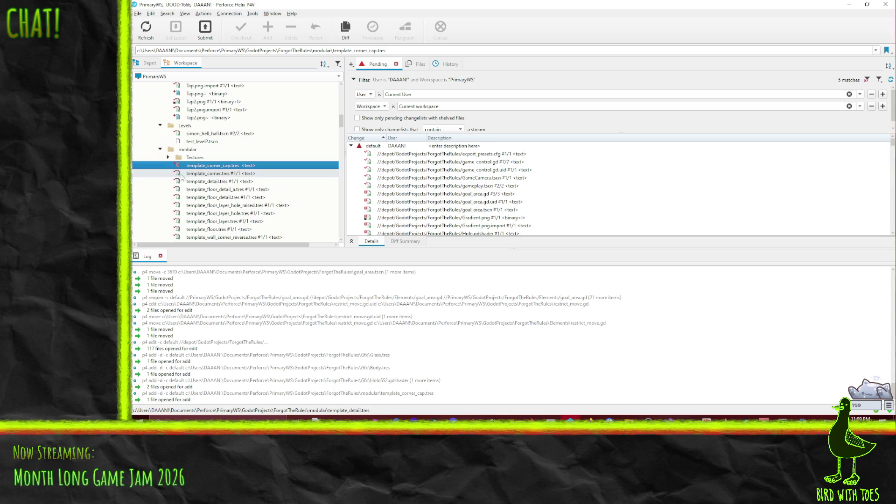
pyautogui.click(168, 157)
pyautogui.scroll(-10, 256, 183)
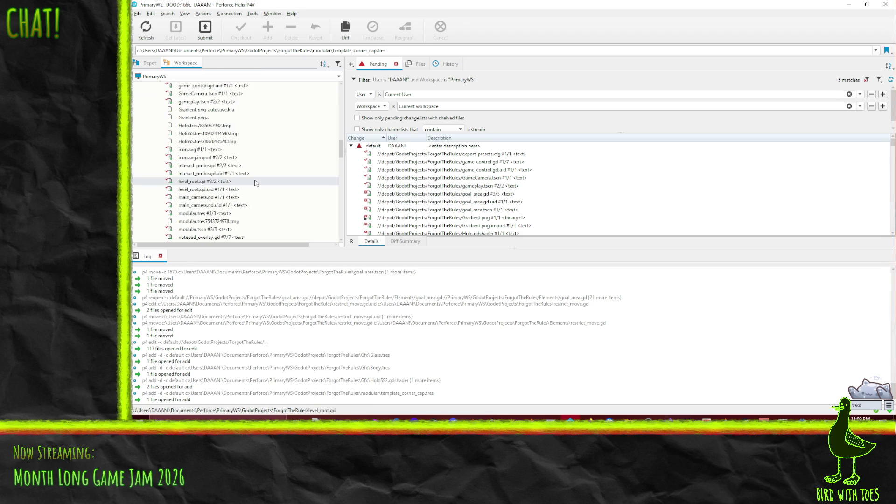
pyautogui.scroll(3, 255, 183)
pyautogui.scroll(-5, 256, 187)
pyautogui.scroll(-3, 256, 187)
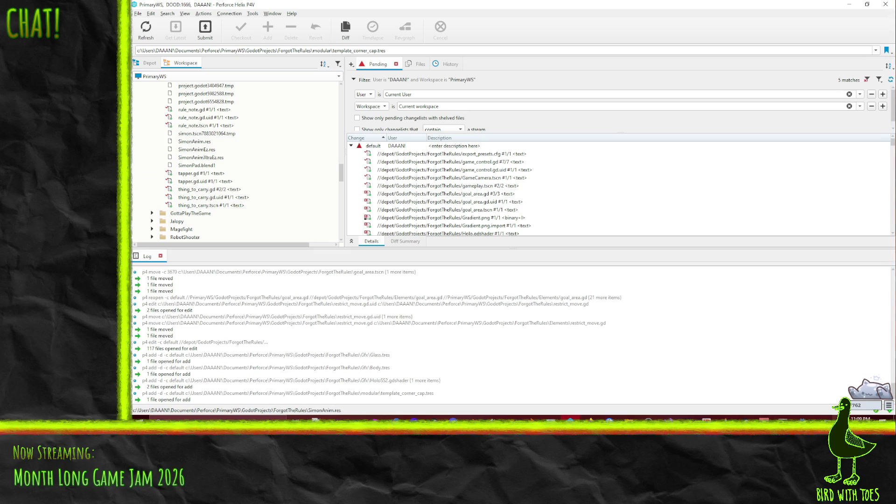
pyautogui.moveTo(637, 413)
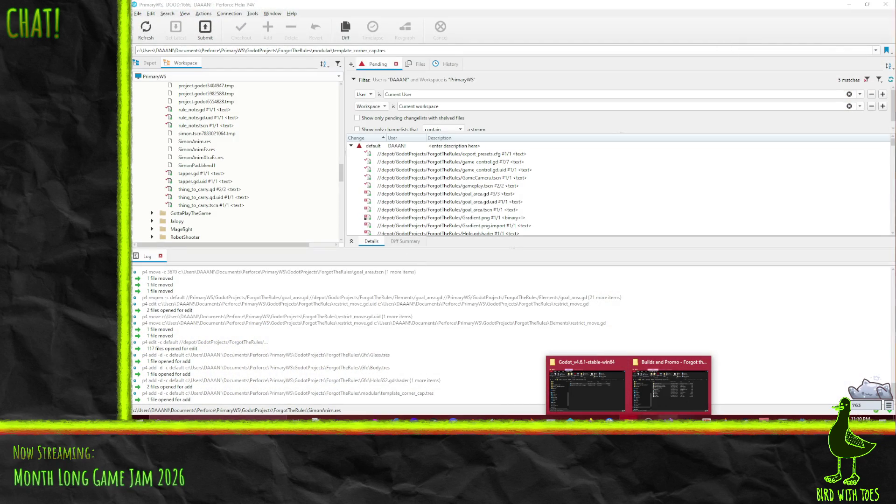
# In Godot, move SimonAnim.res, SimonAnimEz.res and SimonAnimXtraEz.res into the Elements folder.
pyautogui.hotkey('alt', 'Tab')
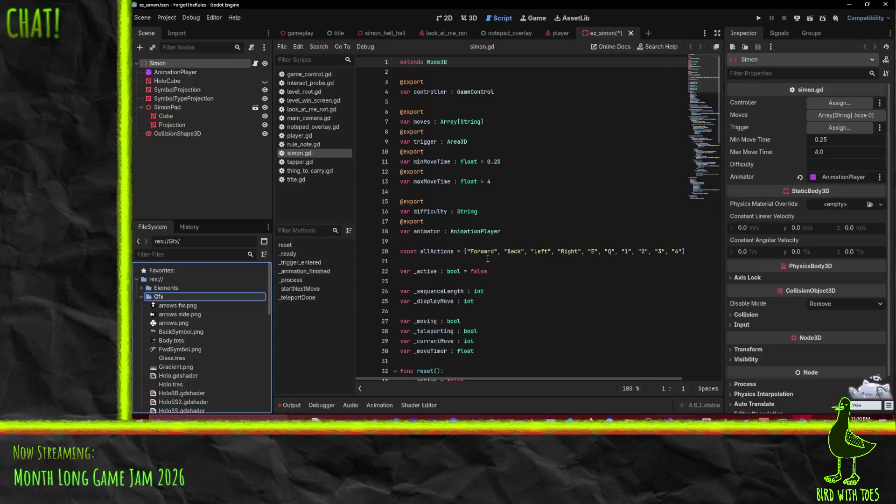
pyautogui.scroll(-4, 210, 383)
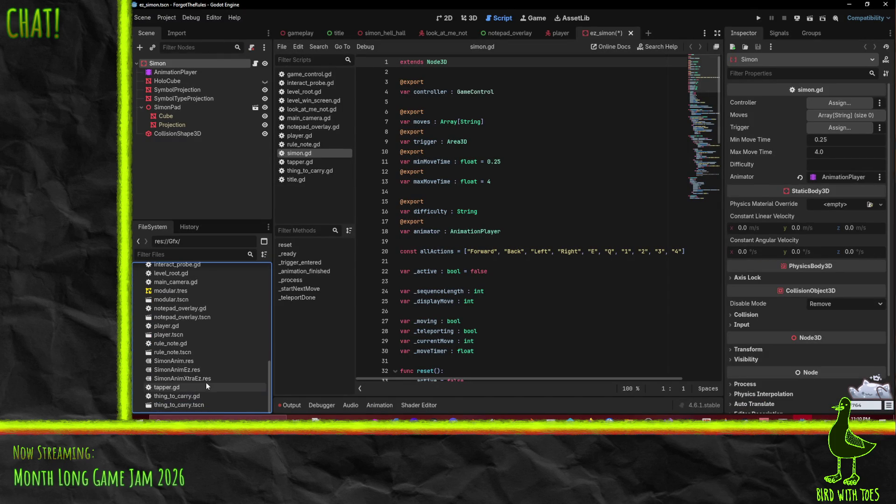
pyautogui.click(204, 379)
pyautogui.keyDown('shift'); pyautogui.click(183, 362); pyautogui.keyUp('shift')
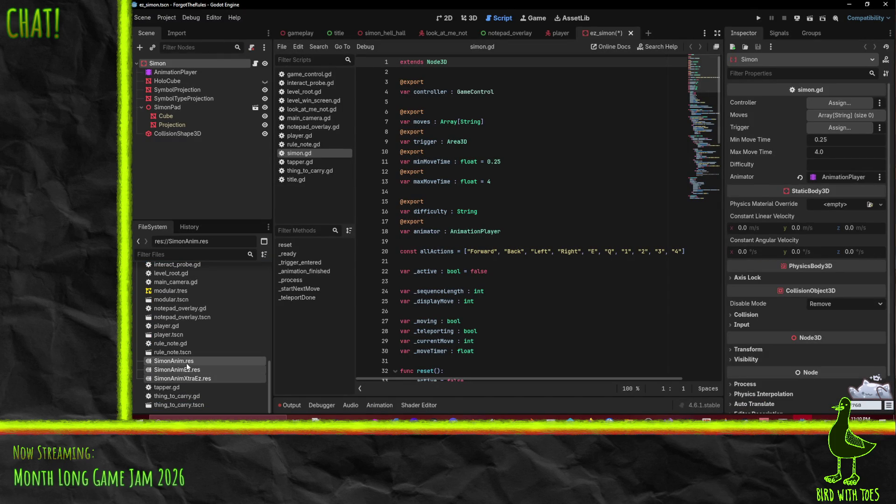
pyautogui.moveTo(186, 363)
pyautogui.mouseDown()
pyautogui.moveTo(190, 286)
pyautogui.moveTo(167, 290)
pyautogui.mouseUp()
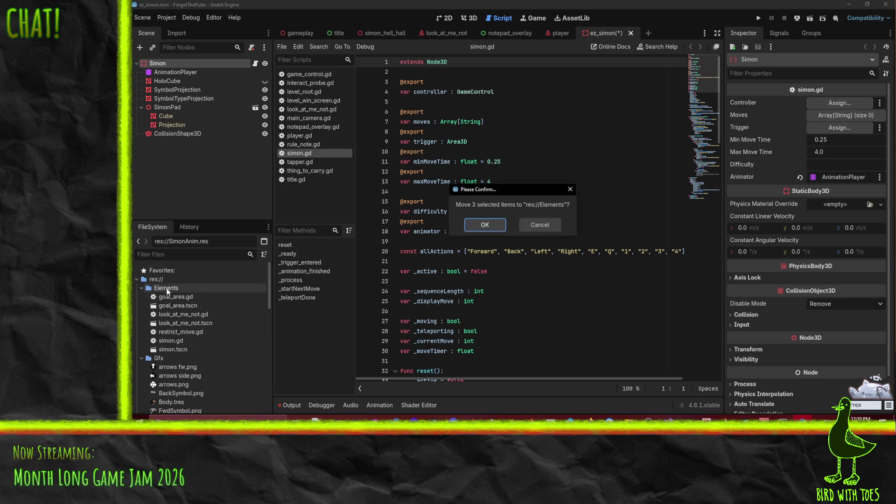
pyautogui.click(484, 224)
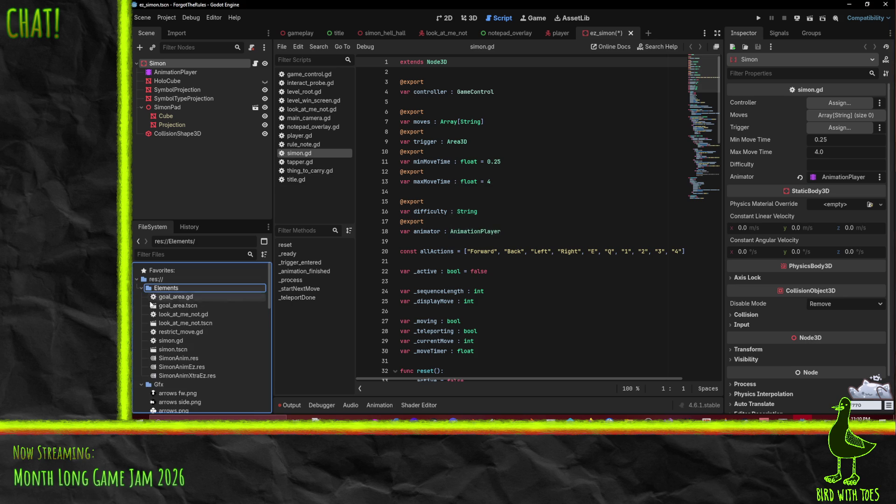
pyautogui.scroll(-10, 191, 325)
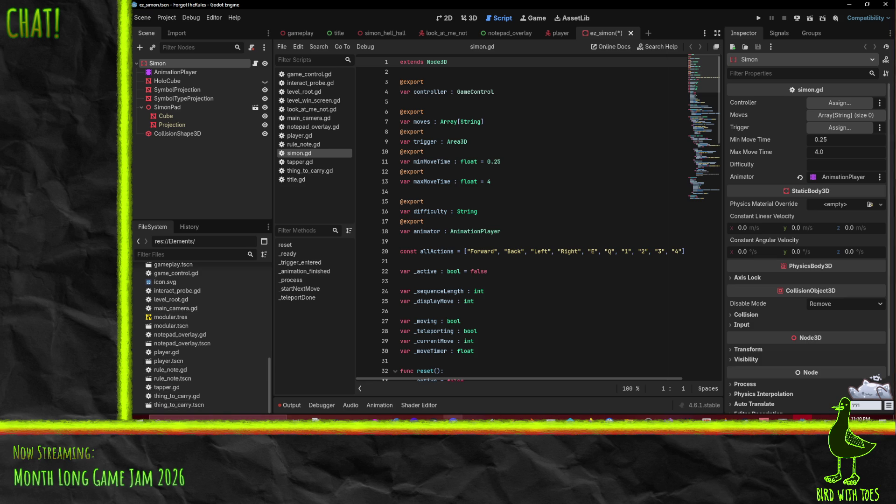
# Revert the three thing_to_carry files if unchanged.
pyautogui.click(570, 419)
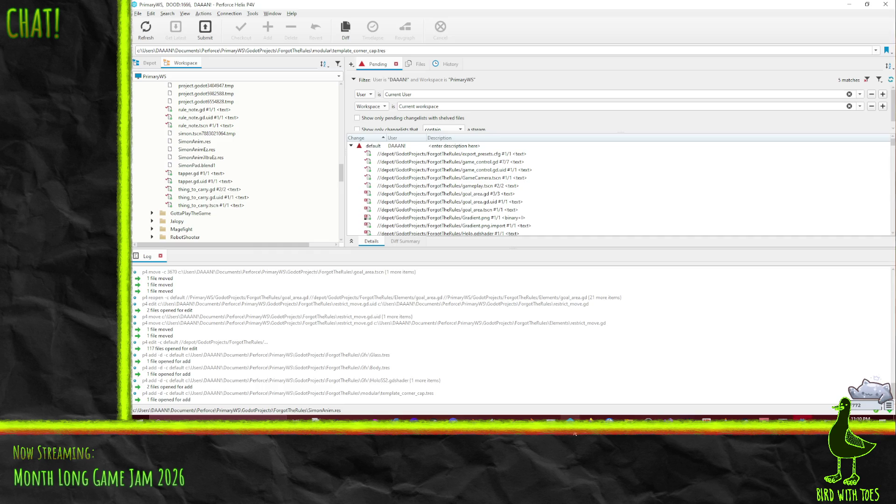
pyautogui.click(231, 206)
pyautogui.moveTo(231, 206); pyautogui.dragTo(231, 190)
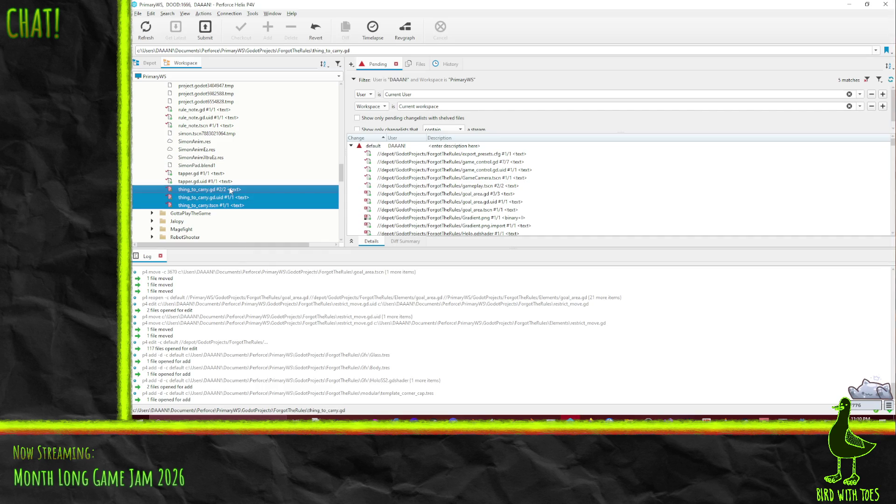
pyautogui.rightClick(231, 190)
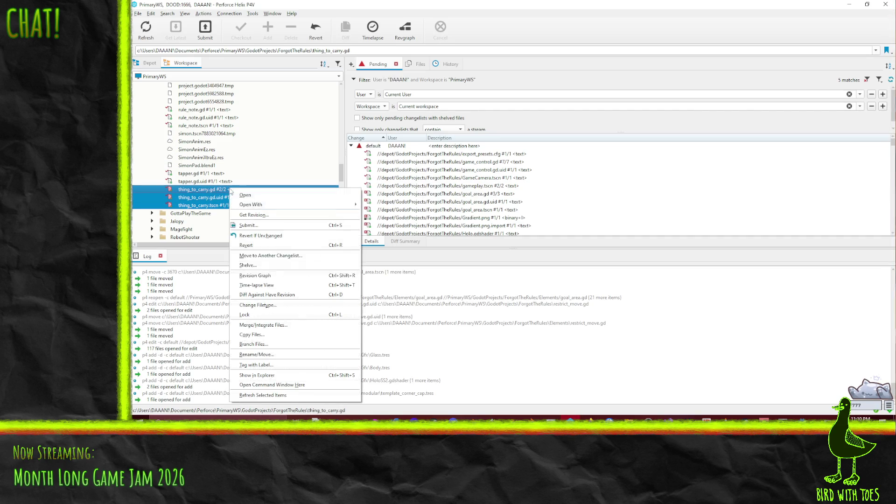
pyautogui.click(287, 238)
# Move the thing_to_carry files to ForgotTheRules\Elements, saving to the default changelist.
pyautogui.rightClick(225, 203)
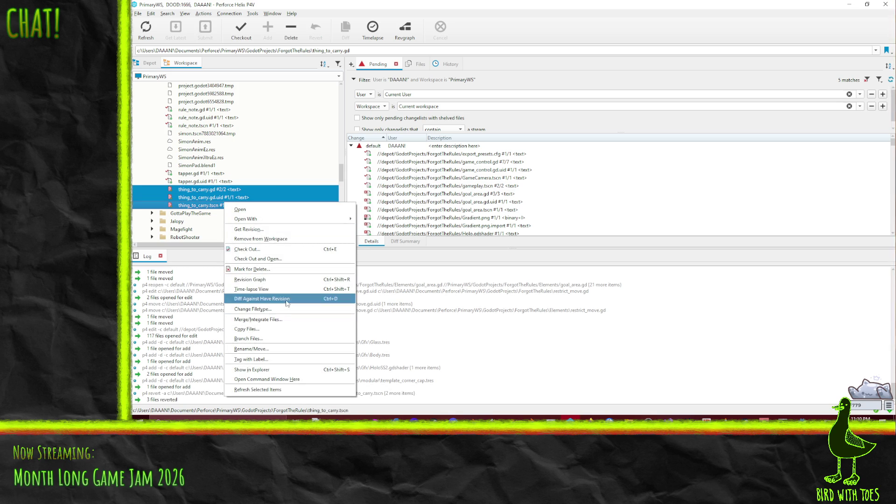
pyautogui.click(288, 348)
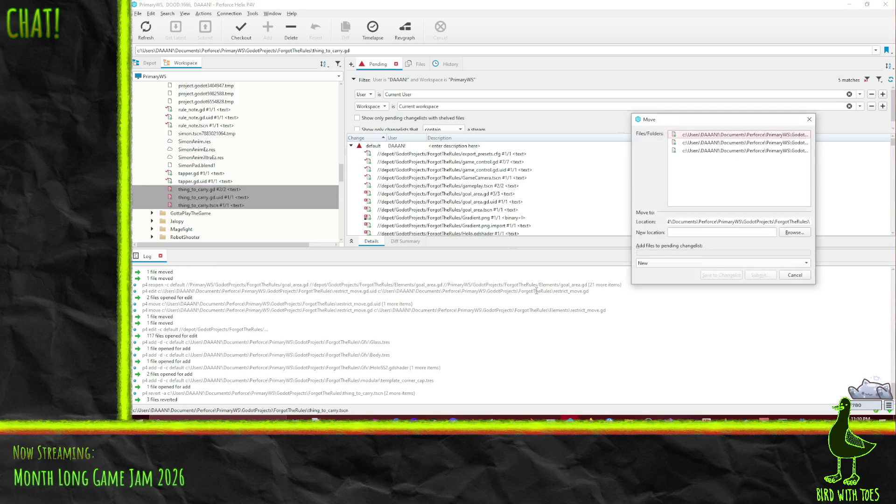
pyautogui.doubleClick(760, 222)
pyautogui.hotkey('ctrl', 'c')
pyautogui.click(740, 233)
pyautogui.hotkey('ctrl', 'v')
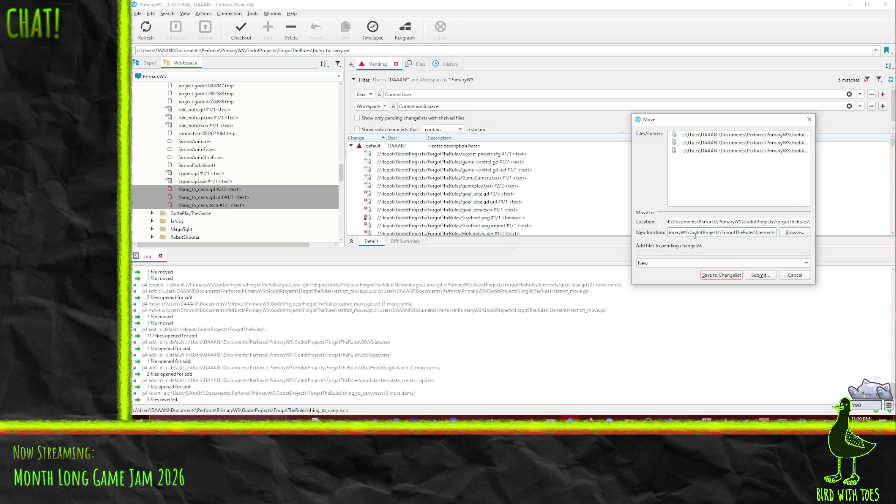
pyautogui.click(683, 263)
pyautogui.click(681, 274)
pyautogui.click(721, 275)
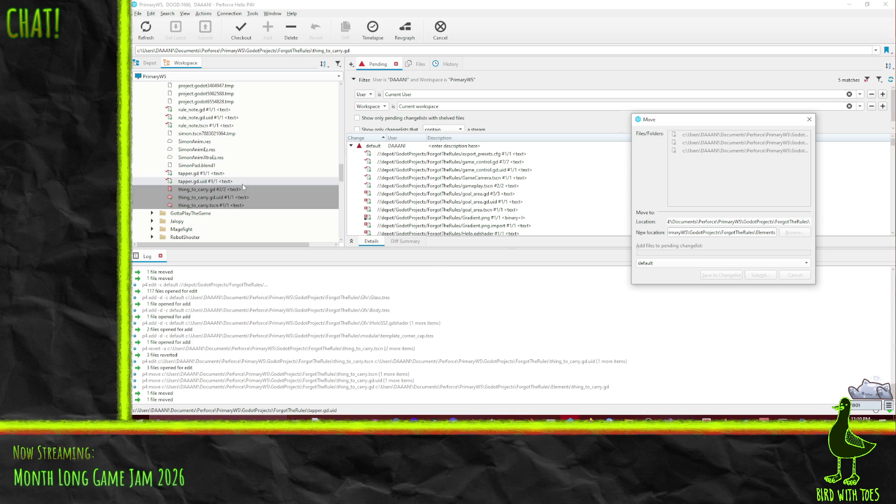
# Select all tapper, rule_note and notepad_overlay files in the workspace tree.
pyautogui.scroll(2, 235, 140)
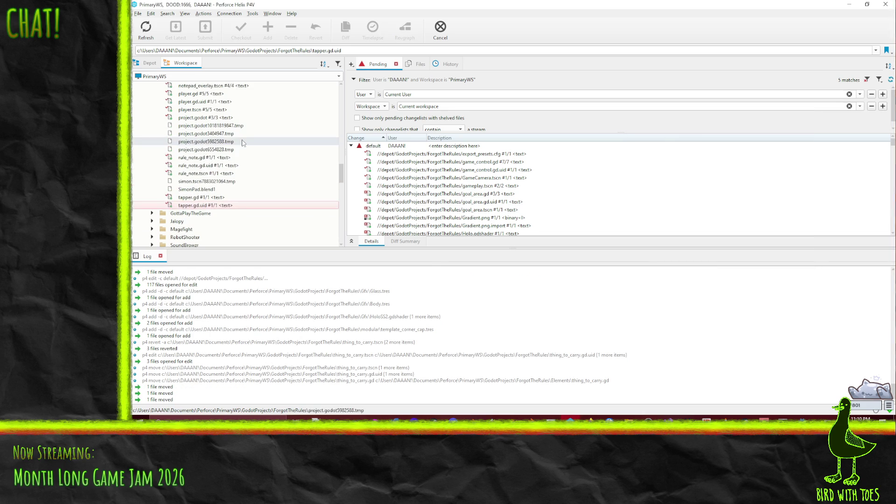
pyautogui.scroll(8, 250, 193)
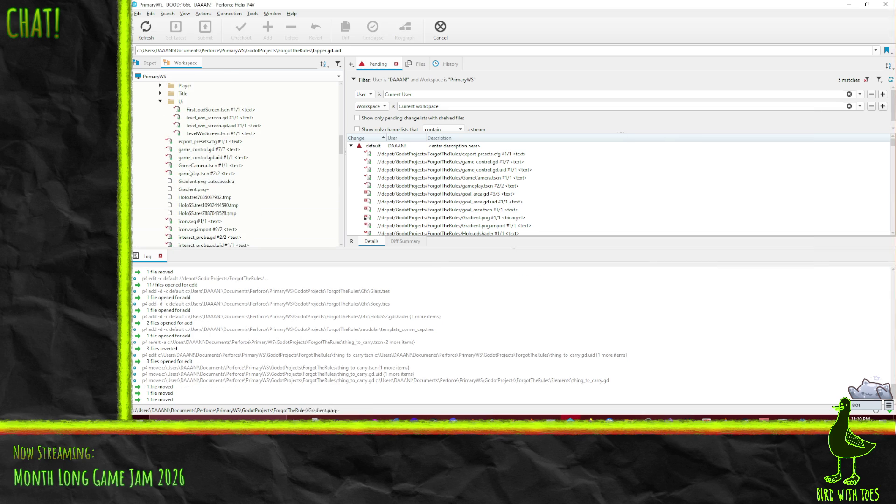
pyautogui.scroll(-5, 240, 165)
pyautogui.scroll(-6, 240, 164)
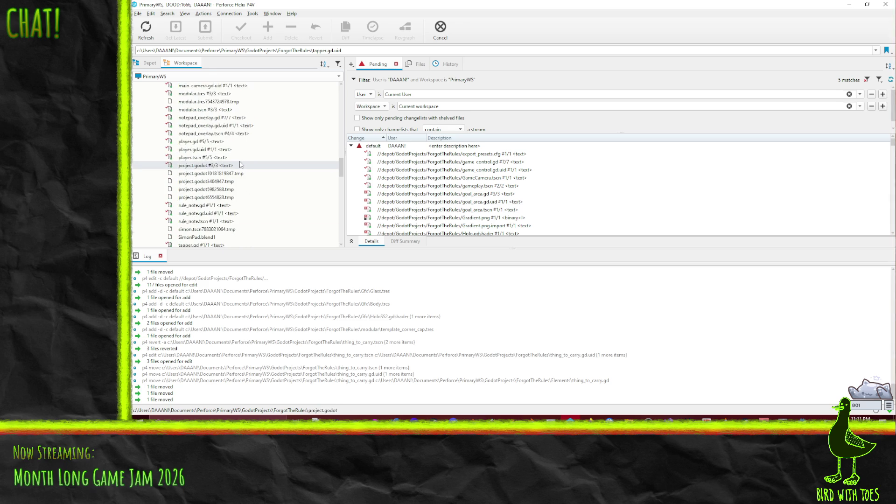
pyautogui.scroll(8, 233, 196)
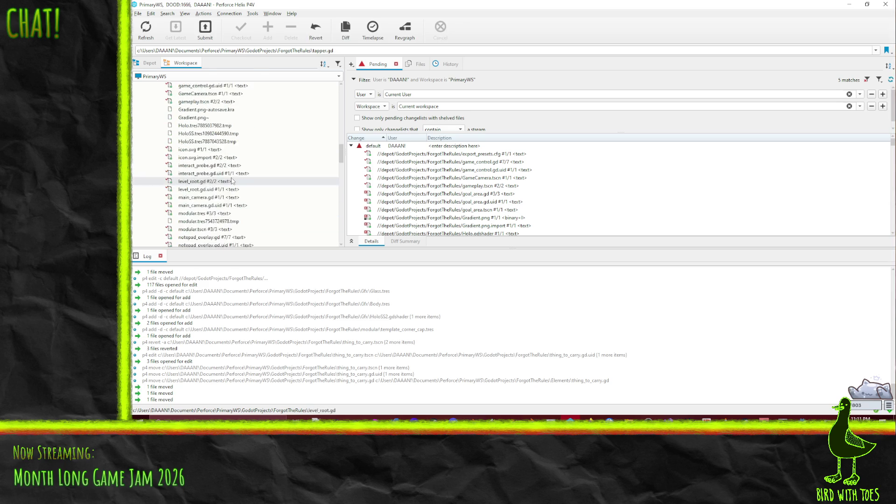
pyautogui.scroll(-7, 247, 205)
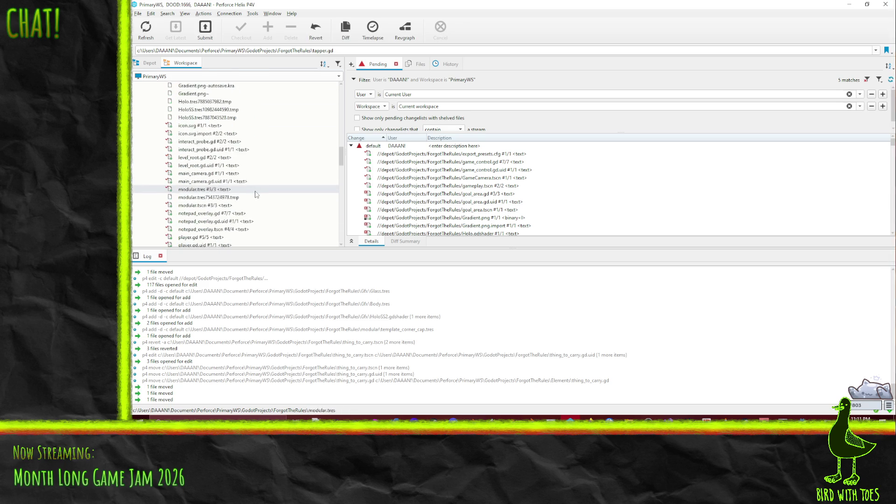
pyautogui.scroll(-3, 253, 196)
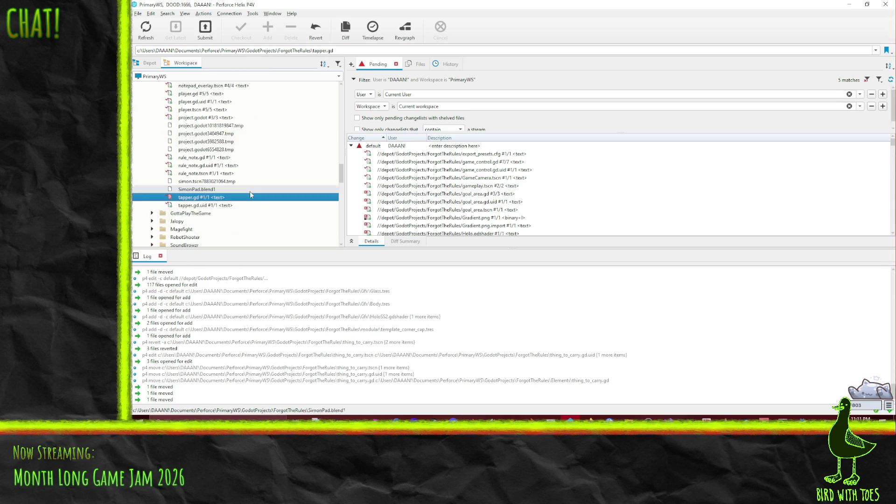
pyautogui.click(235, 213)
pyautogui.click(210, 197)
pyautogui.keyDown('shift'); pyautogui.click(210, 206); pyautogui.keyUp('shift')
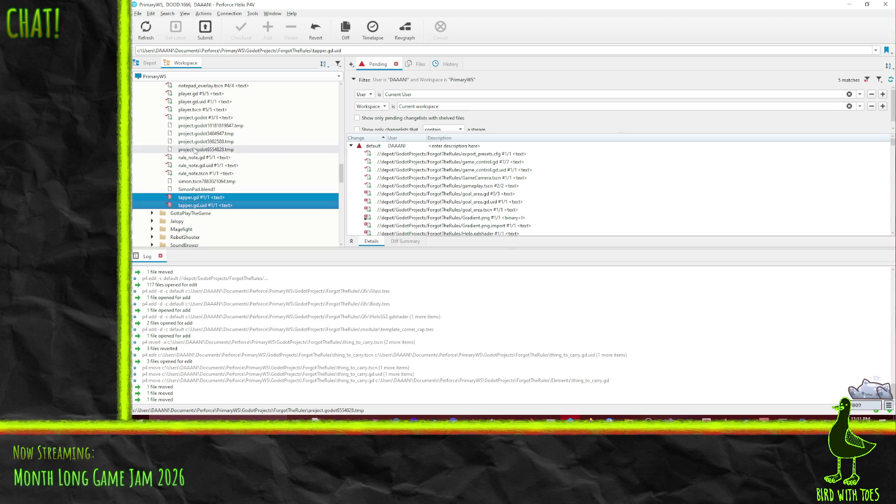
pyautogui.keyDown('ctrl'); pyautogui.click(210, 173); pyautogui.keyUp('ctrl')
pyautogui.keyDown('ctrl'); pyautogui.click(208, 165); pyautogui.keyUp('ctrl')
pyautogui.keyDown('ctrl'); pyautogui.click(209, 158); pyautogui.keyUp('ctrl')
pyautogui.scroll(3, 245, 166)
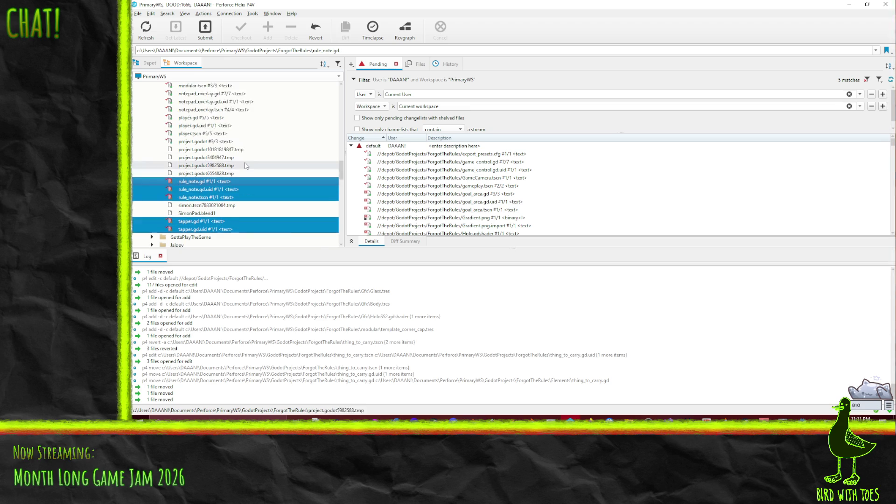
pyautogui.keyDown('ctrl'); pyautogui.click(234, 158); pyautogui.keyUp('ctrl')
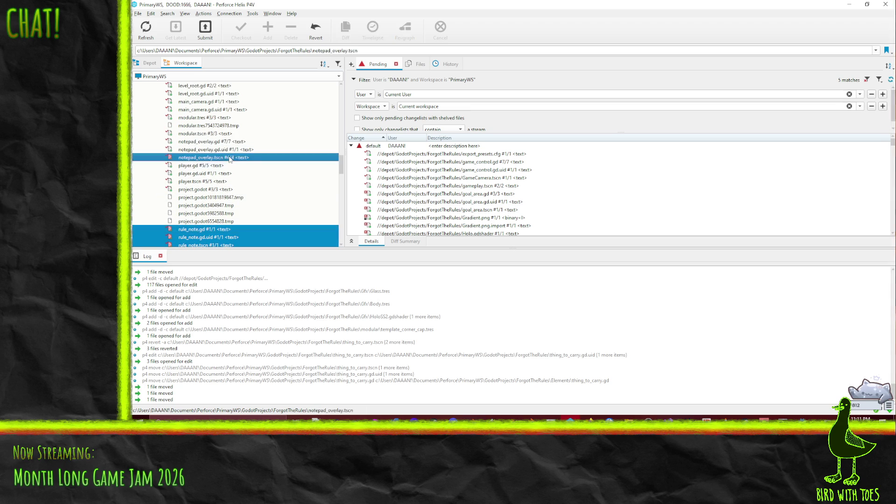
pyautogui.keyDown('ctrl'); pyautogui.click(233, 149); pyautogui.keyUp('ctrl')
pyautogui.keyDown('ctrl'); pyautogui.click(234, 141); pyautogui.keyUp('ctrl')
pyautogui.scroll(-2, 262, 168)
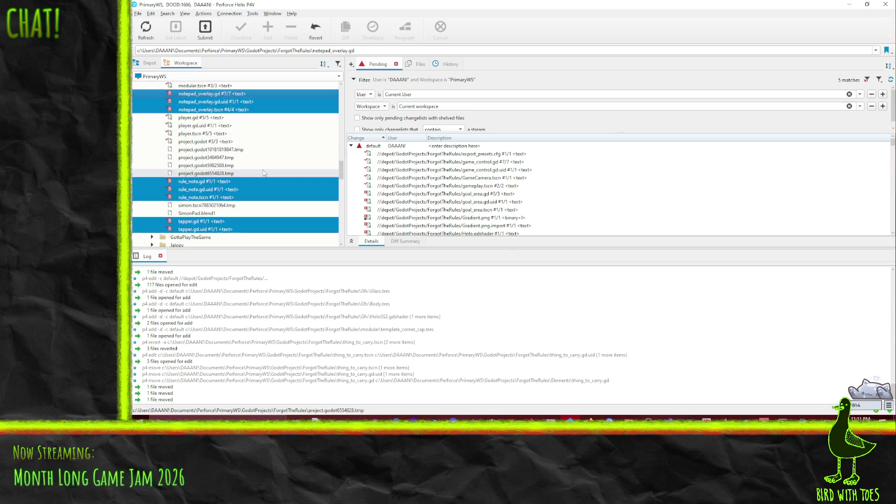
pyautogui.scroll(3, 262, 173)
pyautogui.scroll(2, 257, 184)
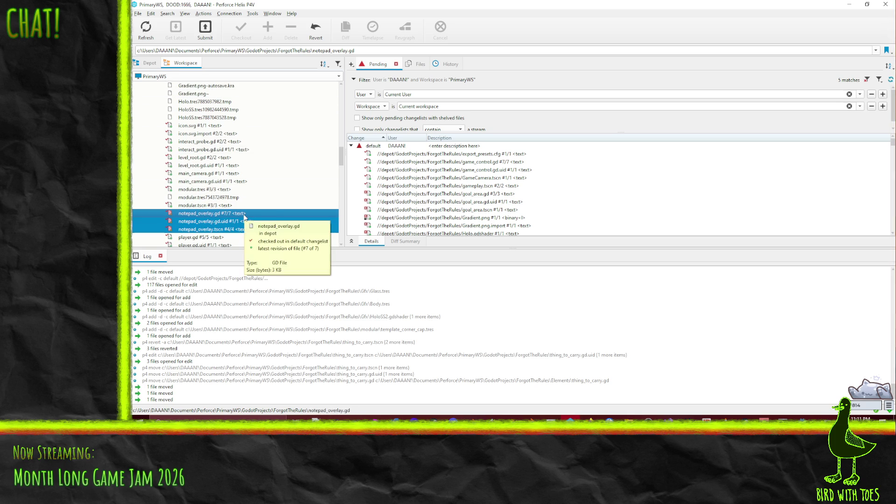
# Move the selected files to ForgotTheRules\Ui and save to the default changelist.
pyautogui.rightClick(221, 220)
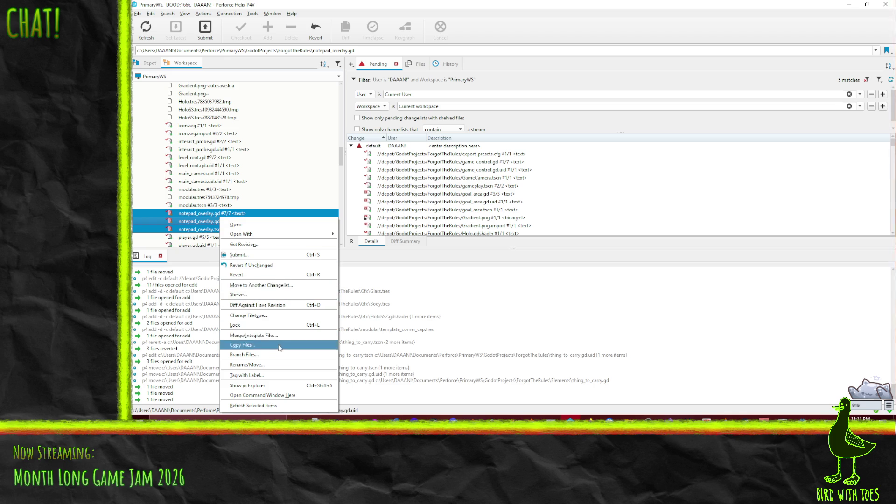
pyautogui.click(284, 366)
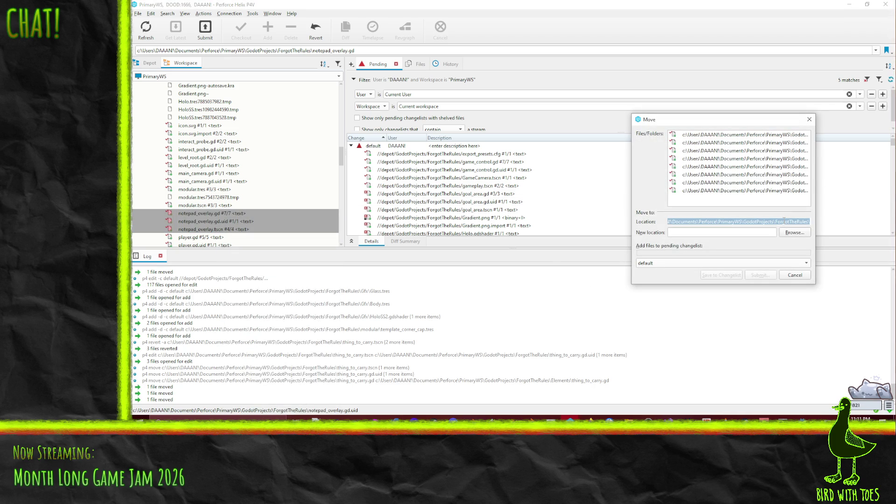
pyautogui.click(749, 233)
pyautogui.hotkey('ctrl', 'v')
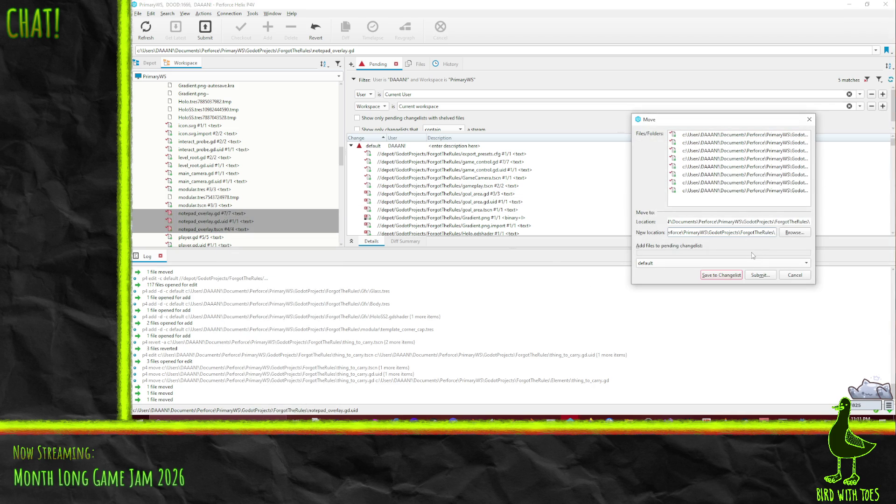
pyautogui.write('Ui')
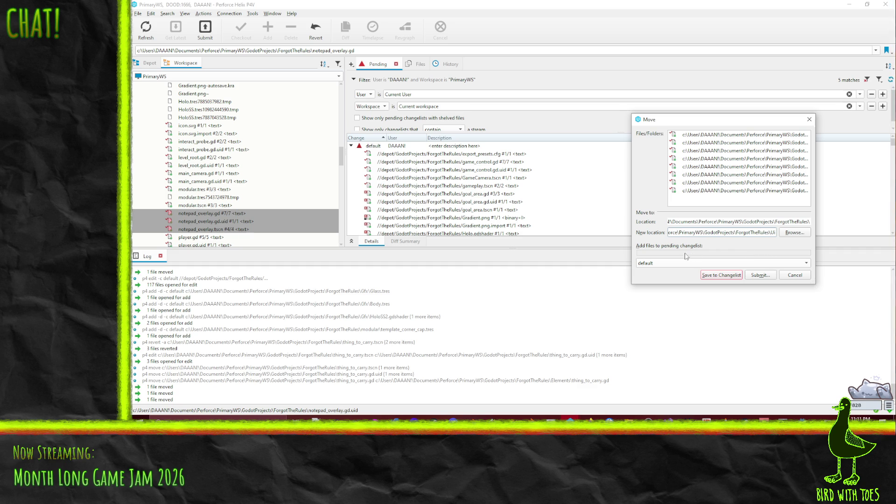
pyautogui.click(714, 276)
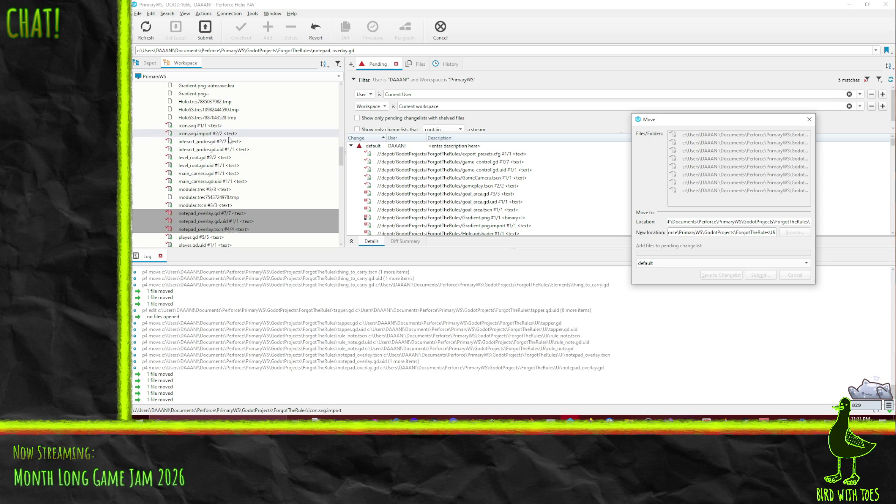
# Check the workspace tree, inspecting interact_probe.gd.uid, player.gd and level_win_screen.gd.uid.
pyautogui.click(236, 150)
pyautogui.scroll(-4, 252, 166)
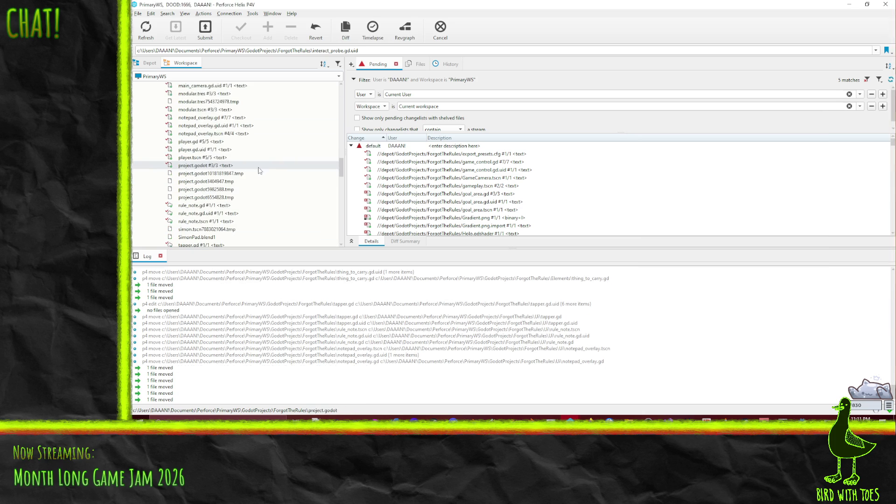
pyautogui.scroll(-10, 261, 182)
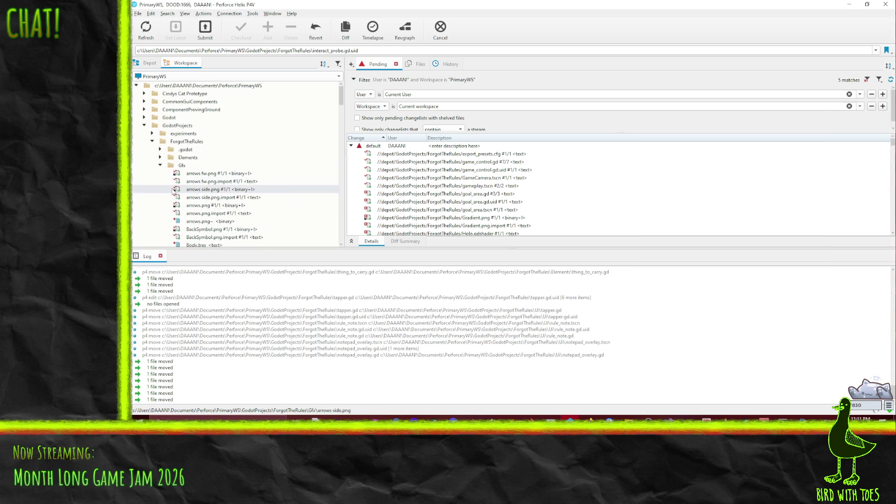
pyautogui.scroll(-5, 280, 171)
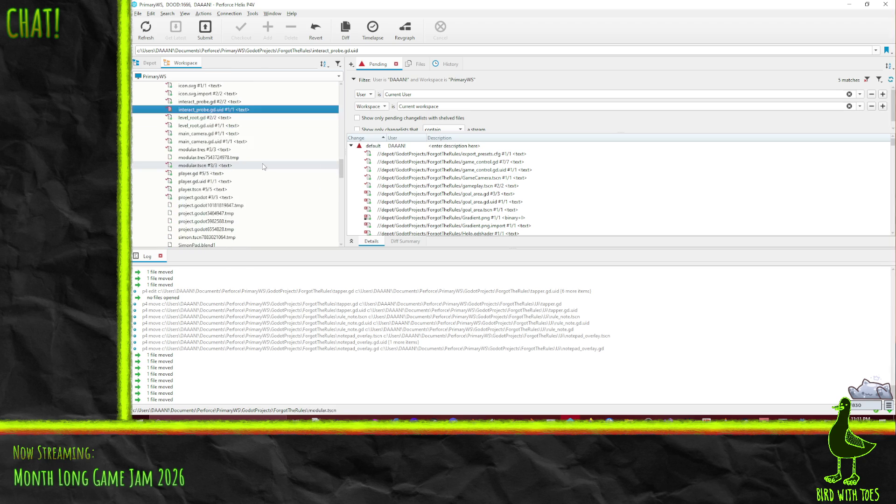
pyautogui.scroll(-4, 263, 168)
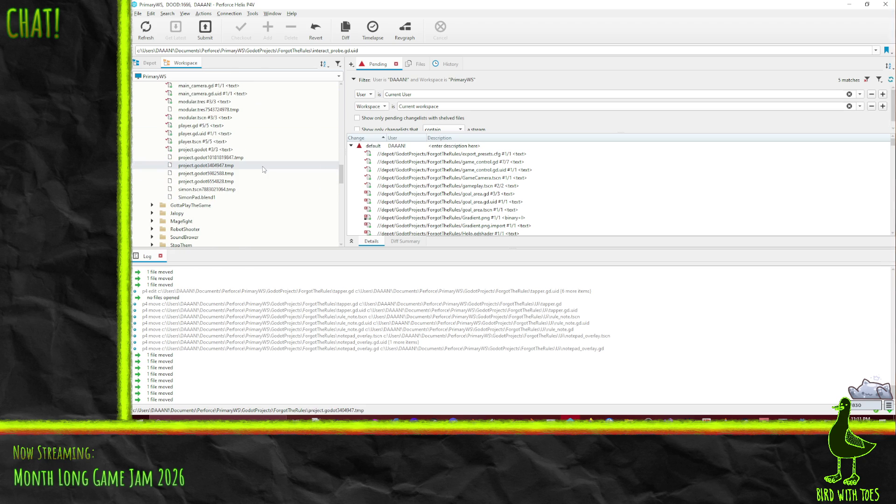
pyautogui.scroll(8, 275, 184)
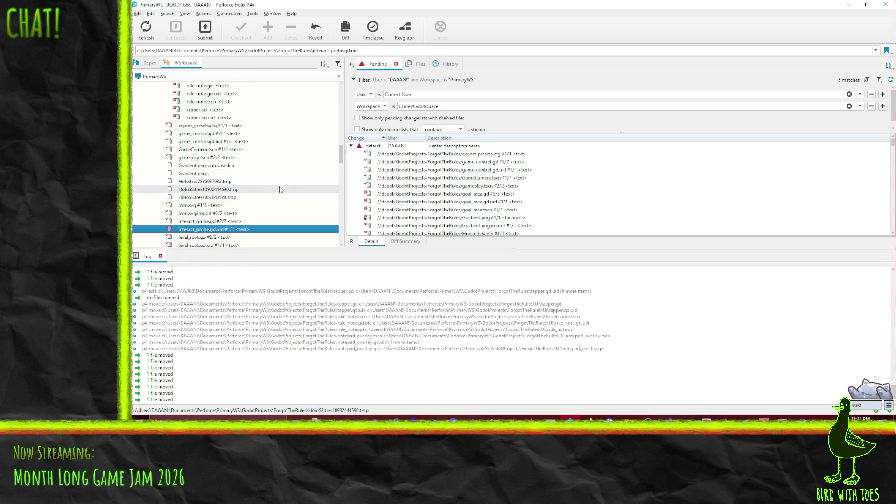
pyautogui.scroll(-3, 280, 206)
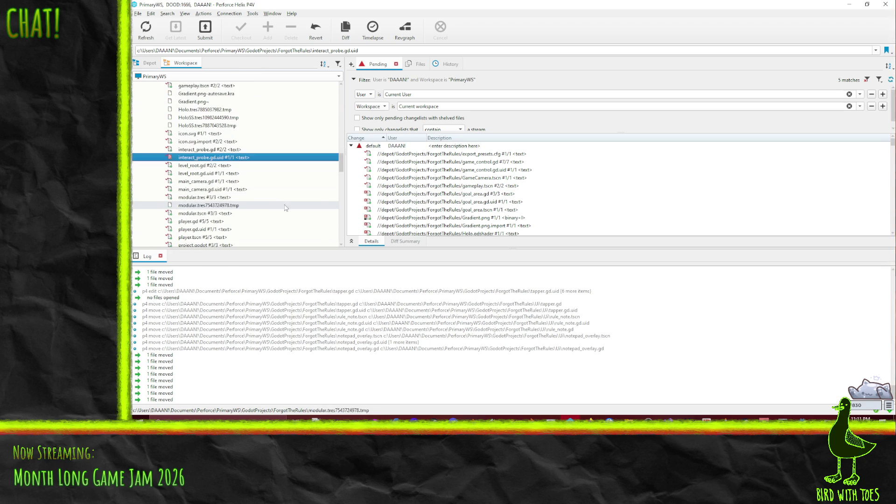
pyautogui.scroll(-10, 560, 186)
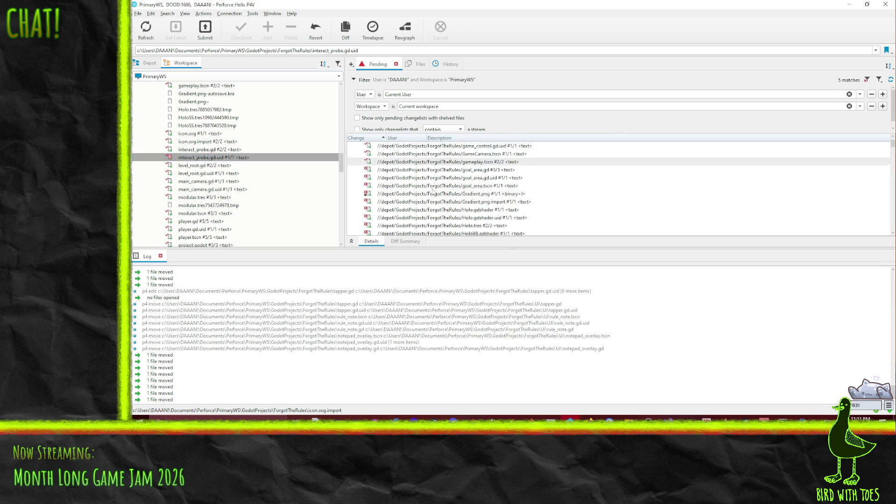
pyautogui.click(235, 221)
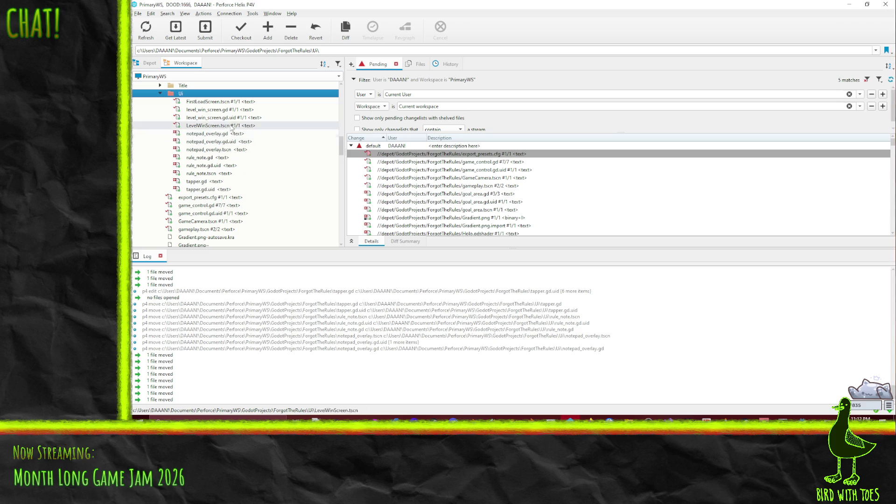
pyautogui.click(230, 118)
# Return to Godot and select export_presets.cfg in FileSystem.
pyautogui.click(801, 418)
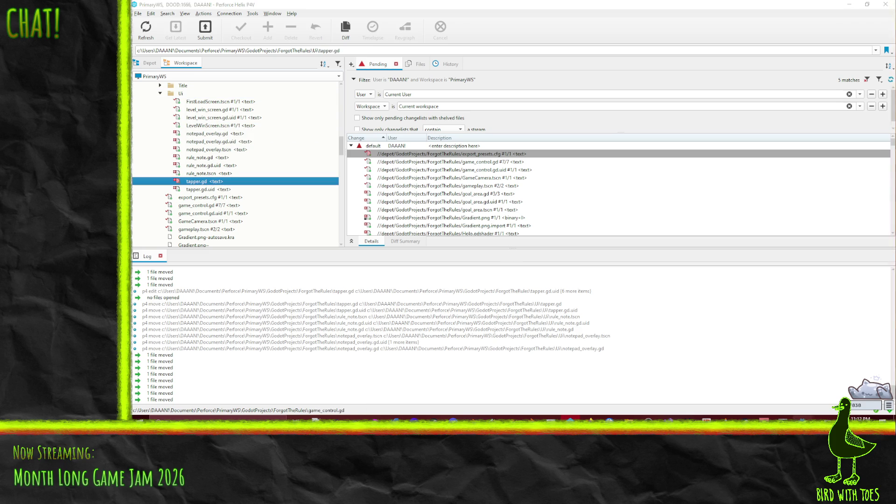
pyautogui.click(182, 308)
pyautogui.scroll(10, 177, 299)
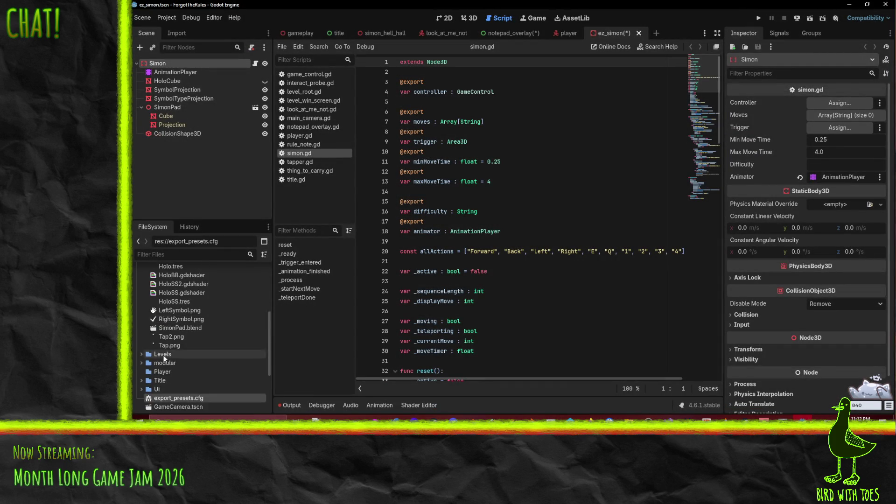
# Close the notepad_overlay scene without saving.
pyautogui.click(518, 35)
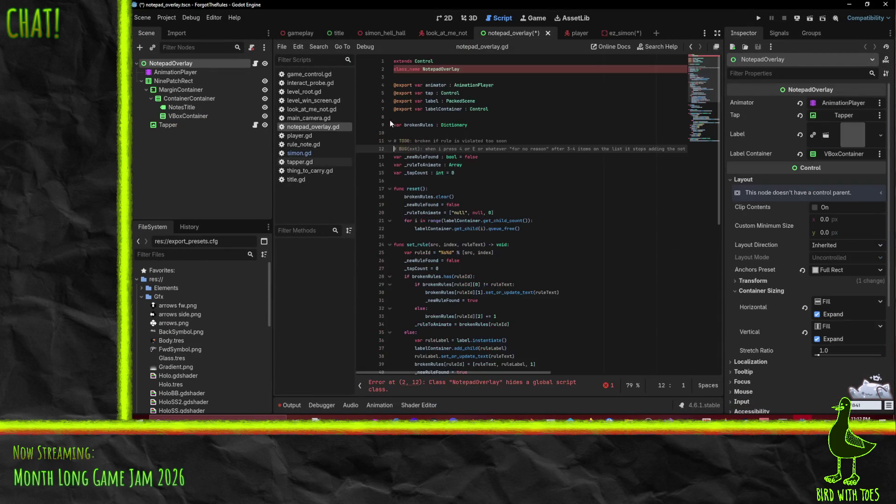
pyautogui.click(548, 33)
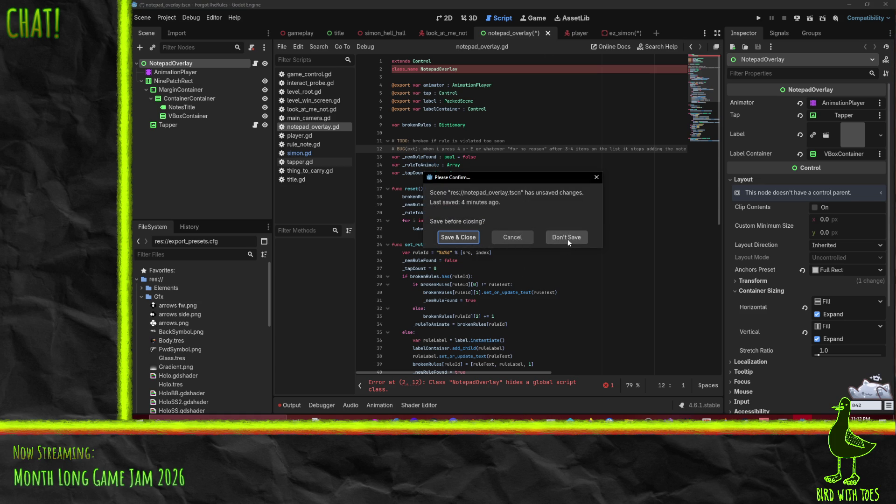
pyautogui.click(567, 238)
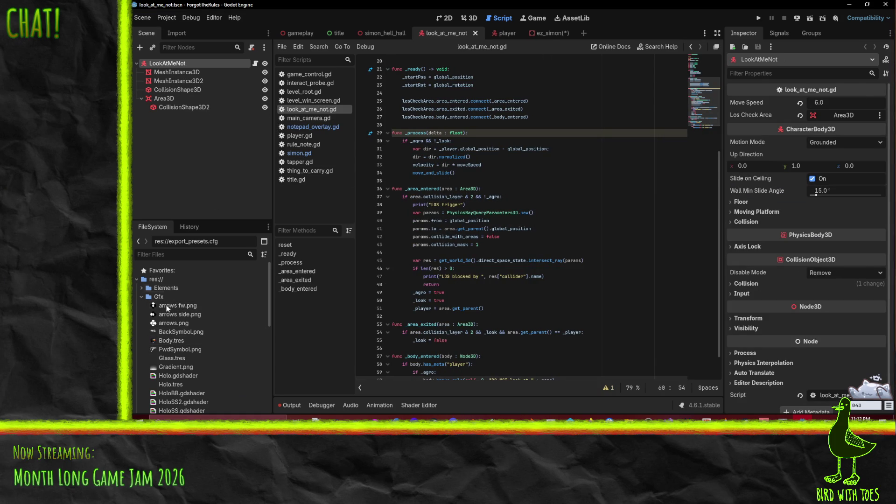
# Open Ui/notepad_overlay.gd and close its duplicate script entry.
pyautogui.click(142, 297)
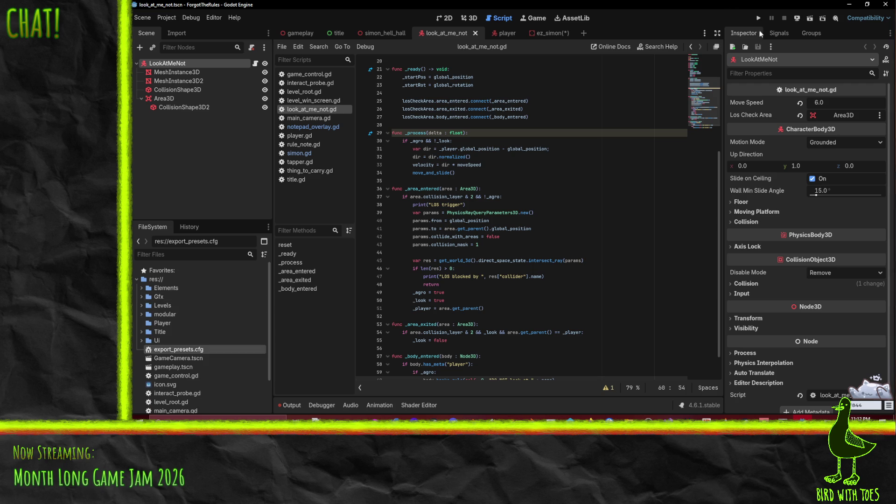
pyautogui.click(142, 340)
pyautogui.scroll(-3, 184, 327)
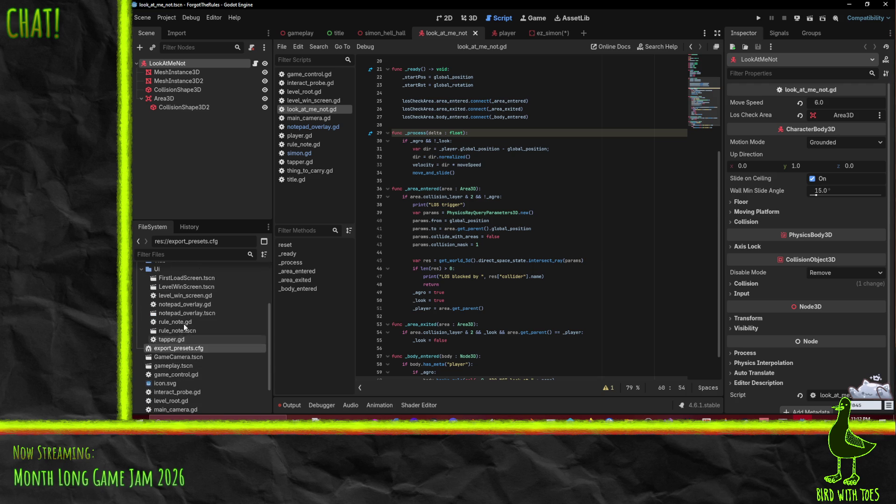
pyautogui.click(209, 306)
pyautogui.doubleClick(209, 308)
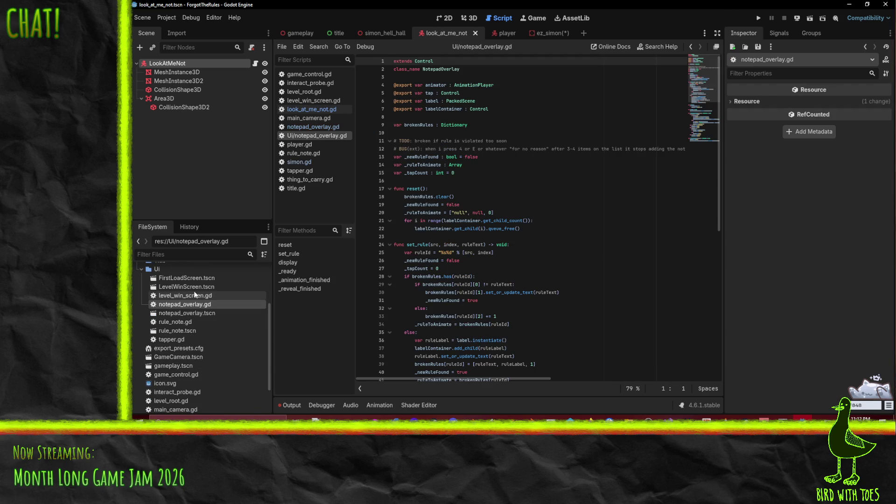
pyautogui.rightClick(315, 127)
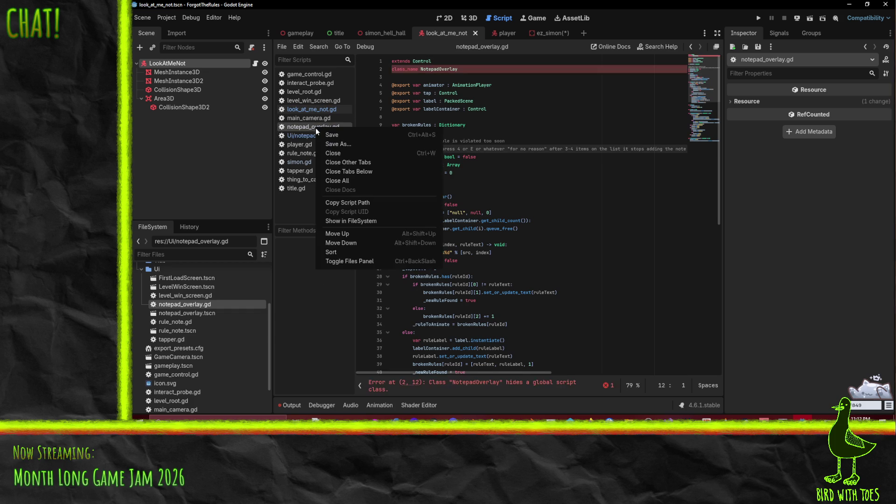
pyautogui.click(348, 153)
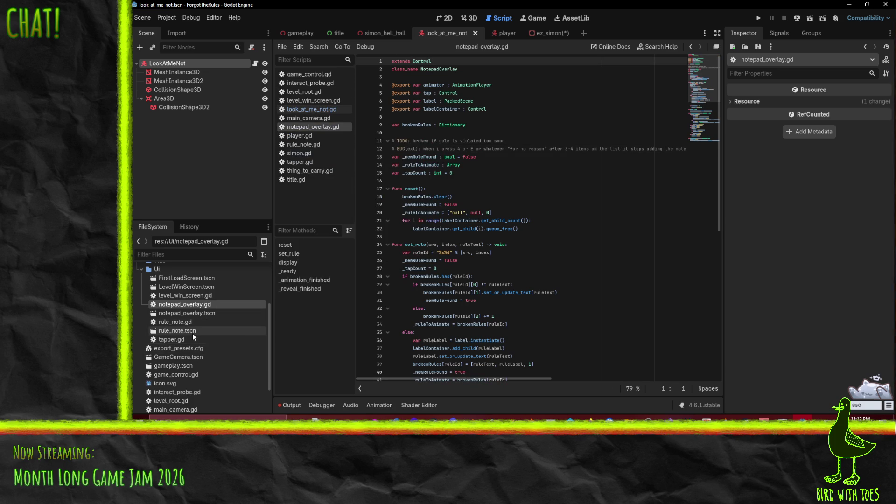
# Open Ui rule_note.gd and tapper.gd, closing their duplicate script entries.
pyautogui.doubleClick(191, 321)
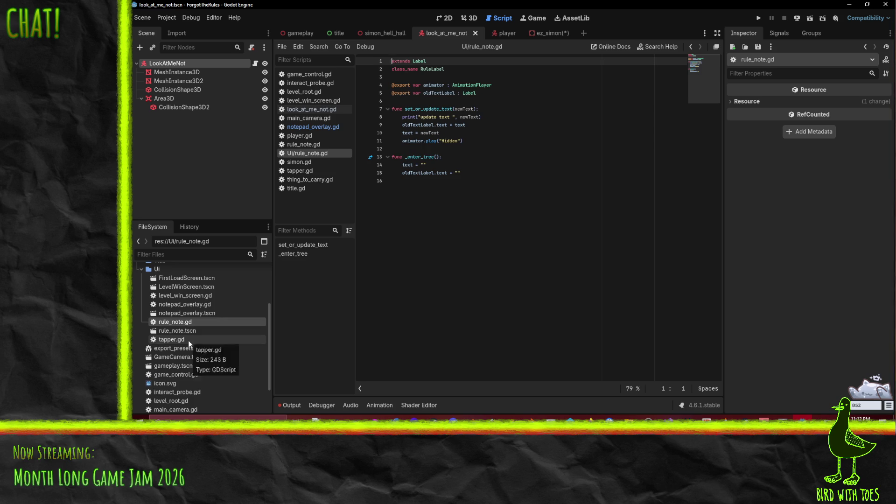
pyautogui.doubleClick(189, 340)
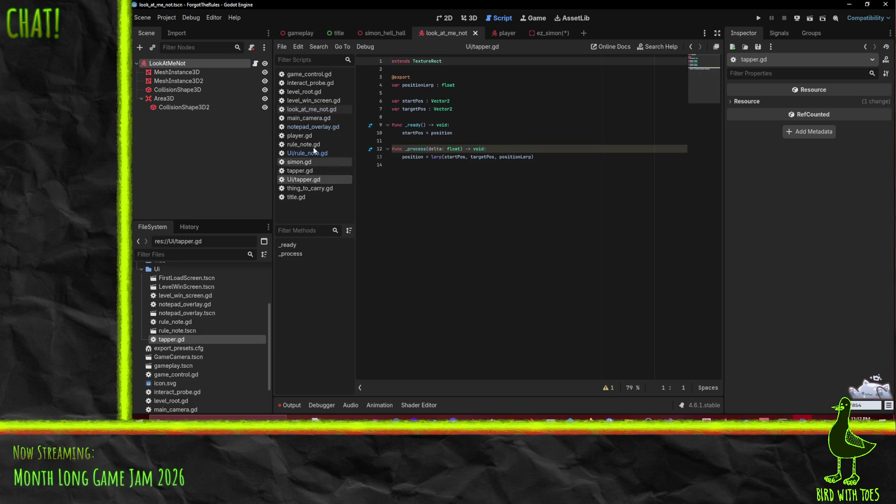
pyautogui.rightClick(309, 171)
pyautogui.click(341, 199)
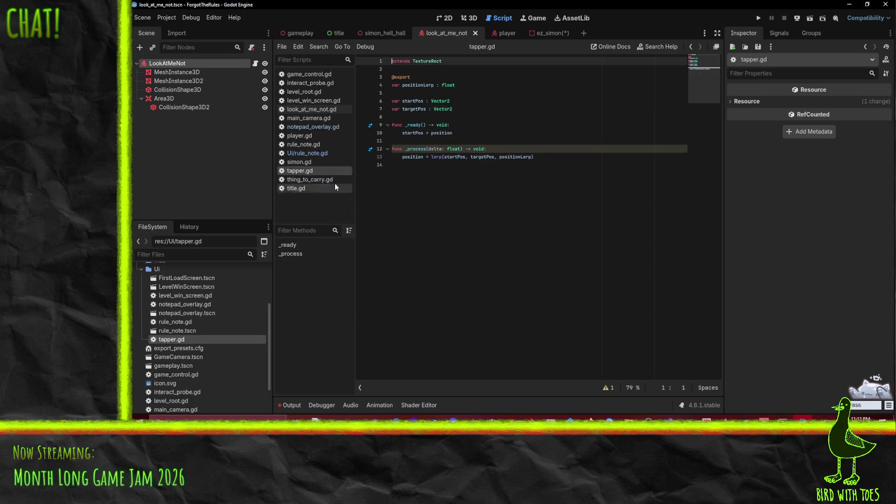
pyautogui.click(305, 140)
pyautogui.rightClick(304, 141)
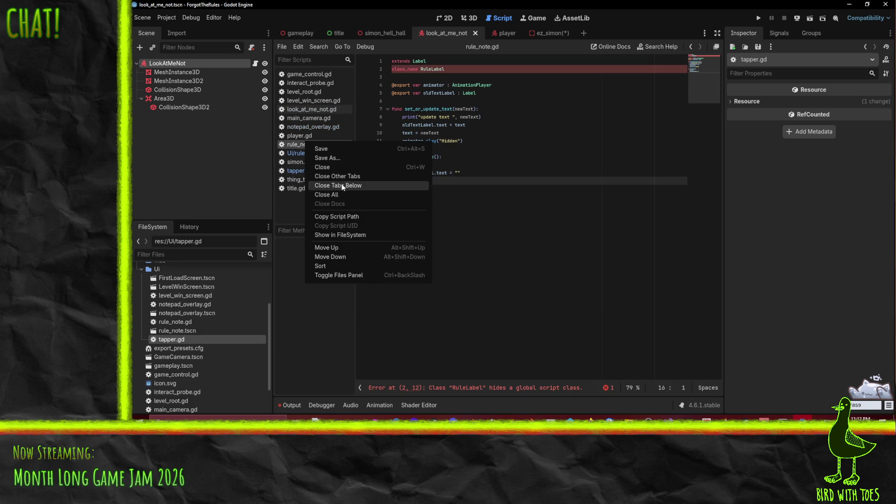
pyautogui.click(335, 167)
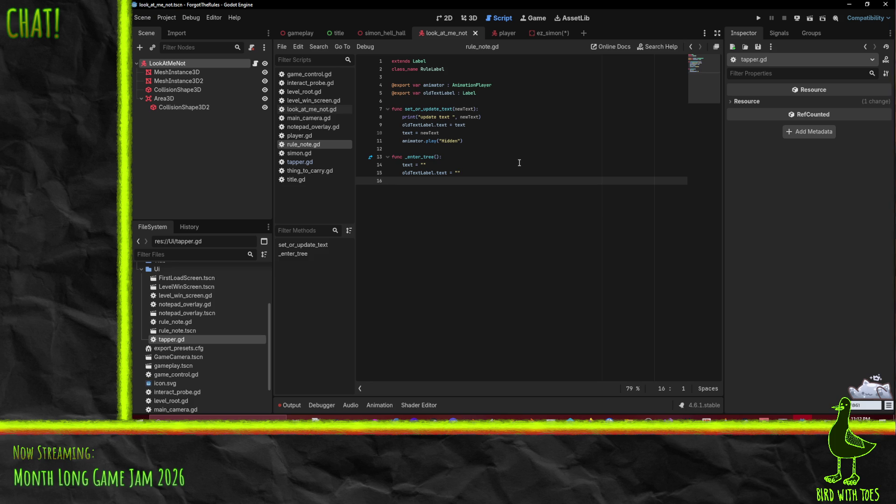
# Test-run the game, stop it after the notepad.reset() null-instance crash, and return to P4V.
pyautogui.press('F5')
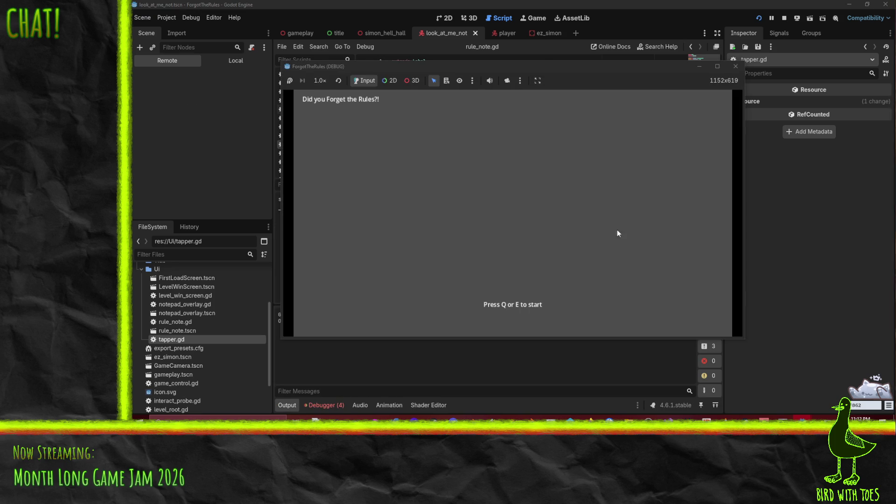
pyautogui.press('q')
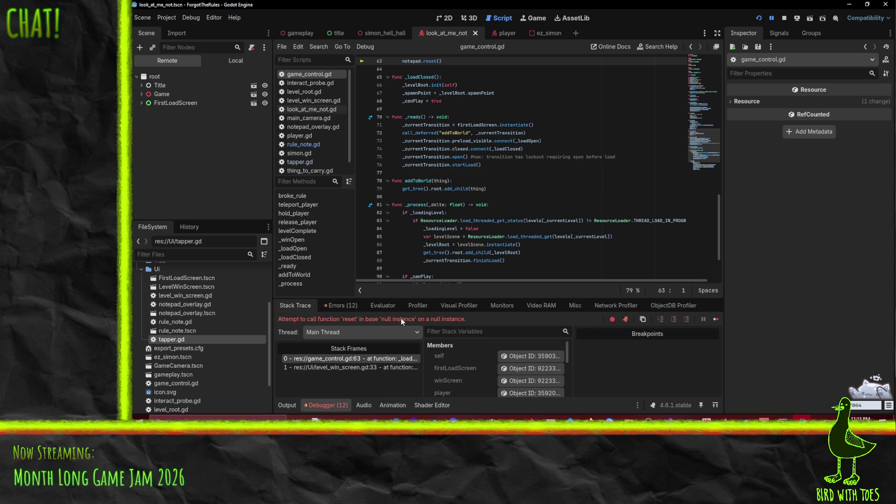
pyautogui.scroll(7, 487, 210)
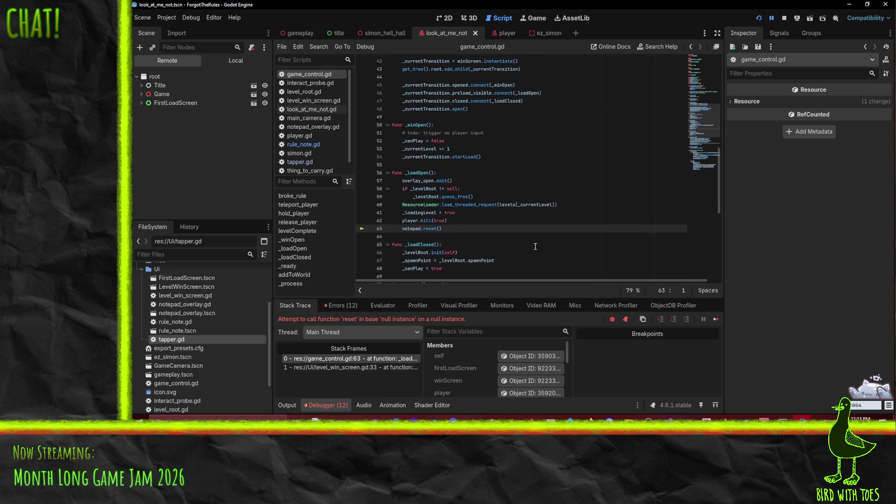
pyautogui.click(784, 18)
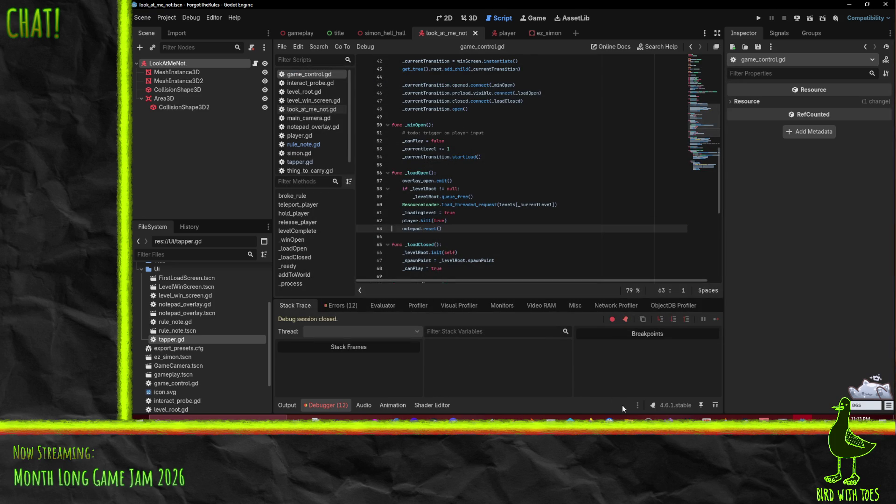
pyautogui.click(570, 417)
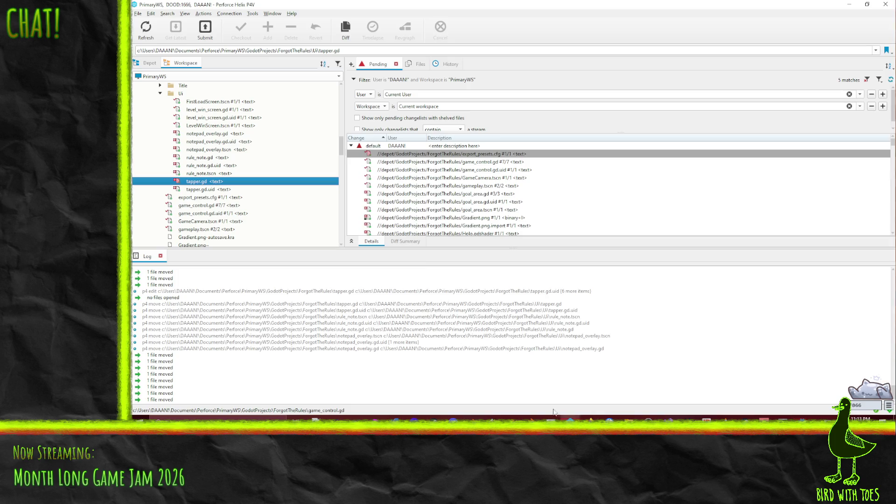
# Revert the unchanged files in the default changelist.
pyautogui.rightClick(389, 147)
pyautogui.click(449, 175)
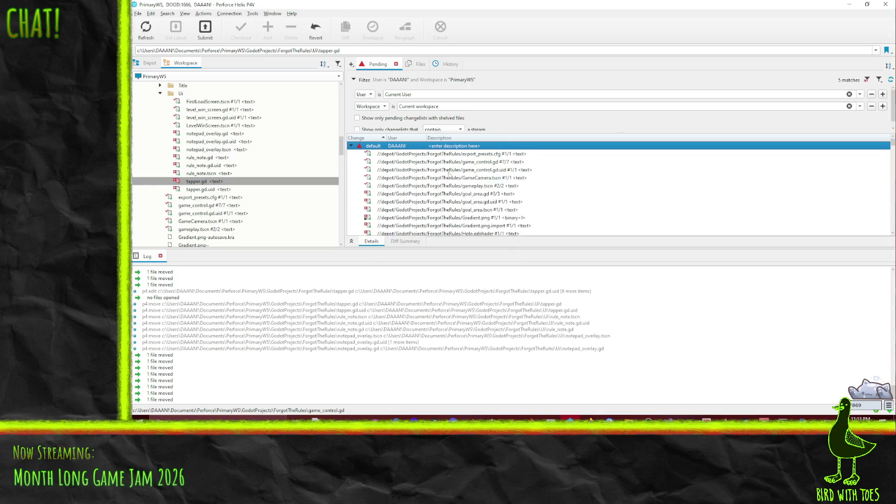
pyautogui.scroll(-1, 512, 223)
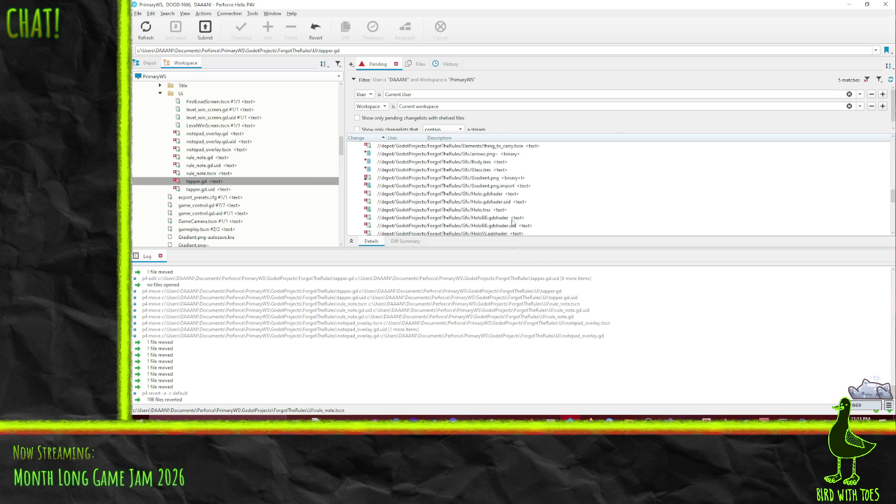
pyautogui.scroll(-5, 512, 222)
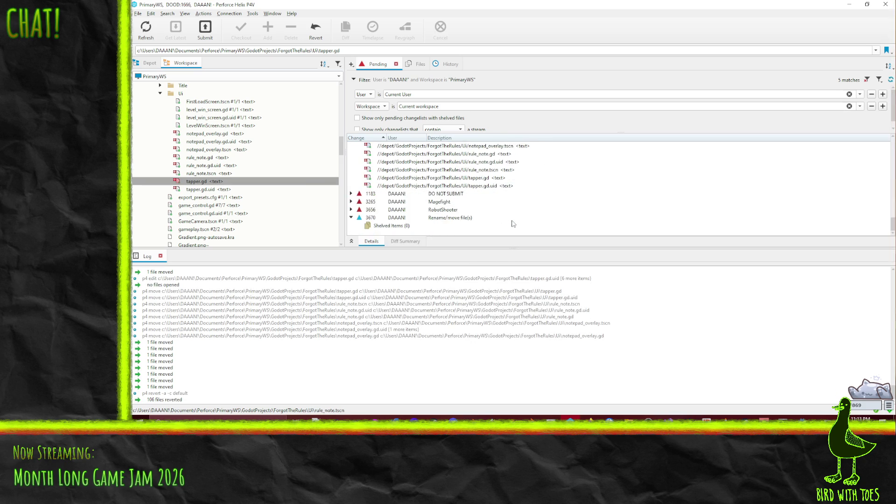
pyautogui.scroll(7, 512, 223)
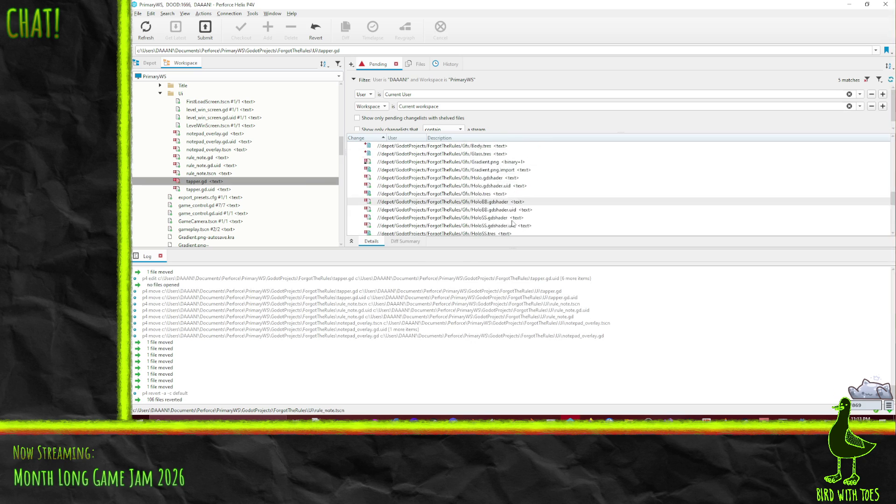
pyautogui.scroll(5, 513, 223)
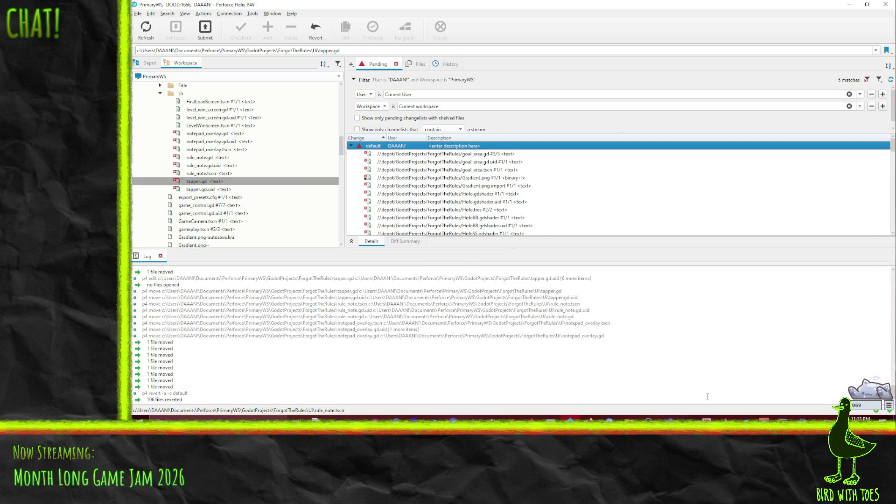
# Close the Godot editor.
pyautogui.hotkey('alt', 'Tab')
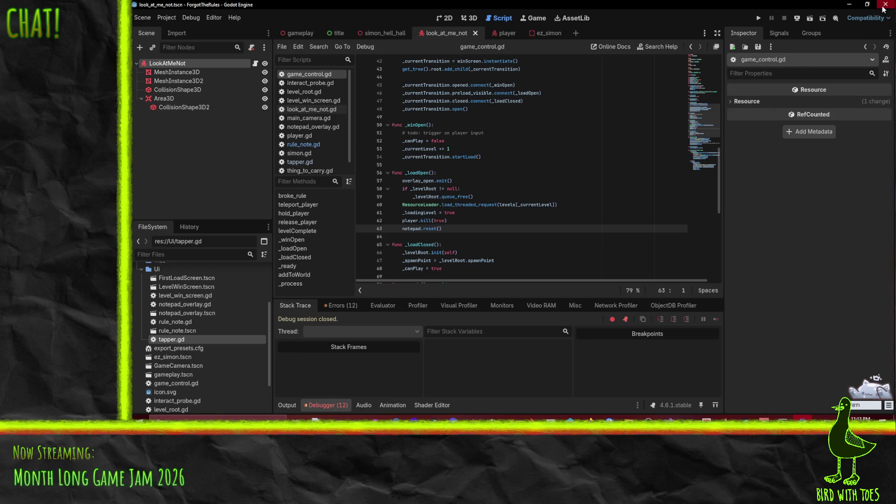
pyautogui.click(883, 8)
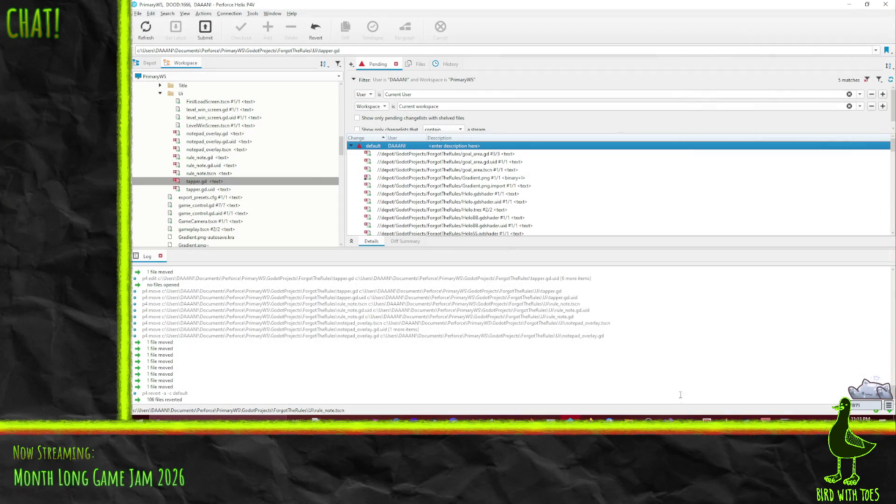
pyautogui.moveTo(628, 417)
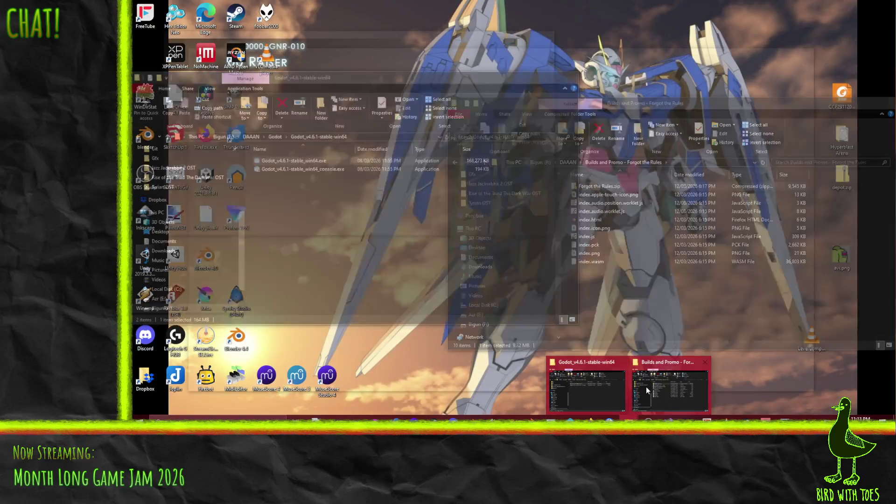
# Relaunch Godot and open the ForgotTheRules project, dismissing the load error.
pyautogui.click(603, 387)
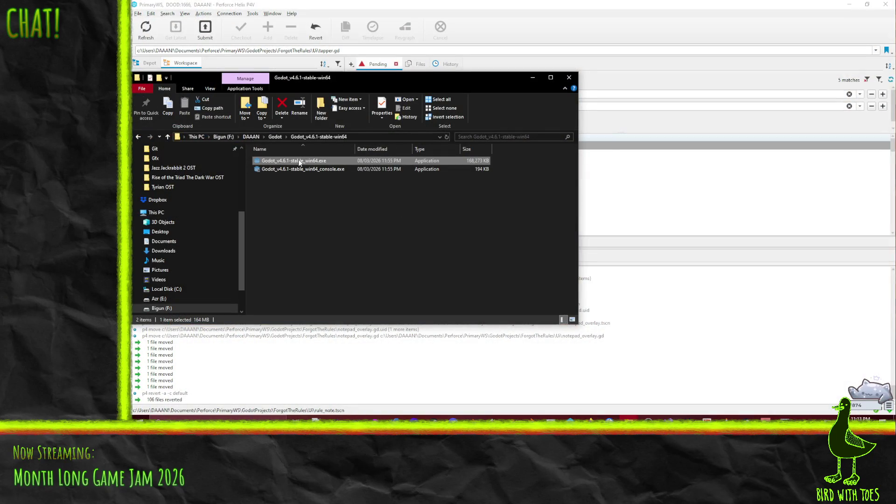
pyautogui.doubleClick(299, 161)
pyautogui.click(530, 221)
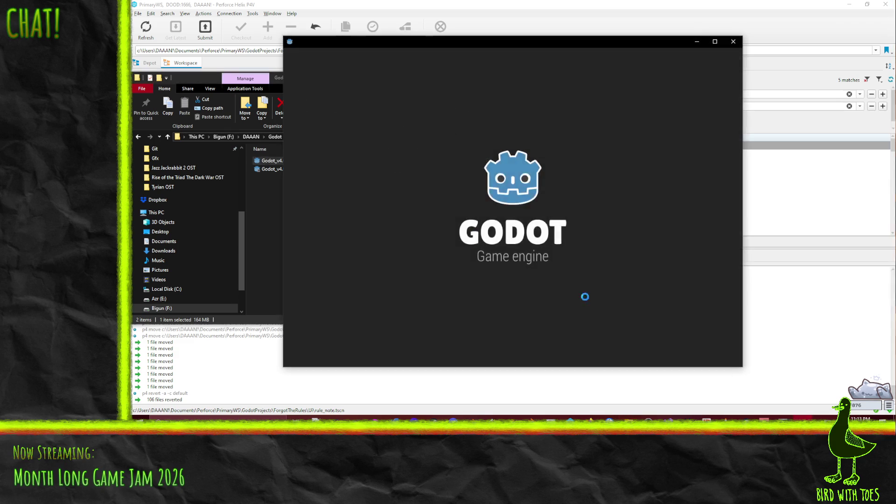
pyautogui.doubleClick(419, 104)
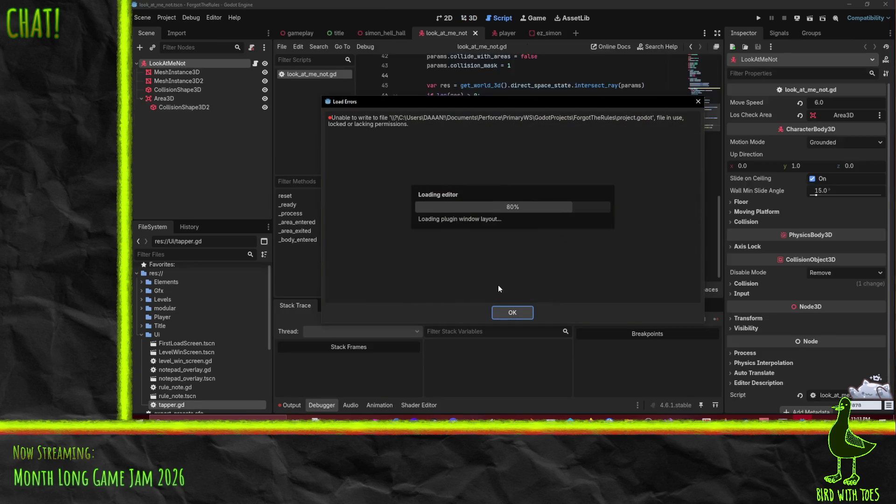
pyautogui.click(506, 314)
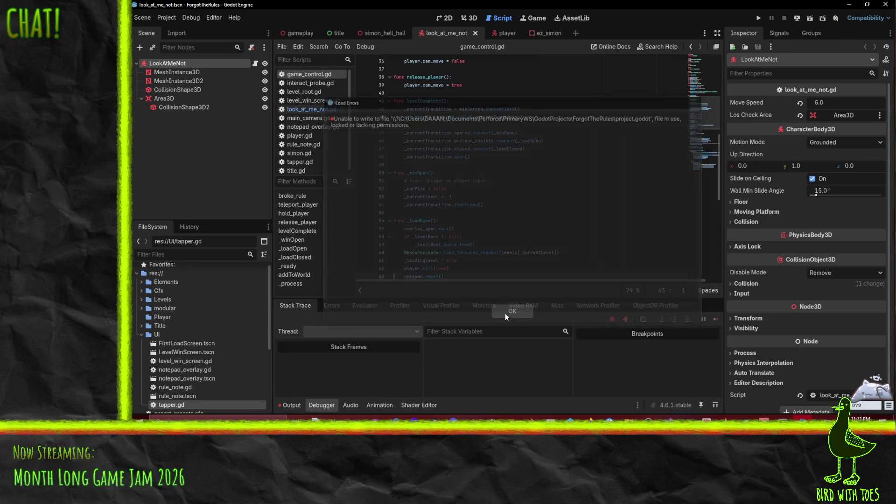
# Play-test the game past the title screen, then stop it.
pyautogui.click(758, 17)
pyautogui.press('x')
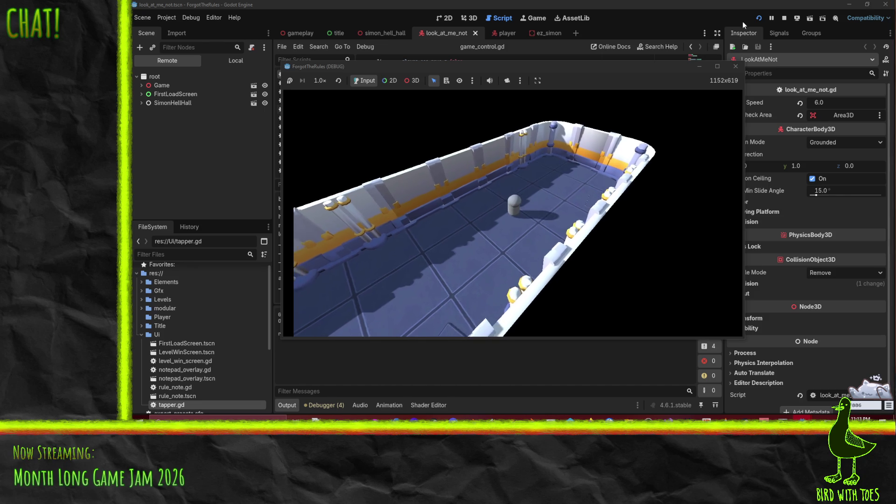
pyautogui.click(735, 66)
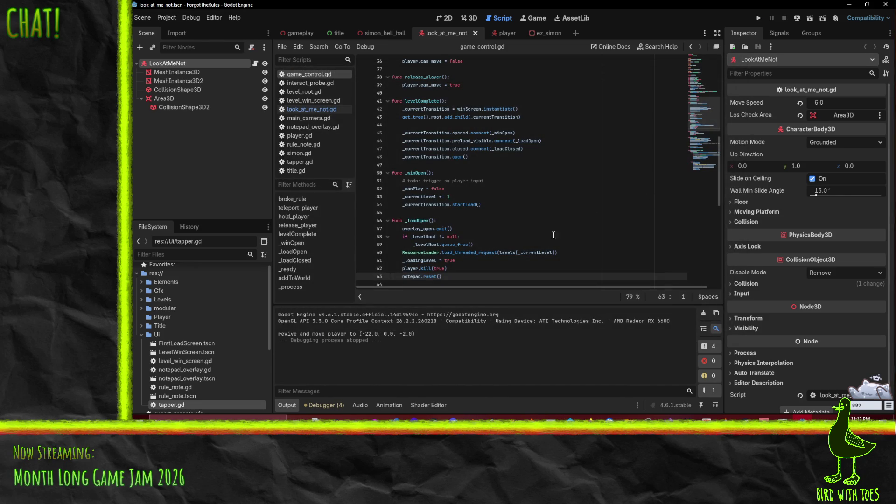
# Submit the default changelist as change 3671 with description 'Forgot - Organize things a bit better'.
pyautogui.hotkey('alt', 'Tab')
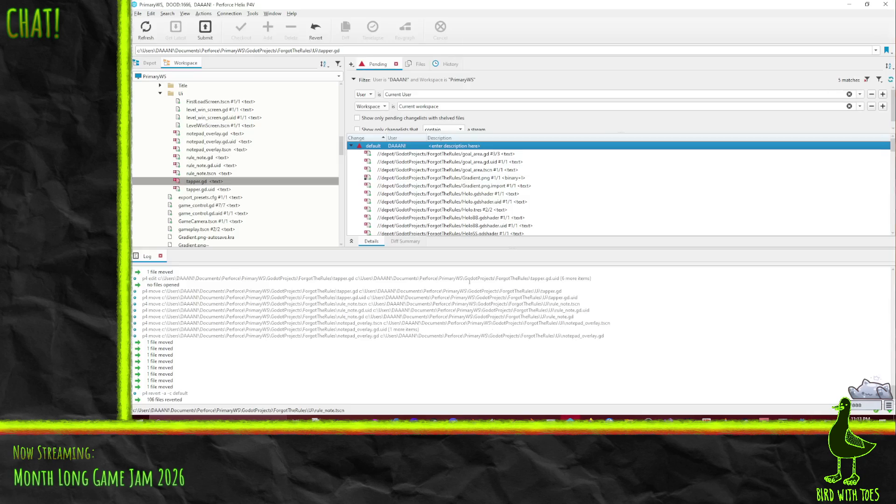
pyautogui.rightClick(399, 145)
pyautogui.click(448, 210)
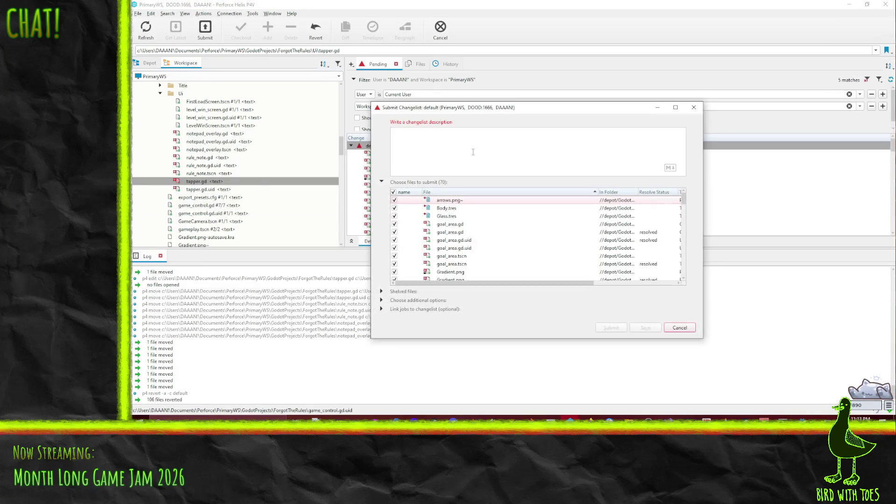
pyautogui.write('Forgot - Organi')
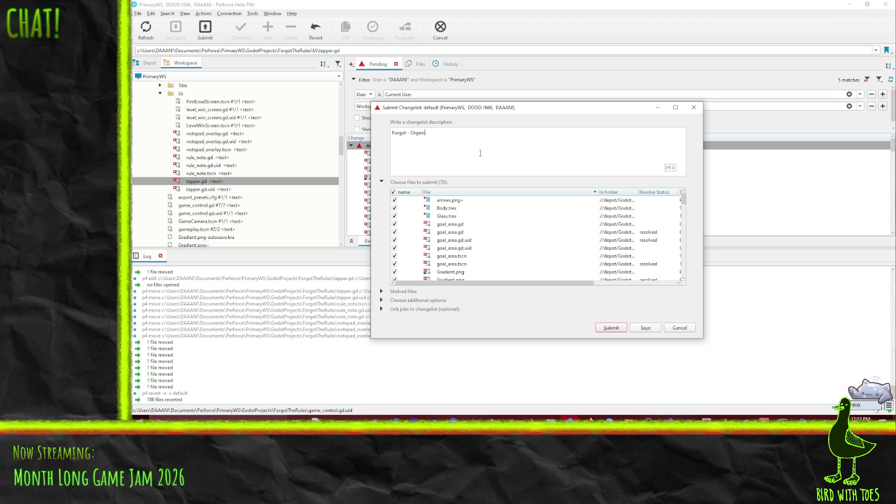
pyautogui.write('ze things a bit better')
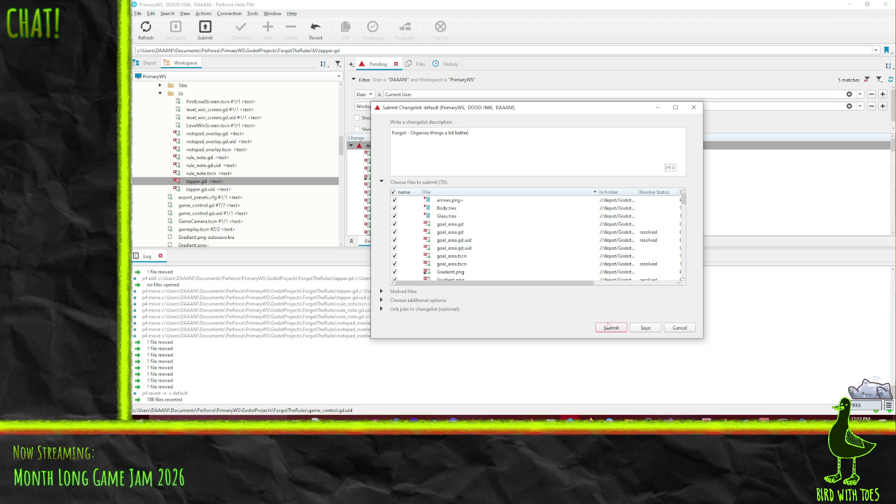
pyautogui.click(609, 326)
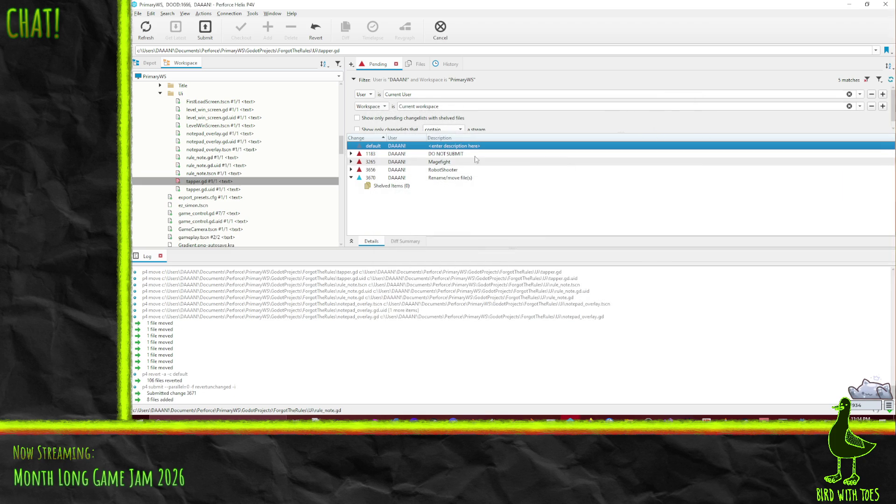
# Open the ForgotTheRules depot folder's 145 files for edit in the default changelist.
pyautogui.scroll(2, 207, 158)
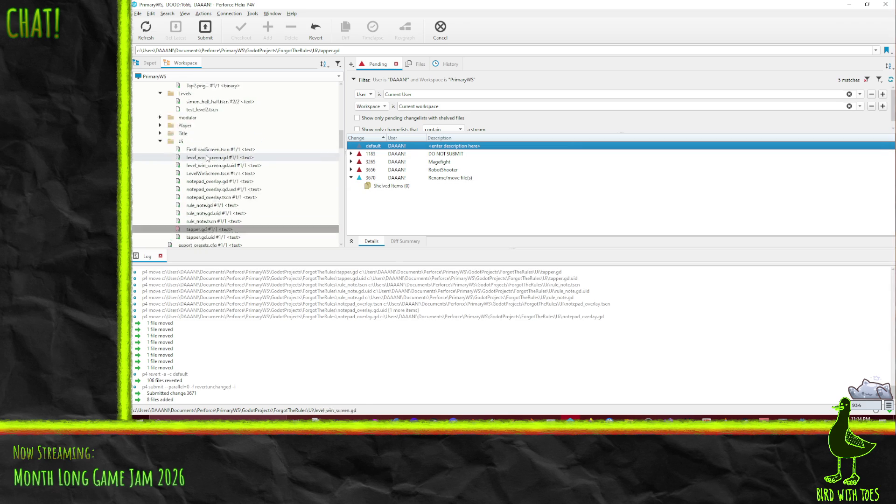
pyautogui.click(148, 63)
pyautogui.scroll(10, 224, 177)
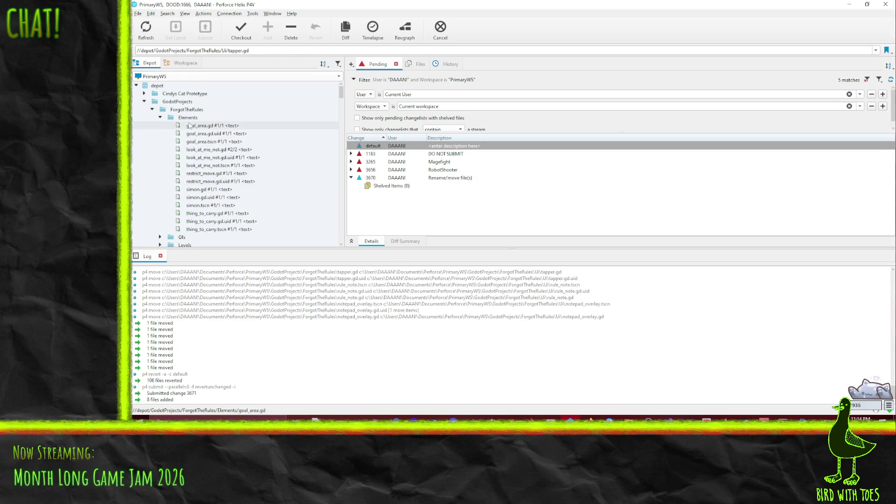
pyautogui.moveTo(187, 109)
pyautogui.mouseDown()
pyautogui.moveTo(392, 152)
pyautogui.moveTo(382, 147)
pyautogui.mouseUp()
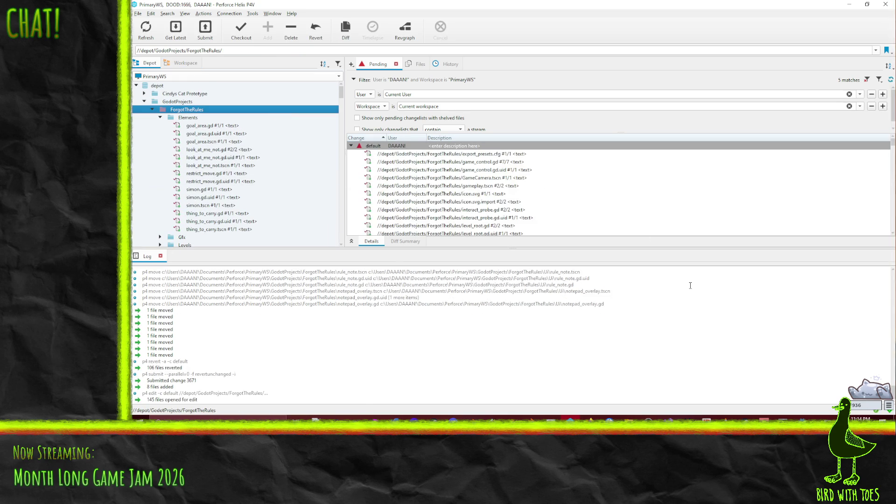
pyautogui.click(665, 209)
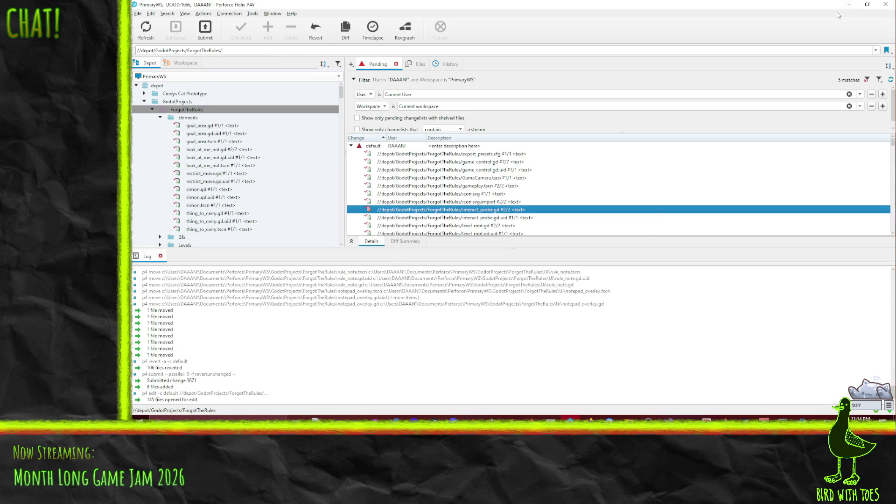
# Back in Godot, close the ez_simon scene tab and delete ez_simon.tscn from the project.
pyautogui.click(848, 5)
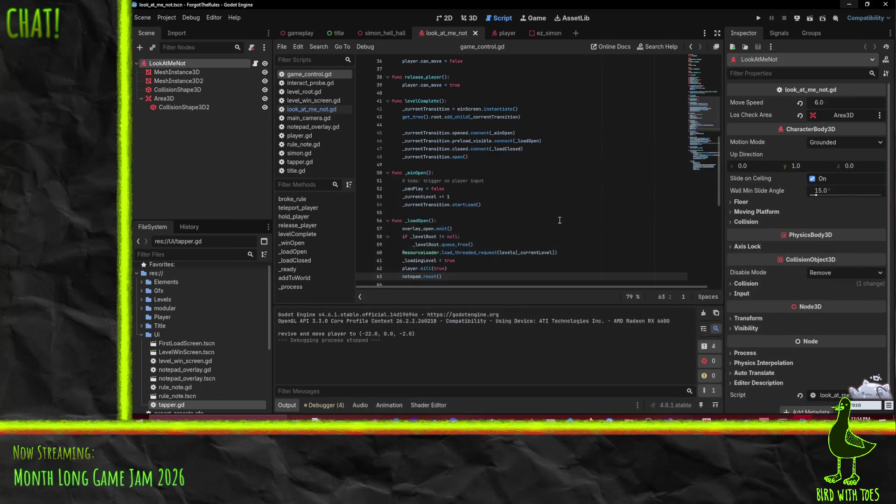
pyautogui.click(559, 219)
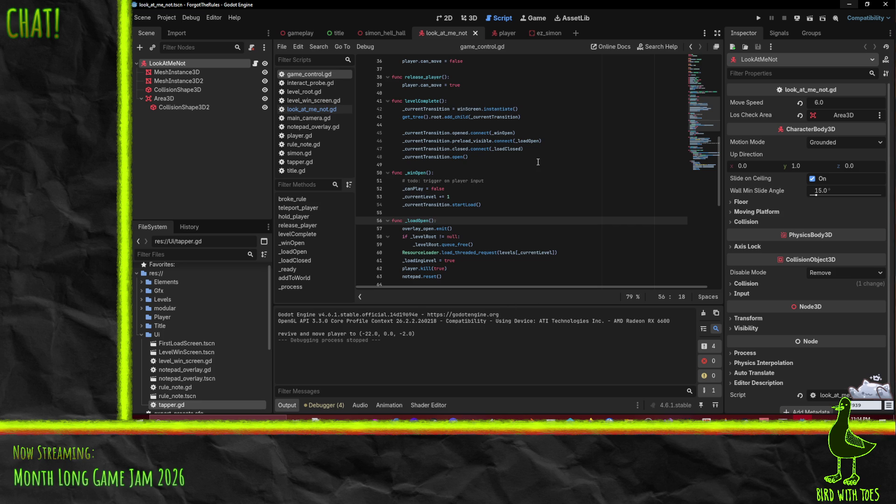
pyautogui.click(541, 33)
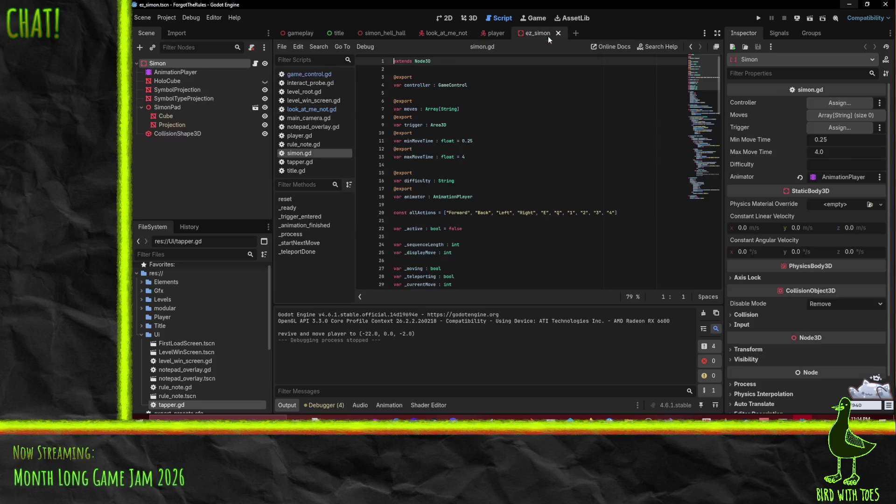
pyautogui.click(559, 34)
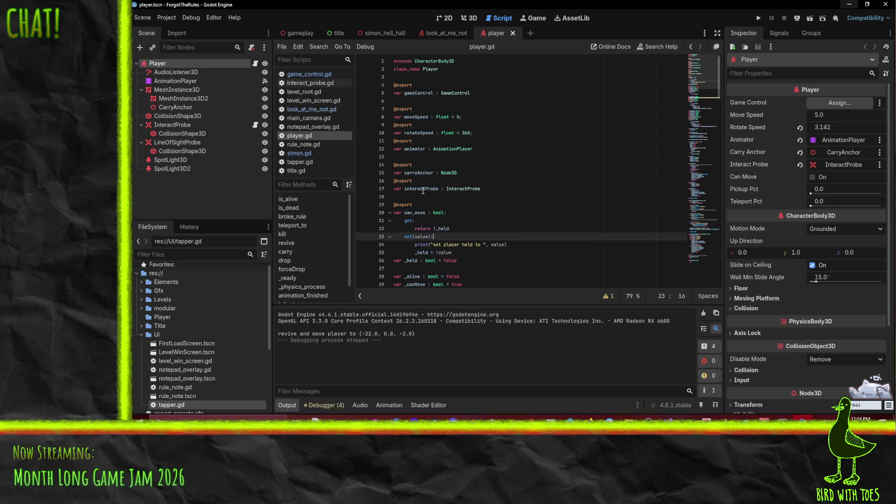
pyautogui.scroll(-5, 205, 350)
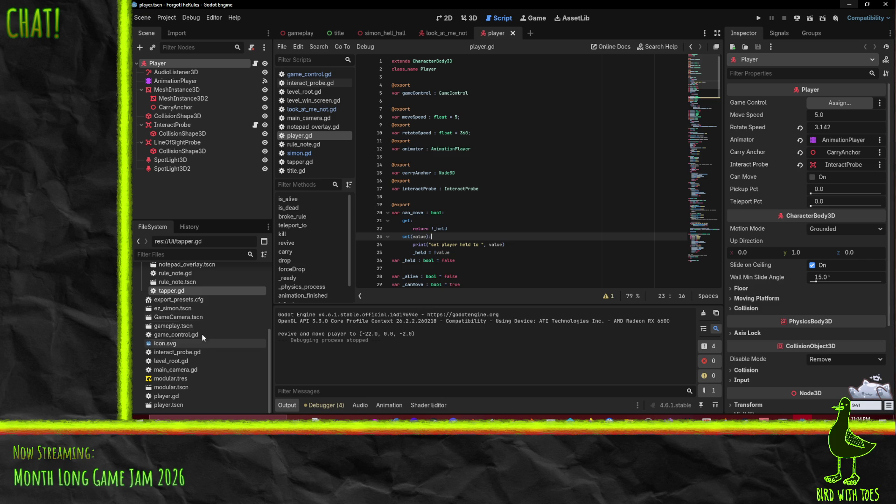
pyautogui.click(185, 309)
pyautogui.press('Delete')
pyautogui.press('Return')
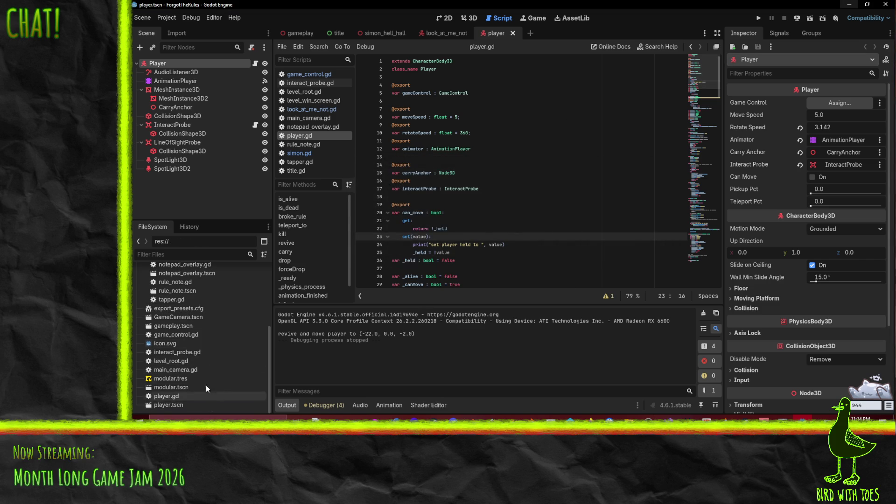
# Select the Player folder in the FileSystem dock and browse its contents.
pyautogui.moveTo(208, 385)
pyautogui.scroll(5, 207, 390)
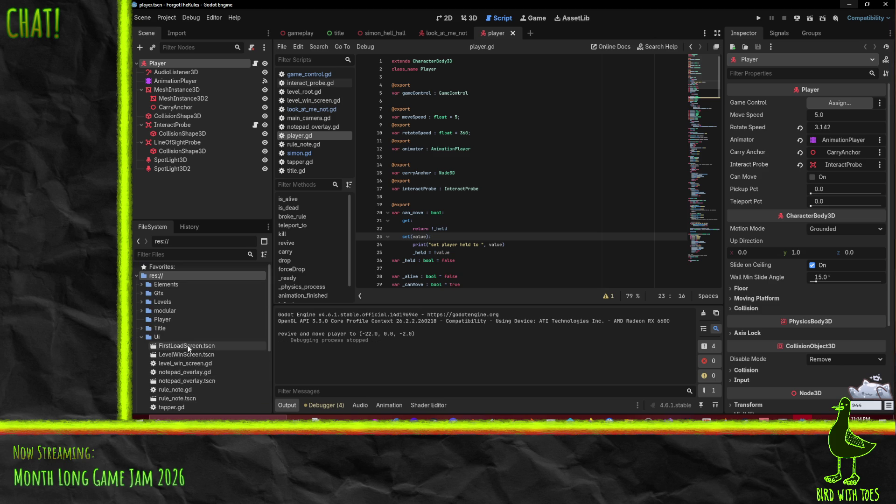
pyautogui.click(220, 320)
pyautogui.scroll(-5, 221, 329)
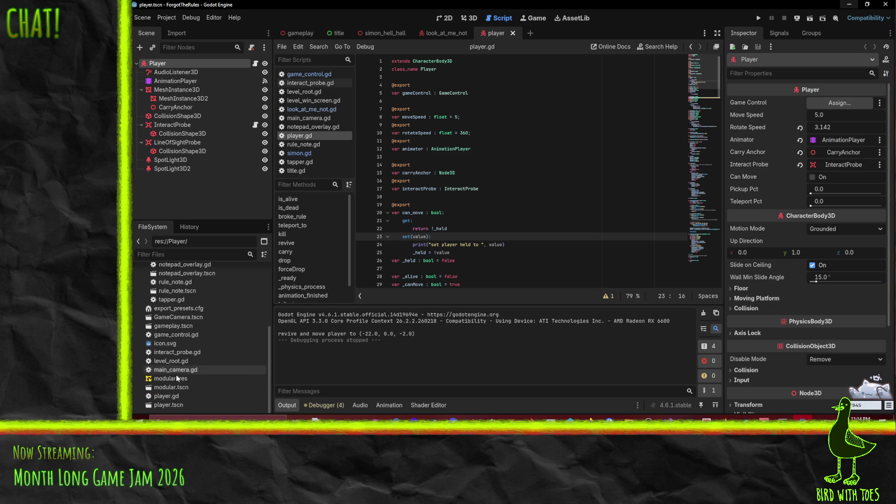
pyautogui.scroll(5, 173, 378)
pyautogui.scroll(-5, 172, 379)
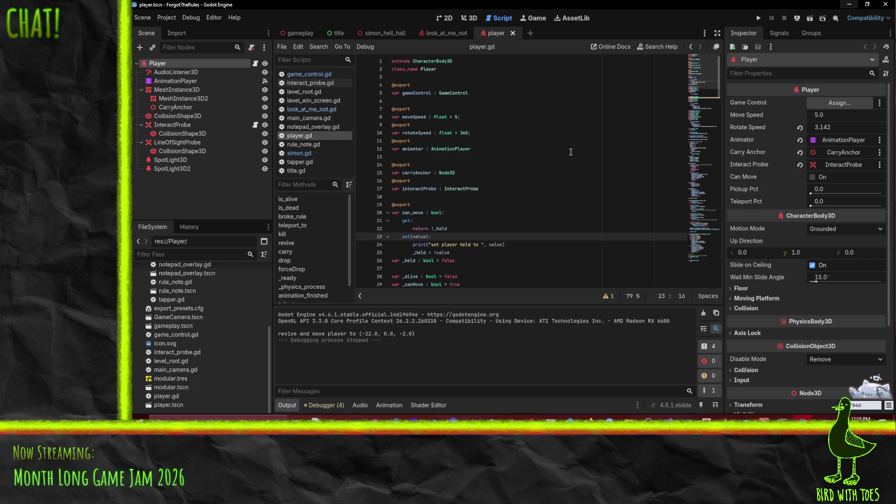
# Show the whole simon_hell_hall level in the 3D view, zoomed out and orbited.
pyautogui.click(383, 33)
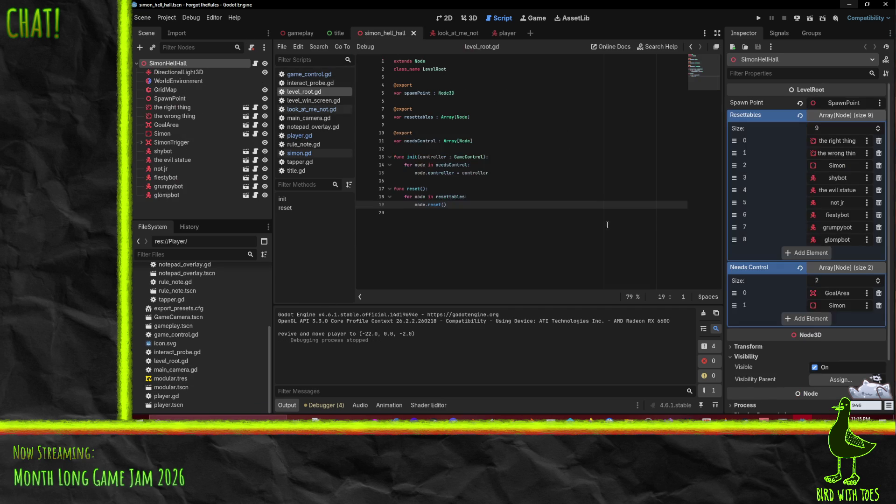
pyautogui.click(469, 18)
pyautogui.scroll(-10, 561, 160)
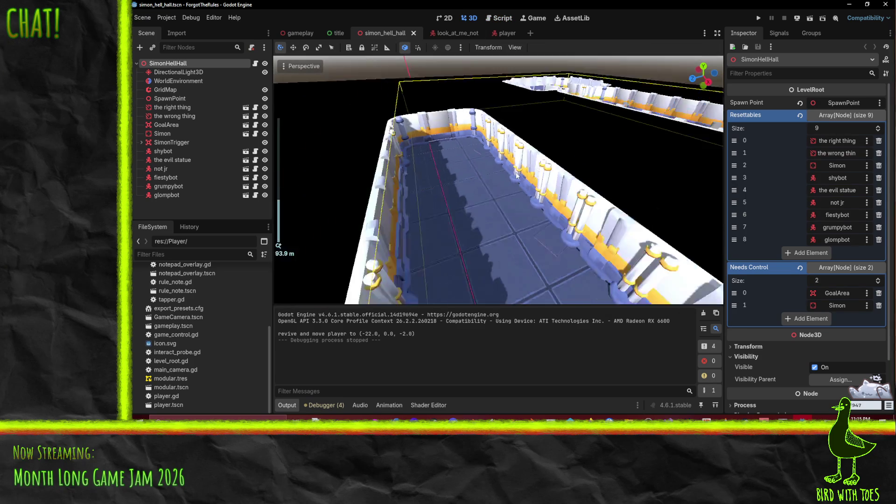
pyautogui.moveTo(560, 161); pyautogui.dragTo(515, 191)
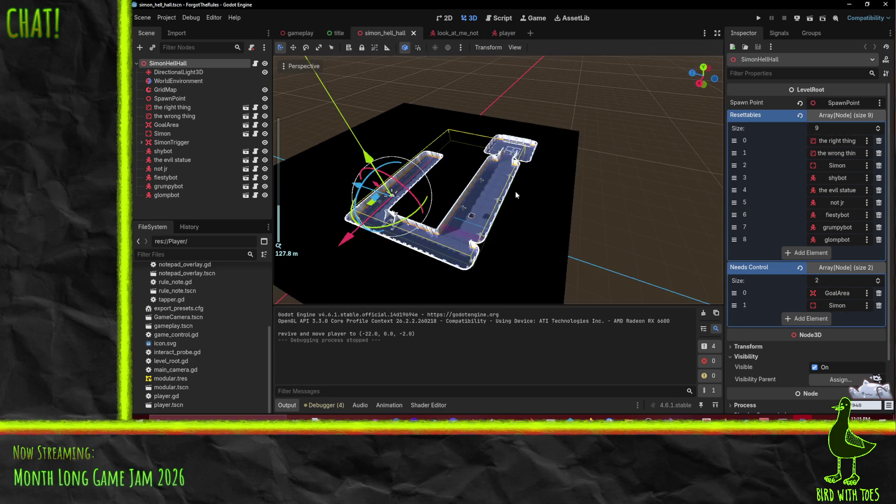
# Select Levels/test_level2.tscn in FileSystem and start renaming it.
pyautogui.scroll(5, 175, 365)
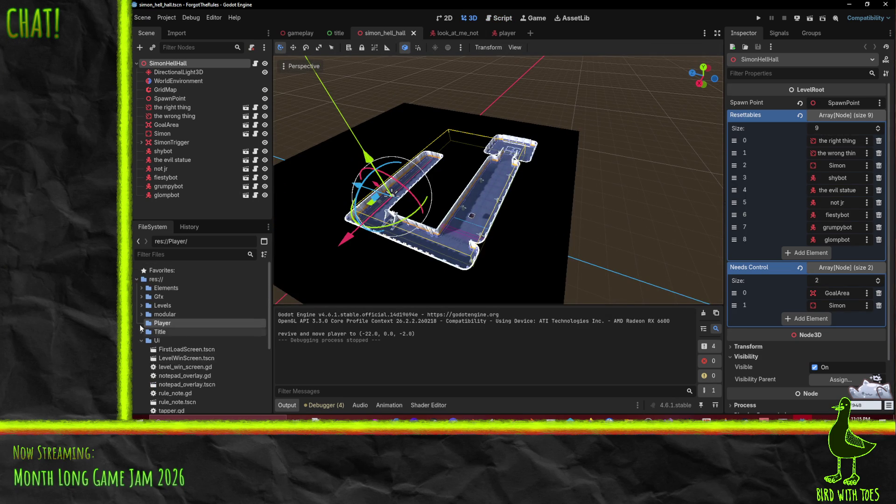
pyautogui.click(178, 321)
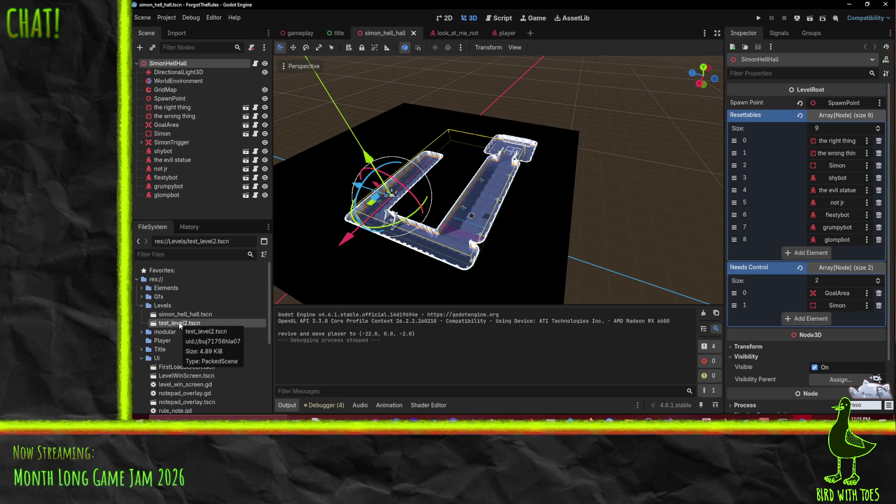
pyautogui.press('F2')
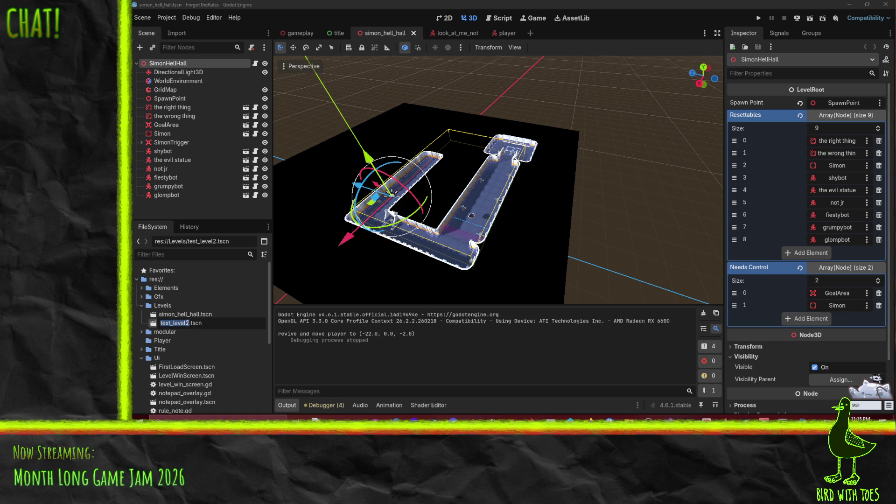
# Rename test_level2.tscn to lookers.tscn in the FileSystem dock.
pyautogui.write('s')
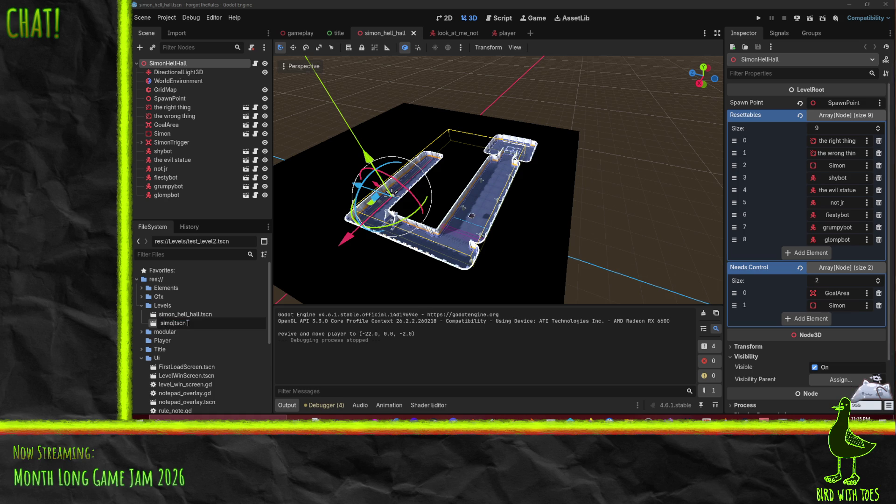
pyautogui.press('BackSpace')
pyautogui.write('lookers')
pyautogui.press('Return')
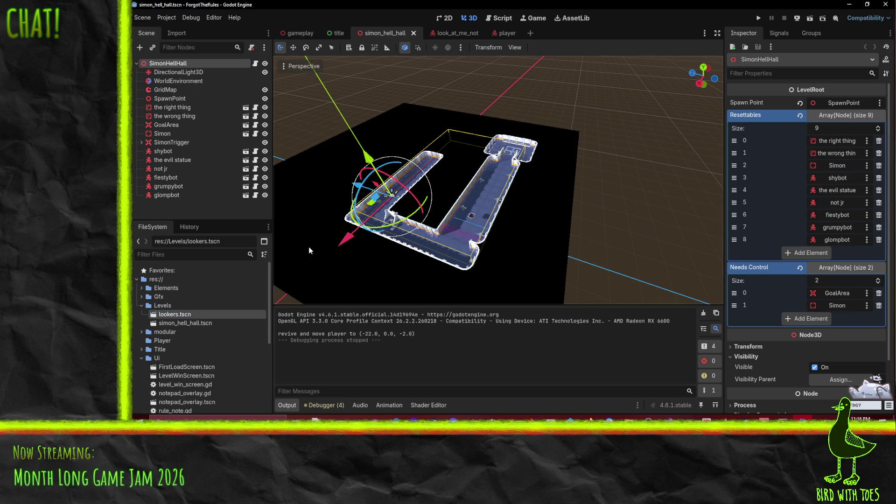
# Open lookers.tscn, look over the room and SpawnPoint, then select the GridMap node.
pyautogui.doubleClick(197, 316)
pyautogui.scroll(5, 414, 196)
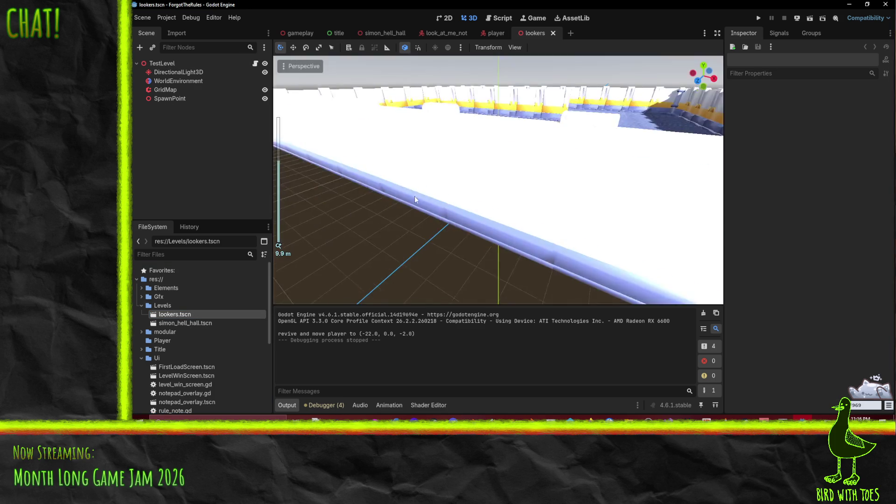
pyautogui.scroll(-5, 497, 161)
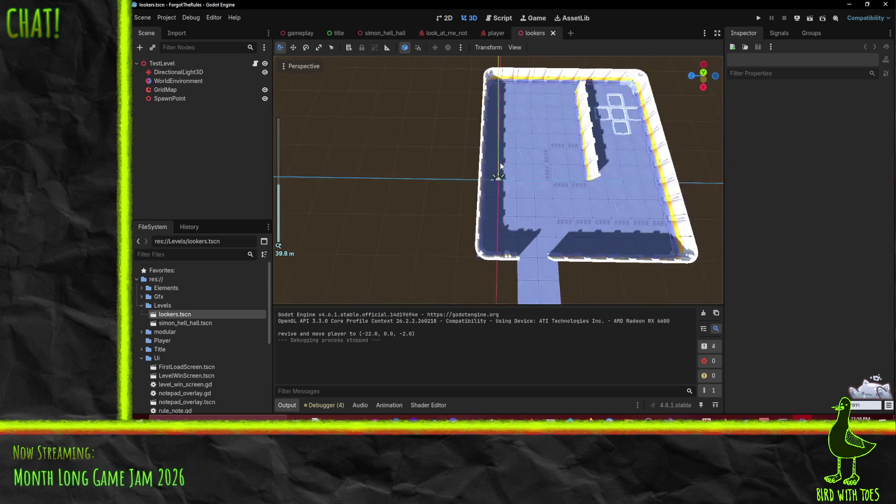
pyautogui.moveTo(538, 170); pyautogui.dragTo(469, 158)
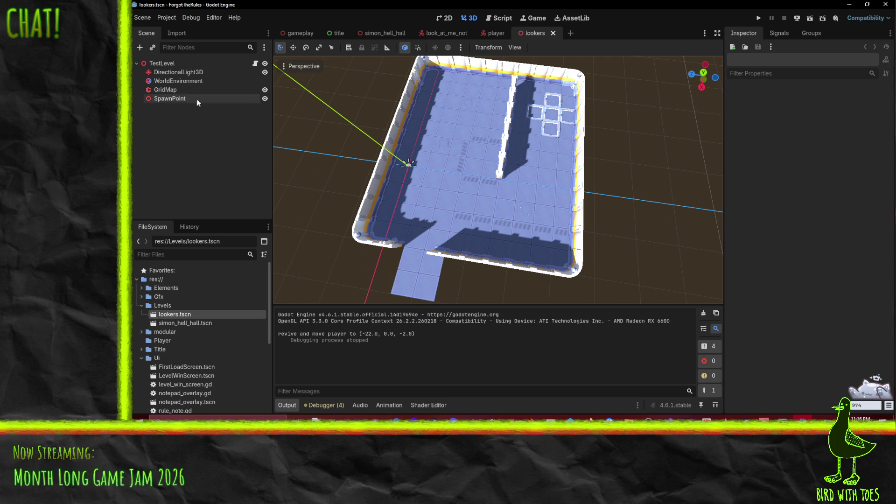
pyautogui.click(169, 99)
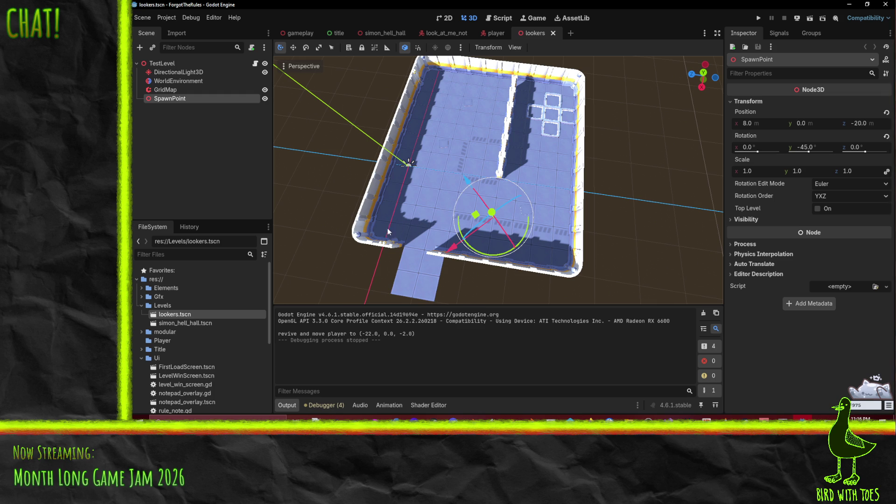
pyautogui.click(167, 91)
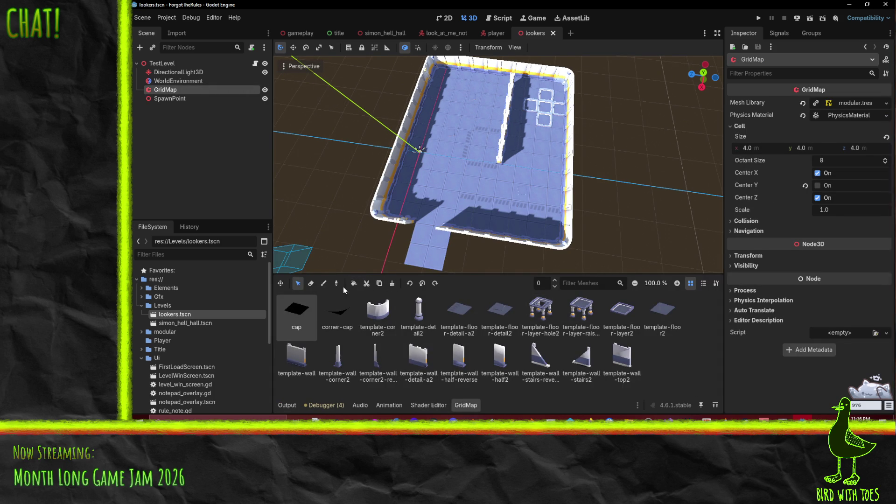
# Erase the left wall on the raised floor level and the right-hand floor tiles.
pyautogui.click(311, 283)
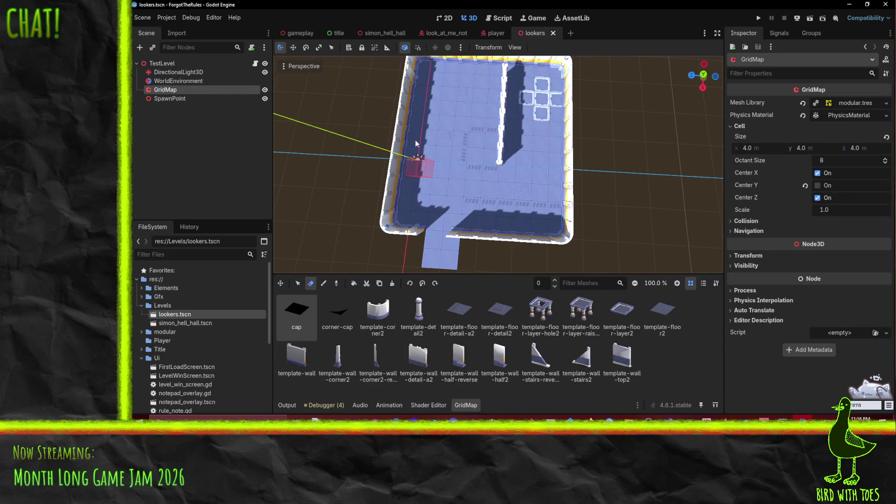
pyautogui.moveTo(411, 146)
pyautogui.mouseDown()
pyautogui.moveTo(418, 178)
pyautogui.moveTo(406, 174)
pyautogui.moveTo(609, 175)
pyautogui.moveTo(401, 200)
pyautogui.moveTo(417, 254)
pyautogui.moveTo(539, 219)
pyautogui.moveTo(370, 257)
pyautogui.moveTo(568, 224)
pyautogui.moveTo(580, 140)
pyautogui.moveTo(589, 130)
pyautogui.moveTo(459, 89)
pyautogui.moveTo(541, 101)
pyautogui.moveTo(527, 110)
pyautogui.moveTo(417, 114)
pyautogui.moveTo(557, 110)
pyautogui.moveTo(510, 116)
pyautogui.moveTo(553, 250)
pyautogui.mouseUp()
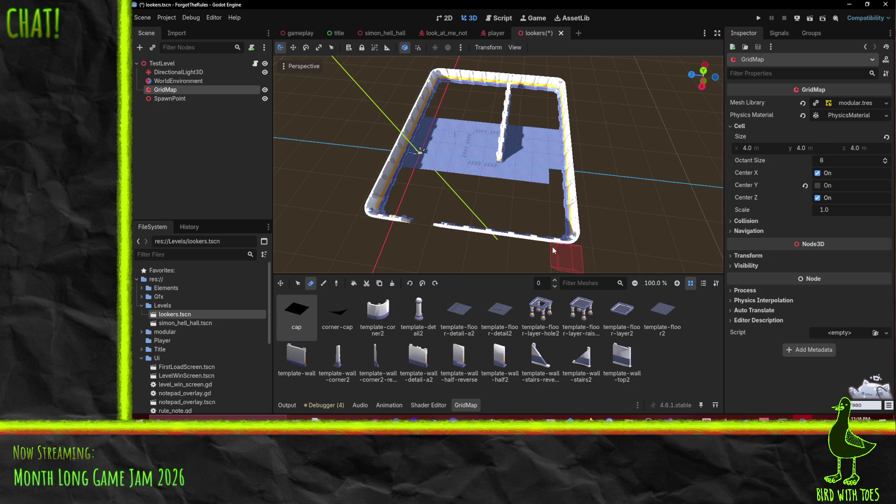
pyautogui.click(555, 282)
pyautogui.moveTo(383, 206)
pyautogui.mouseDown()
pyautogui.moveTo(341, 201)
pyautogui.moveTo(371, 180)
pyautogui.moveTo(425, 77)
pyautogui.moveTo(420, 89)
pyautogui.moveTo(525, 78)
pyautogui.moveTo(588, 100)
pyautogui.moveTo(555, 82)
pyautogui.moveTo(511, 145)
pyautogui.moveTo(490, 144)
pyautogui.moveTo(427, 263)
pyautogui.moveTo(397, 233)
pyautogui.moveTo(576, 233)
pyautogui.moveTo(567, 98)
pyautogui.moveTo(445, 260)
pyautogui.mouseUp()
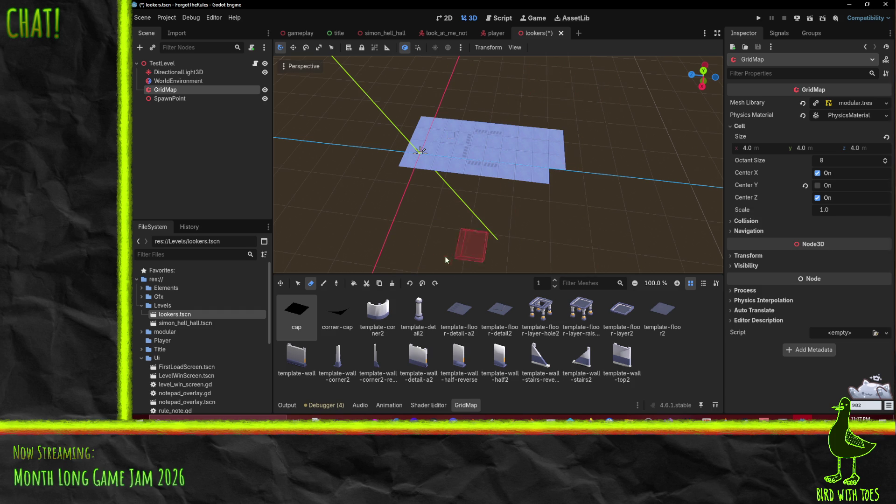
pyautogui.click(554, 286)
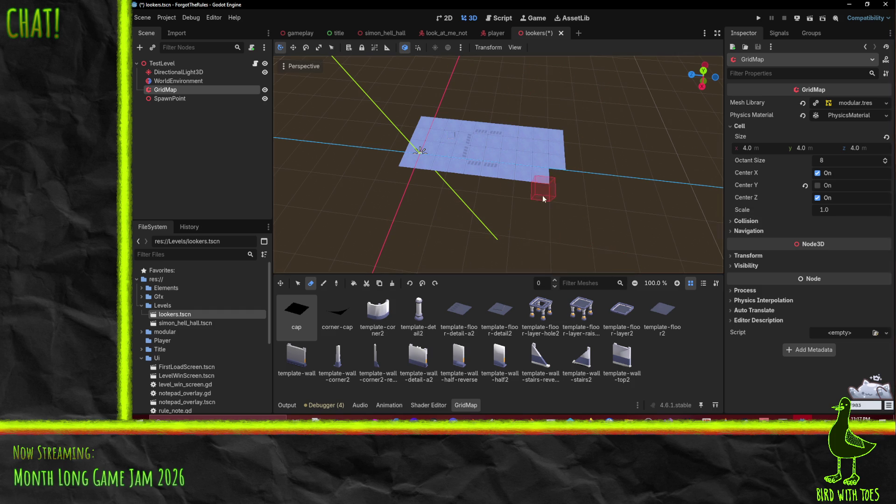
pyautogui.moveTo(541, 188)
pyautogui.mouseDown()
pyautogui.moveTo(573, 122)
pyautogui.moveTo(512, 184)
pyautogui.moveTo(476, 119)
pyautogui.moveTo(466, 182)
pyautogui.moveTo(490, 173)
pyautogui.mouseUp()
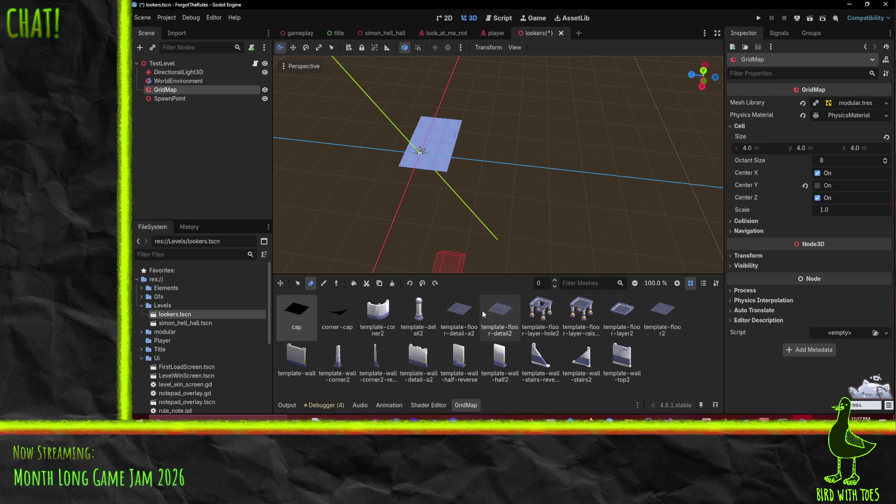
# Paint a long strip of template-floor2 tiles around the patch, removing one stray tile.
pyautogui.click(660, 317)
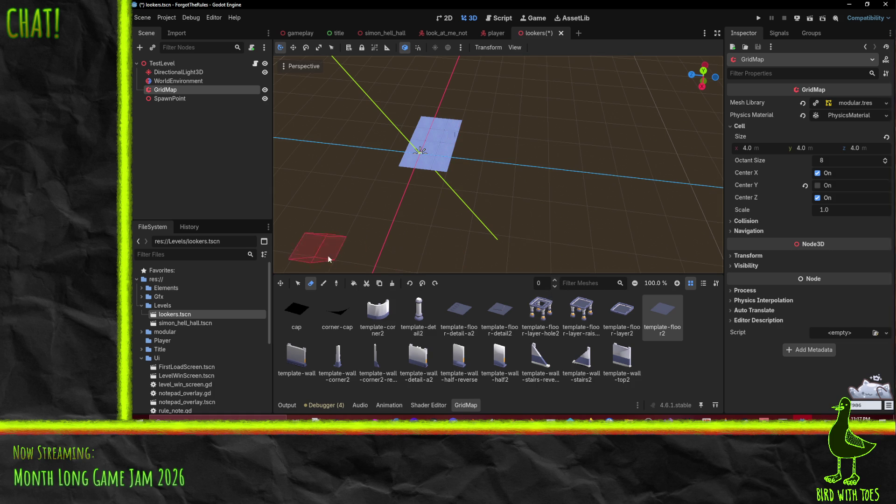
pyautogui.press('e')
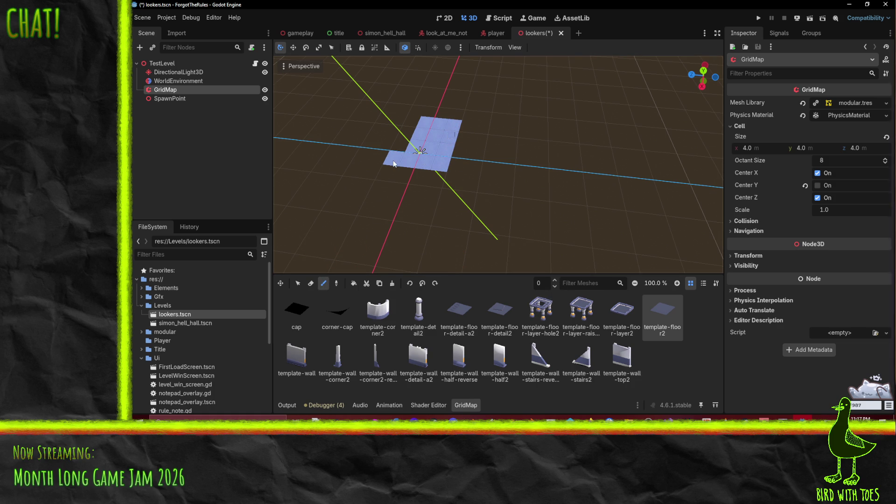
pyautogui.moveTo(389, 165); pyautogui.dragTo(472, 203)
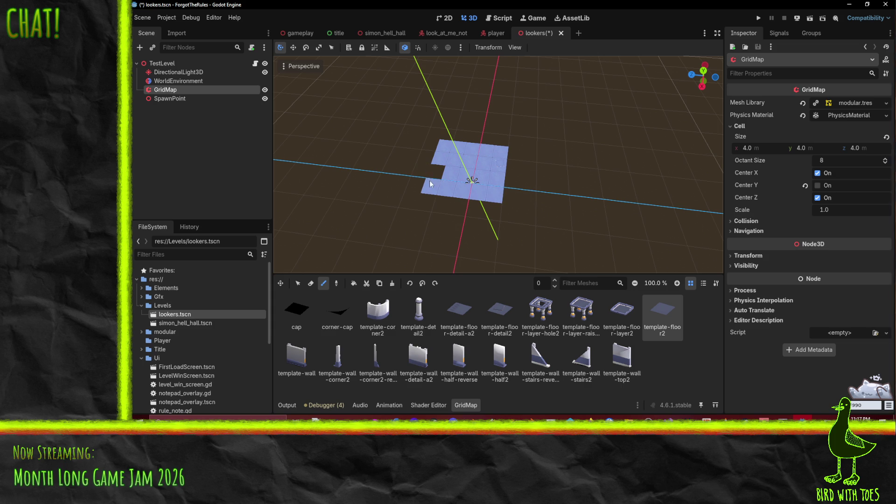
pyautogui.click(415, 174)
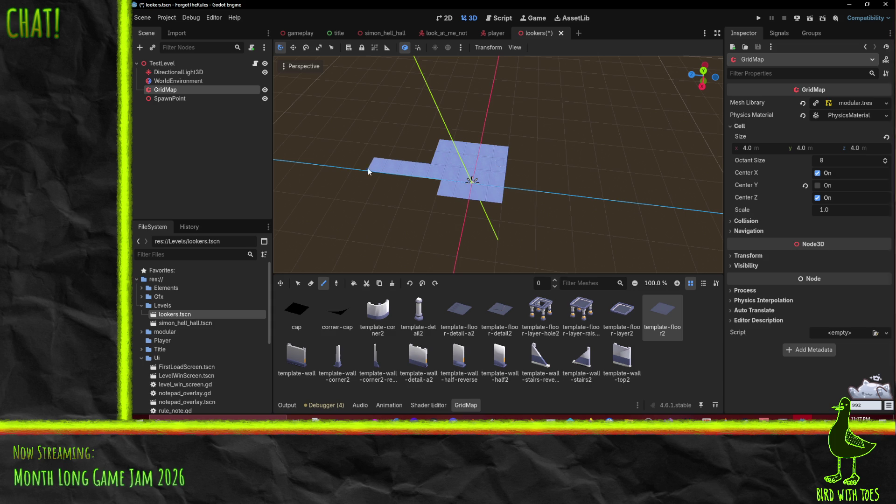
pyautogui.moveTo(328, 164)
pyautogui.mouseDown()
pyautogui.moveTo(320, 162)
pyautogui.moveTo(430, 155)
pyautogui.mouseUp()
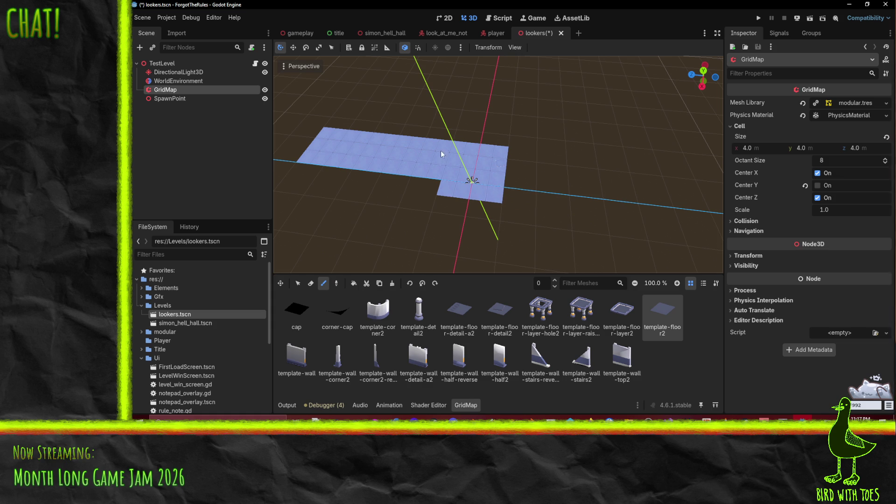
pyautogui.moveTo(460, 138)
pyautogui.mouseDown()
pyautogui.moveTo(511, 136)
pyautogui.moveTo(447, 136)
pyautogui.mouseUp()
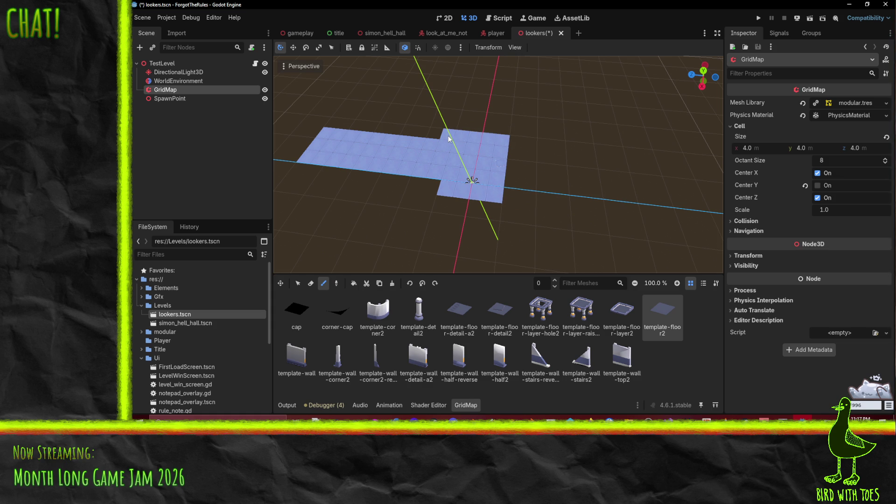
pyautogui.moveTo(432, 183)
pyautogui.mouseDown()
pyautogui.moveTo(430, 192)
pyautogui.moveTo(517, 204)
pyautogui.moveTo(516, 158)
pyautogui.moveTo(549, 182)
pyautogui.moveTo(635, 187)
pyautogui.moveTo(644, 195)
pyautogui.moveTo(545, 170)
pyautogui.moveTo(596, 166)
pyautogui.mouseUp()
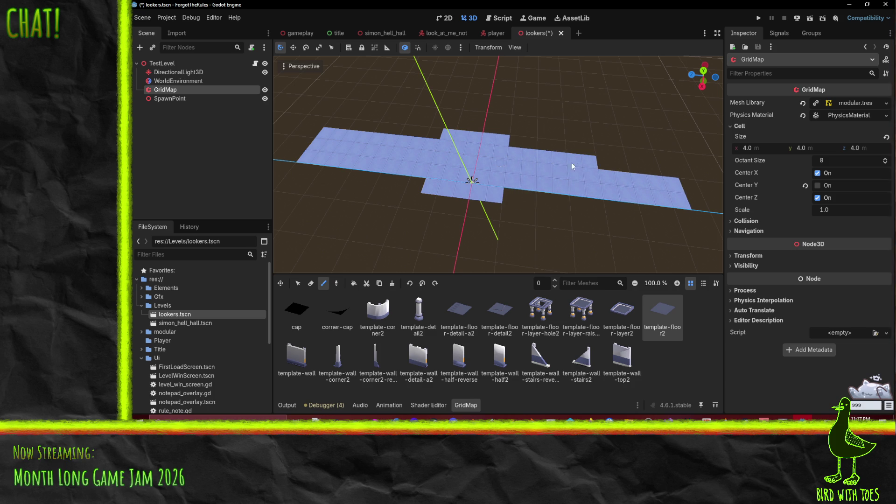
pyautogui.moveTo(409, 161)
pyautogui.mouseDown()
pyautogui.moveTo(485, 195)
pyautogui.moveTo(478, 201)
pyautogui.mouseUp()
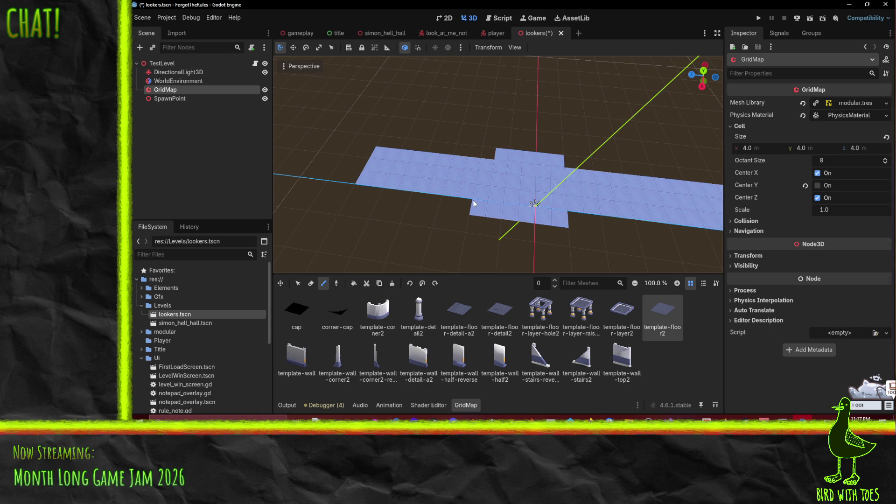
pyautogui.rightClick(468, 204)
pyautogui.moveTo(636, 200); pyautogui.dragTo(455, 179)
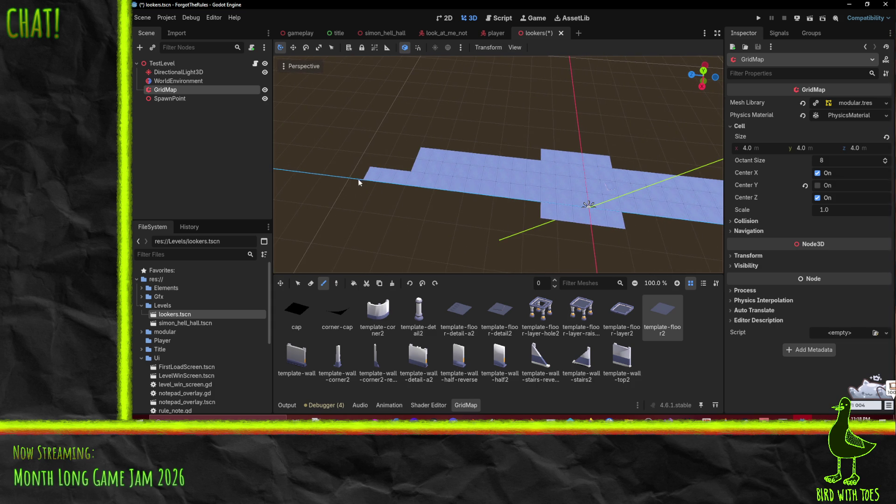
pyautogui.moveTo(410, 152)
pyautogui.mouseDown()
pyautogui.moveTo(359, 148)
pyautogui.moveTo(344, 165)
pyautogui.mouseUp()
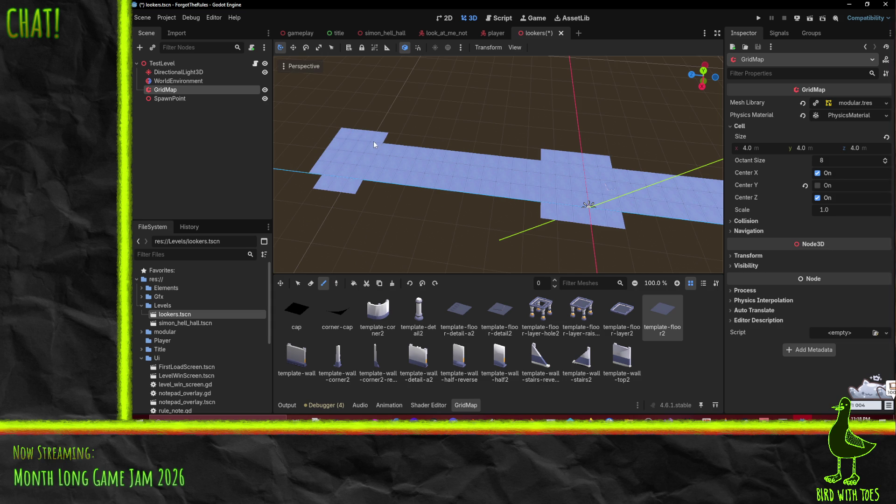
# Place a rotated template-floor-detail-a2 tile near the floor's front edge.
pyautogui.click(311, 283)
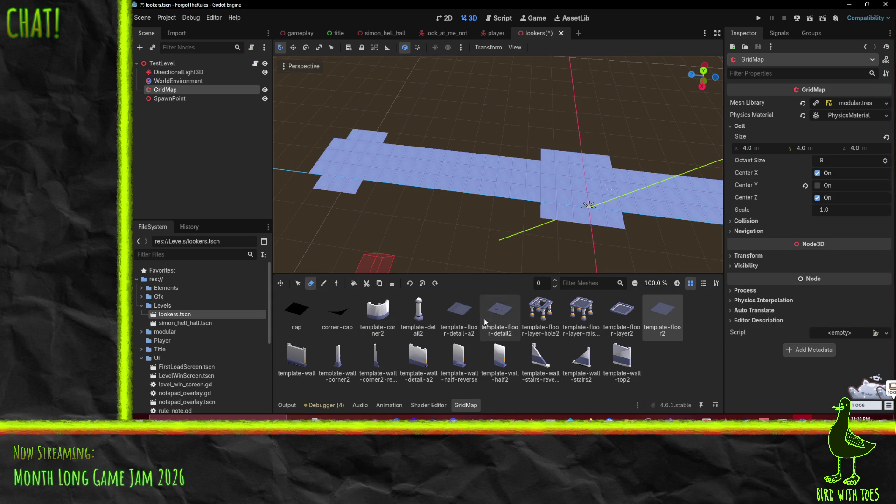
pyautogui.moveTo(600, 255)
pyautogui.mouseDown()
pyautogui.moveTo(573, 211)
pyautogui.moveTo(477, 200)
pyautogui.moveTo(497, 231)
pyautogui.mouseUp()
pyautogui.moveTo(367, 216)
pyautogui.mouseDown()
pyautogui.moveTo(360, 232)
pyautogui.moveTo(441, 217)
pyautogui.moveTo(405, 223)
pyautogui.moveTo(417, 228)
pyautogui.mouseUp()
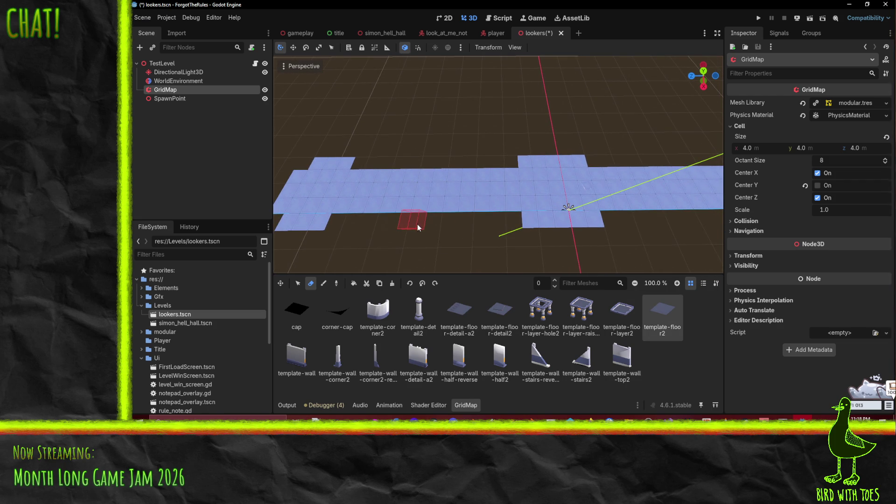
pyautogui.click(456, 308)
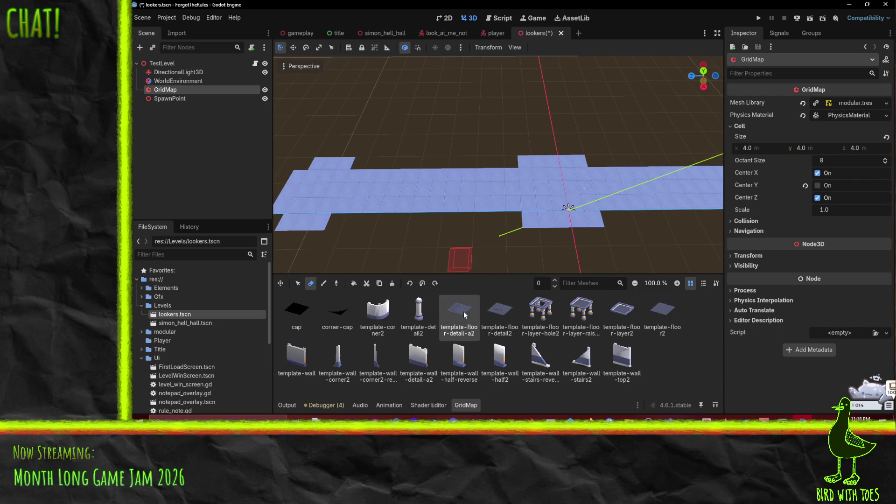
pyautogui.click(323, 283)
pyautogui.click(413, 226)
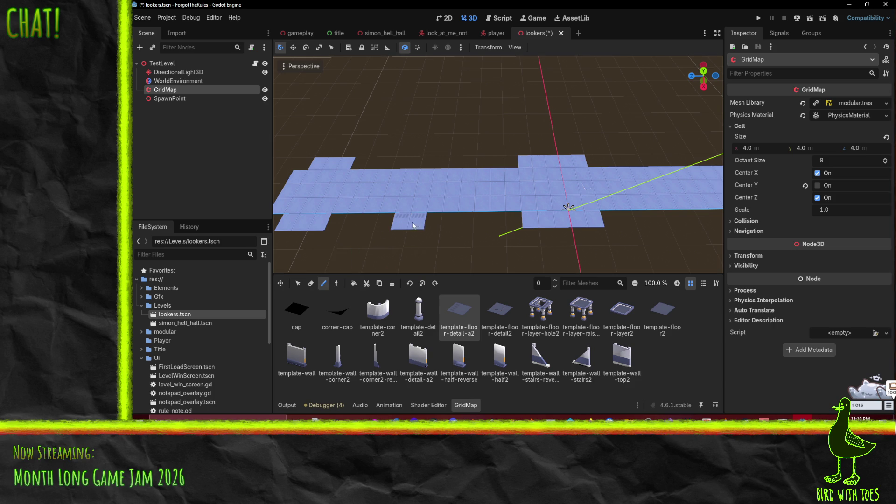
pyautogui.click(424, 283)
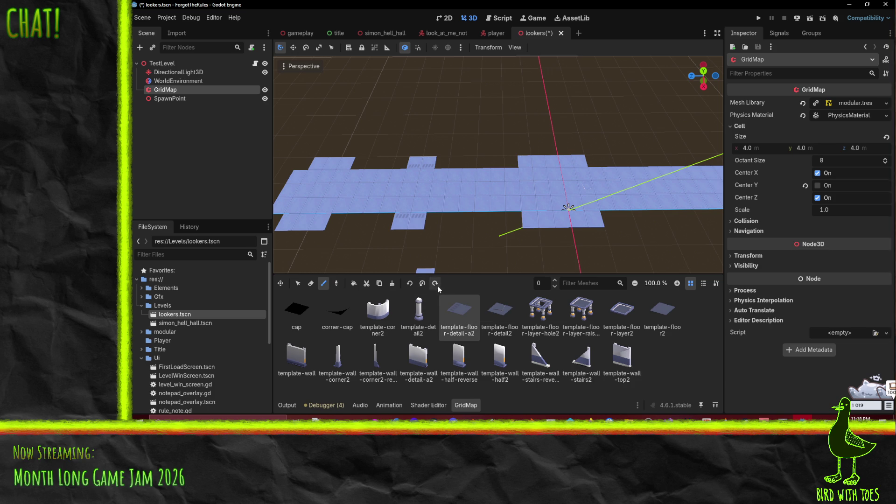
pyautogui.moveTo(536, 205)
pyautogui.mouseDown()
pyautogui.moveTo(565, 189)
pyautogui.moveTo(359, 200)
pyautogui.moveTo(484, 200)
pyautogui.moveTo(537, 173)
pyautogui.mouseUp()
# In Top view, paint template-floor2 arms above, right and left of the floor column.
pyautogui.scroll(-2, 538, 173)
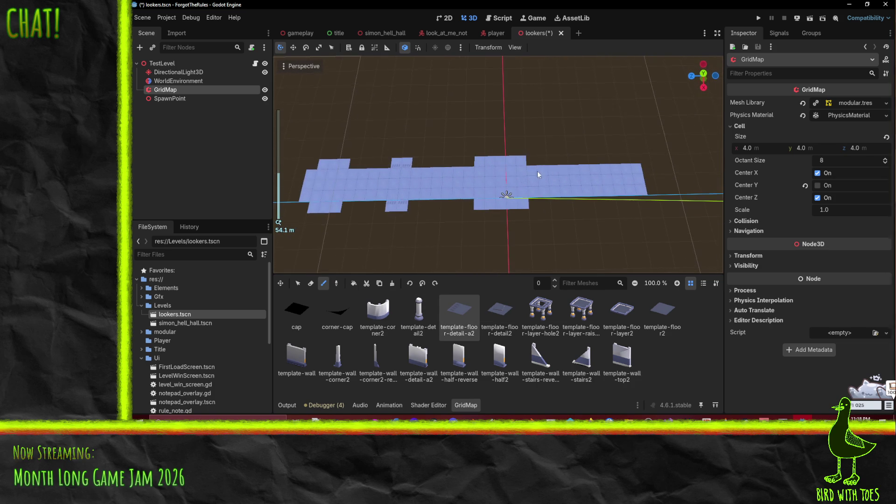
pyautogui.click(703, 74)
pyautogui.scroll(-4, 565, 180)
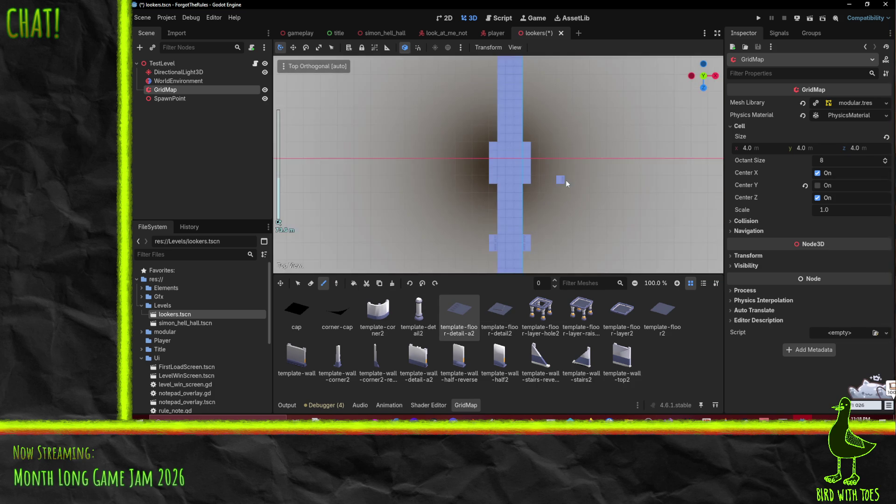
pyautogui.moveTo(566, 181); pyautogui.dragTo(562, 93)
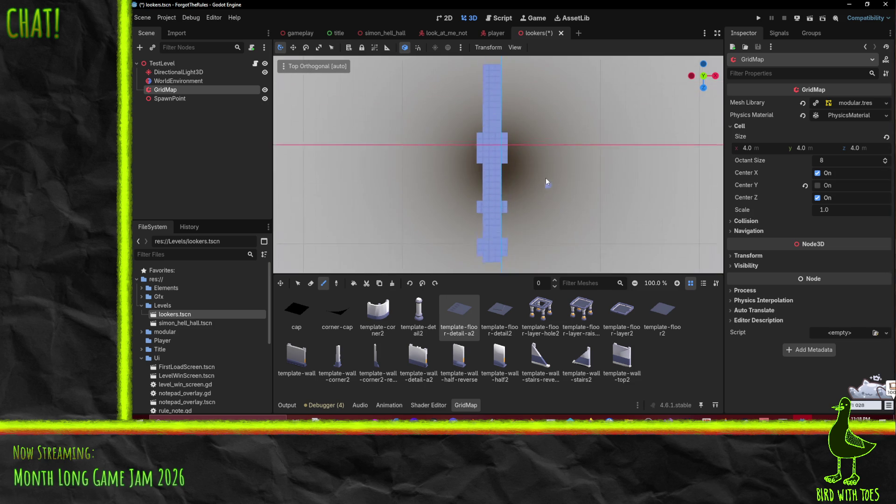
pyautogui.scroll(4, 546, 149)
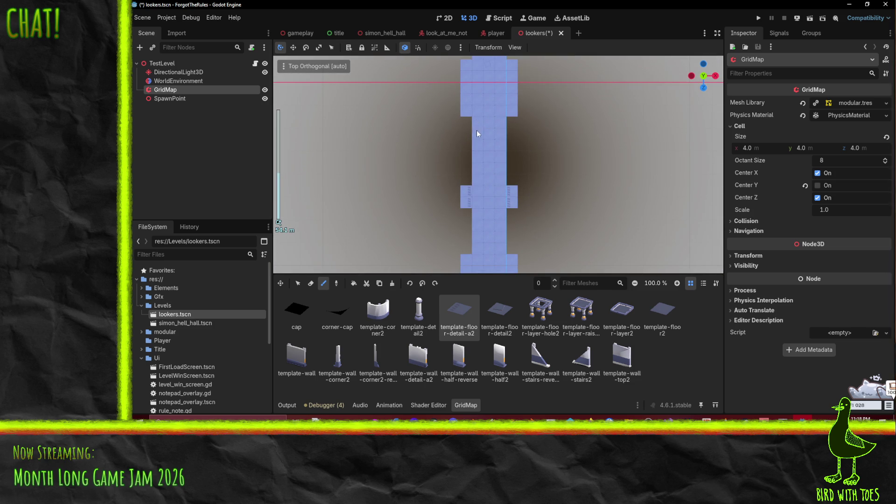
pyautogui.scroll(5, 517, 177)
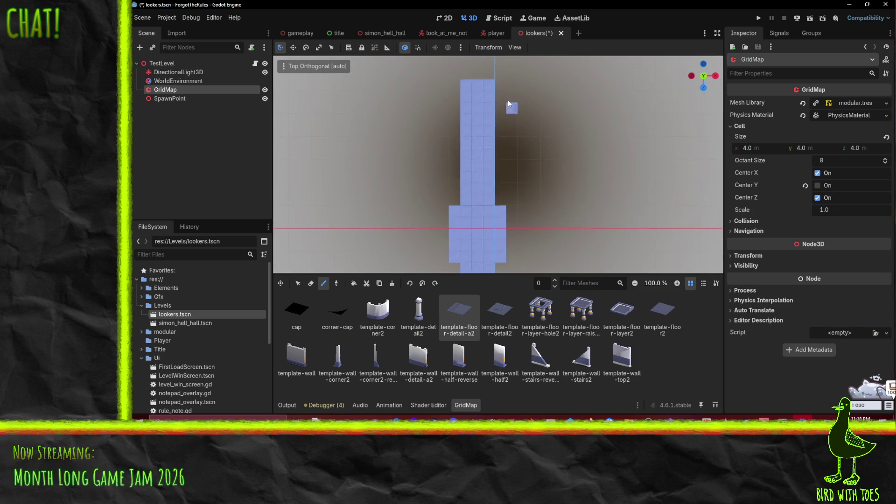
pyautogui.scroll(-5, 497, 250)
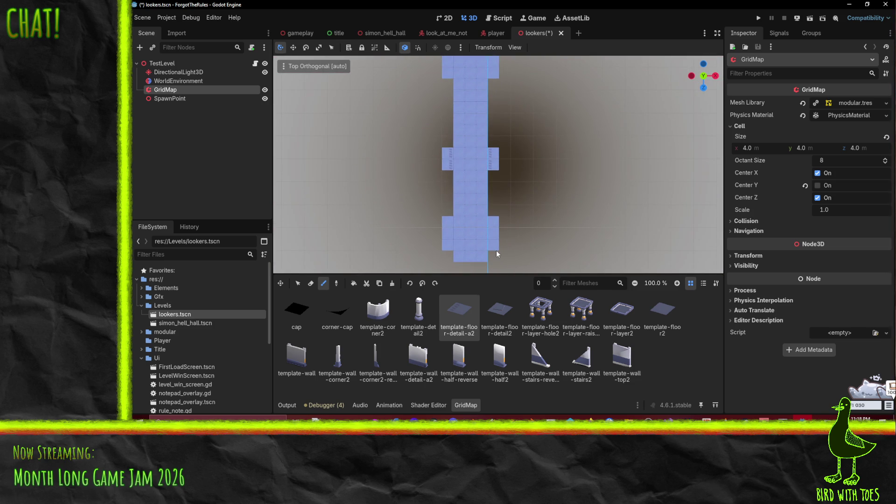
pyautogui.scroll(3, 496, 253)
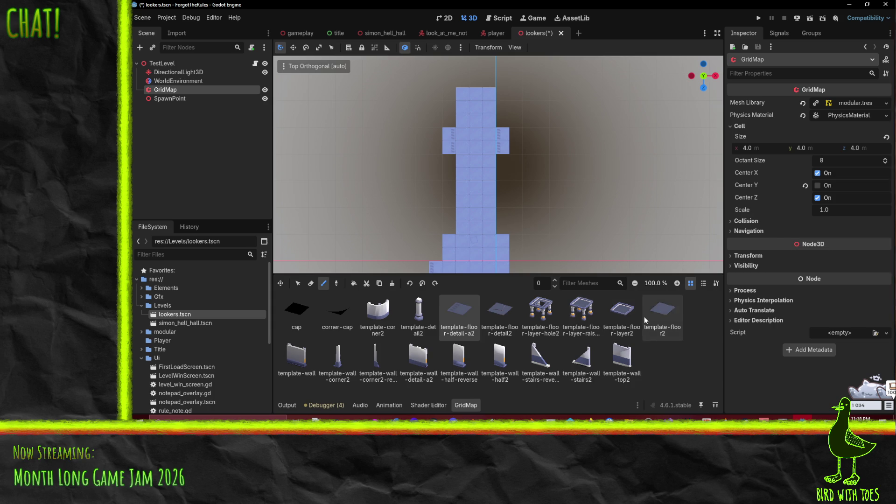
pyautogui.click(658, 313)
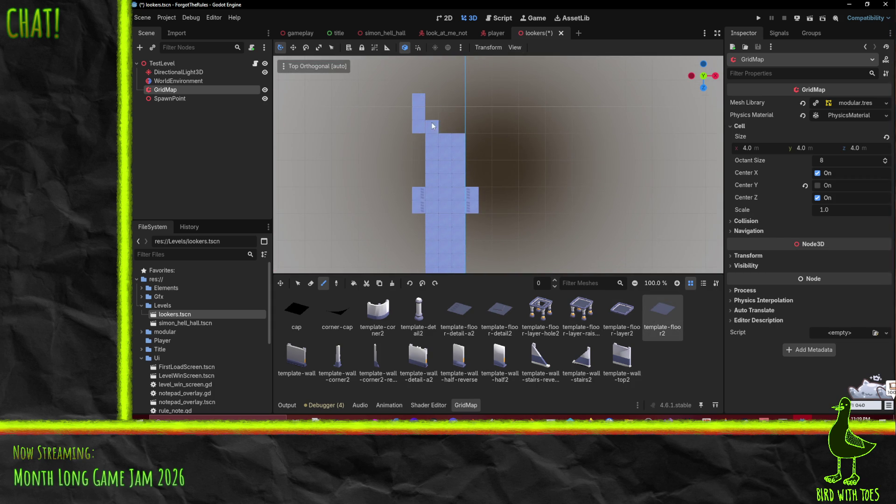
pyautogui.moveTo(419, 96)
pyautogui.mouseDown()
pyautogui.moveTo(465, 88)
pyautogui.moveTo(462, 124)
pyautogui.moveTo(471, 103)
pyautogui.mouseUp()
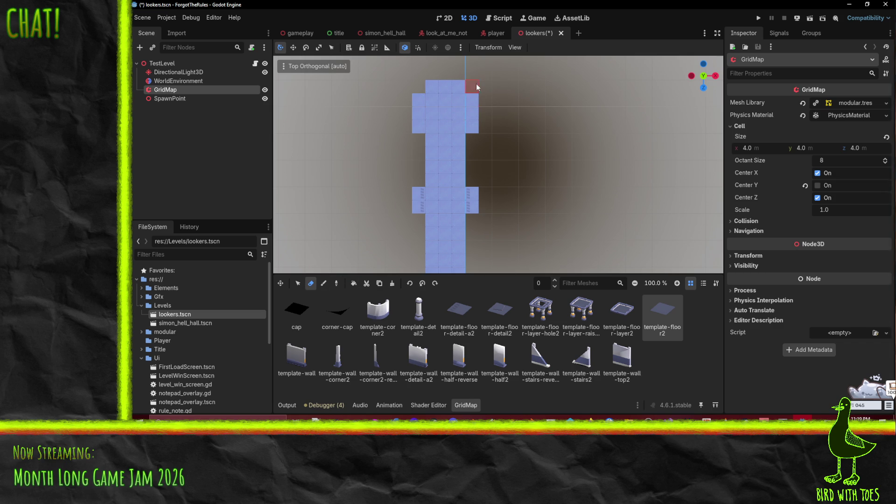
pyautogui.click(322, 284)
pyautogui.scroll(-4, 513, 196)
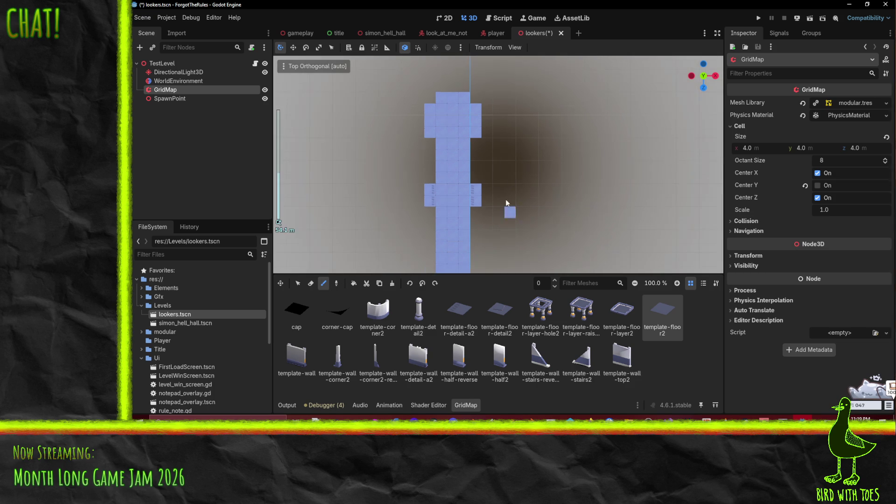
pyautogui.moveTo(491, 192)
pyautogui.mouseDown()
pyautogui.moveTo(520, 191)
pyautogui.moveTo(368, 126)
pyautogui.moveTo(337, 167)
pyautogui.mouseUp()
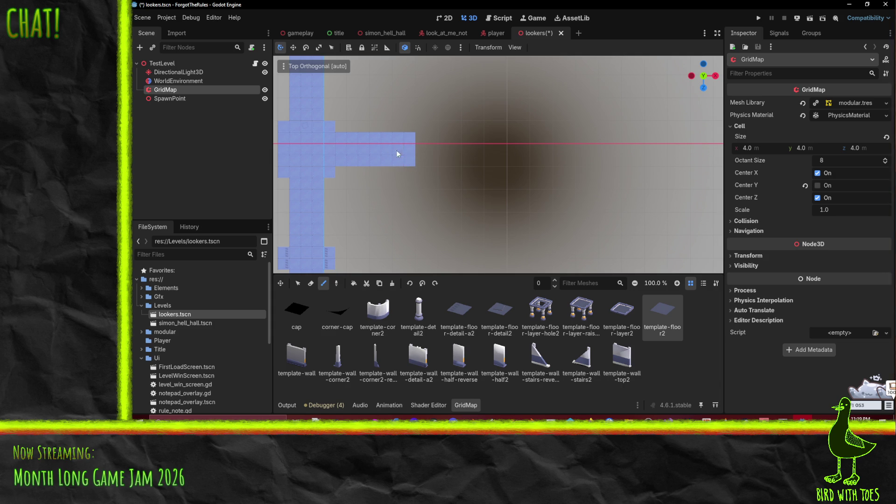
pyautogui.moveTo(428, 172); pyautogui.dragTo(625, 150)
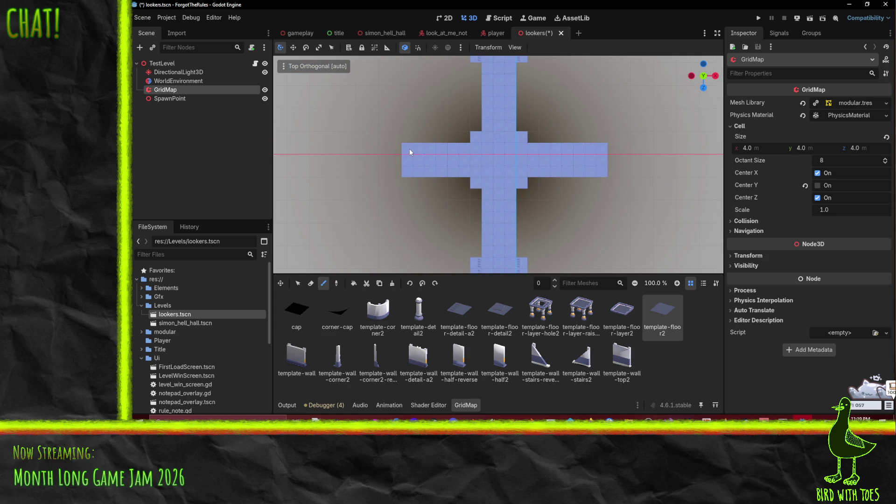
# Place template-floor-detail-a2 tiles beyond both arm ends, then return to a perspective view.
pyautogui.click(455, 314)
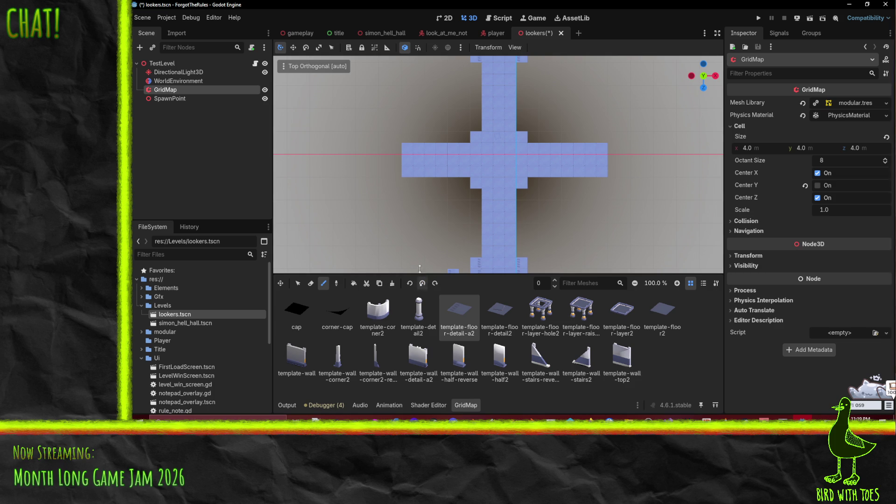
pyautogui.moveTo(396, 183)
pyautogui.mouseDown()
pyautogui.moveTo(379, 183)
pyautogui.moveTo(761, 175)
pyautogui.mouseUp()
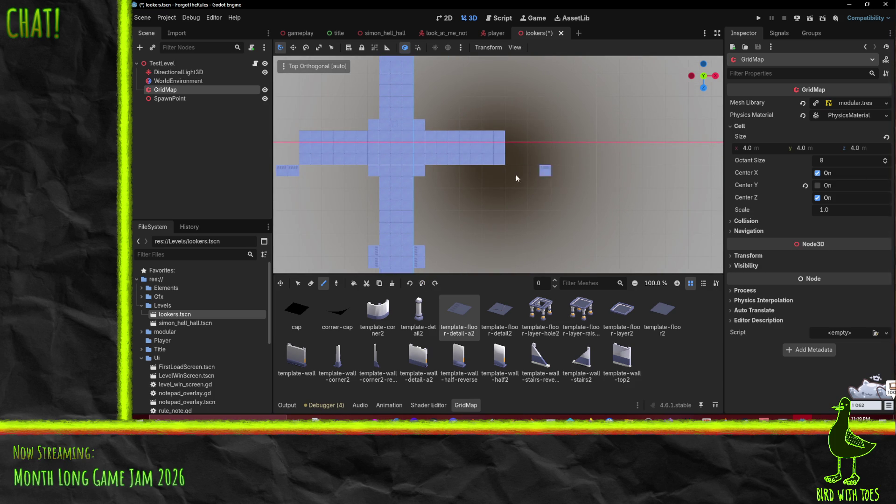
pyautogui.moveTo(511, 172); pyautogui.dragTo(530, 176)
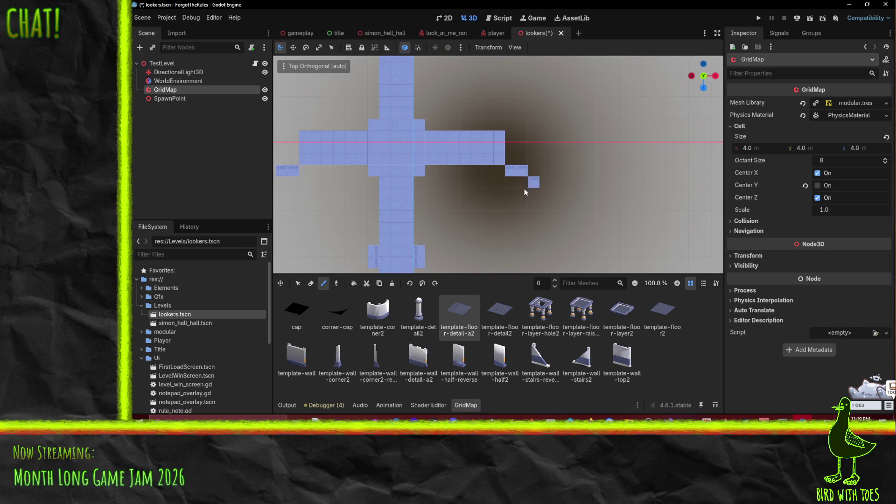
pyautogui.hscroll(-5, 539, 158)
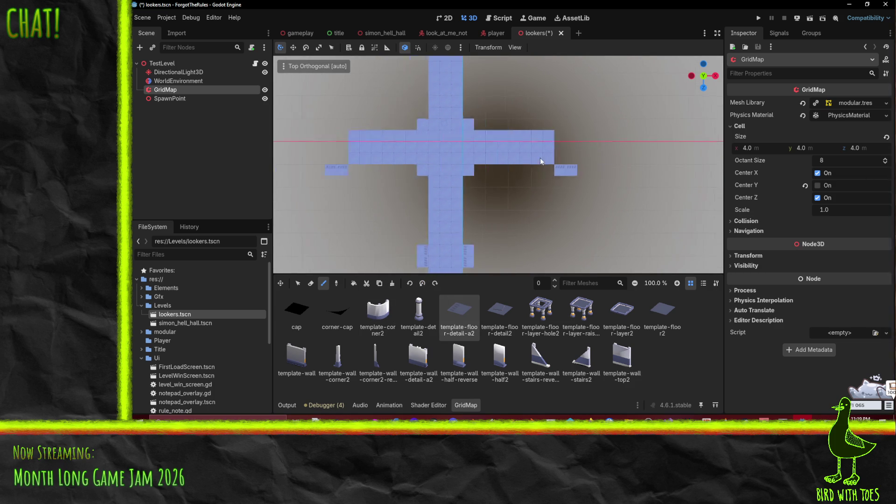
pyautogui.click(630, 173)
pyautogui.hscroll(2, 484, 254)
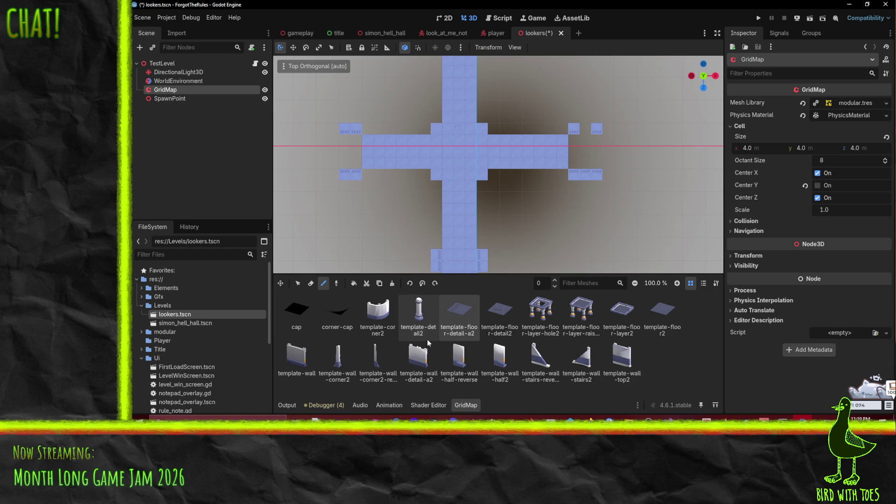
pyautogui.click(665, 314)
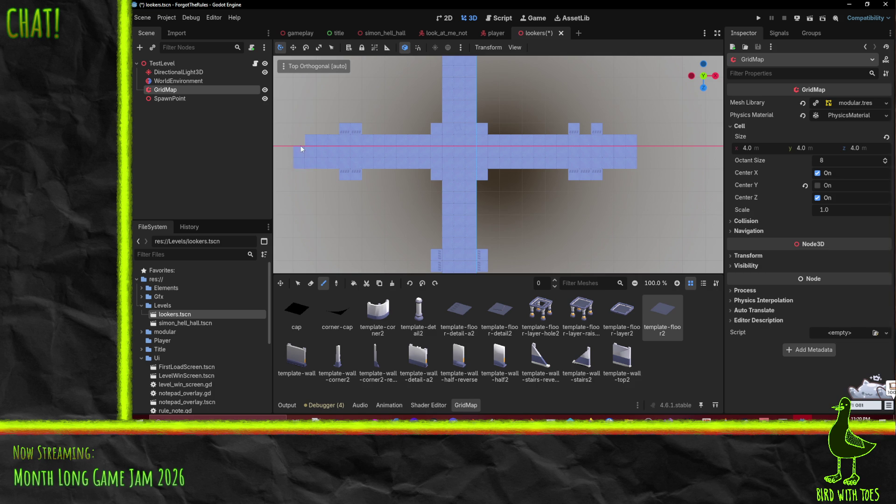
pyautogui.moveTo(318, 150); pyautogui.dragTo(311, 84)
# Paint a row of floor tiles along one arm and add a template-floor-layer2 tile at its edge.
pyautogui.scroll(-3, 424, 152)
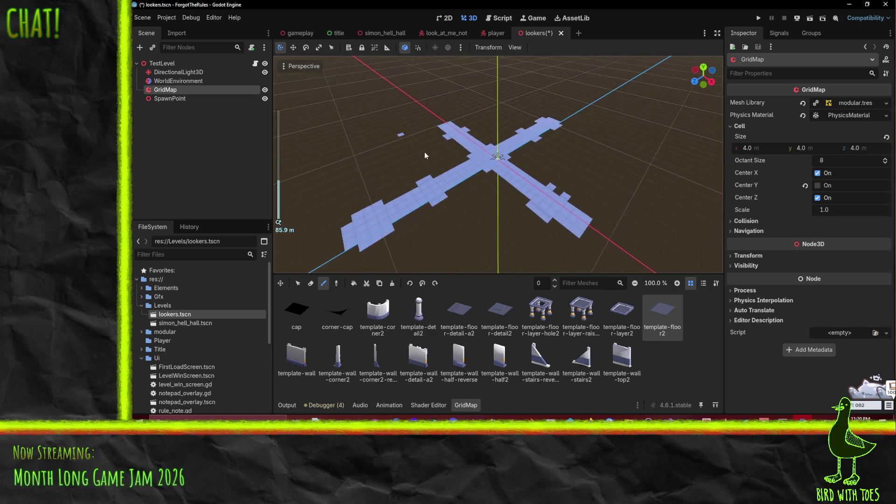
pyautogui.moveTo(364, 122)
pyautogui.mouseDown()
pyautogui.moveTo(447, 172)
pyautogui.moveTo(458, 147)
pyautogui.moveTo(435, 167)
pyautogui.moveTo(500, 163)
pyautogui.moveTo(518, 221)
pyautogui.mouseUp()
pyautogui.moveTo(476, 246)
pyautogui.mouseDown()
pyautogui.moveTo(451, 223)
pyautogui.moveTo(583, 179)
pyautogui.moveTo(433, 219)
pyautogui.mouseUp()
pyautogui.scroll(3, 620, 197)
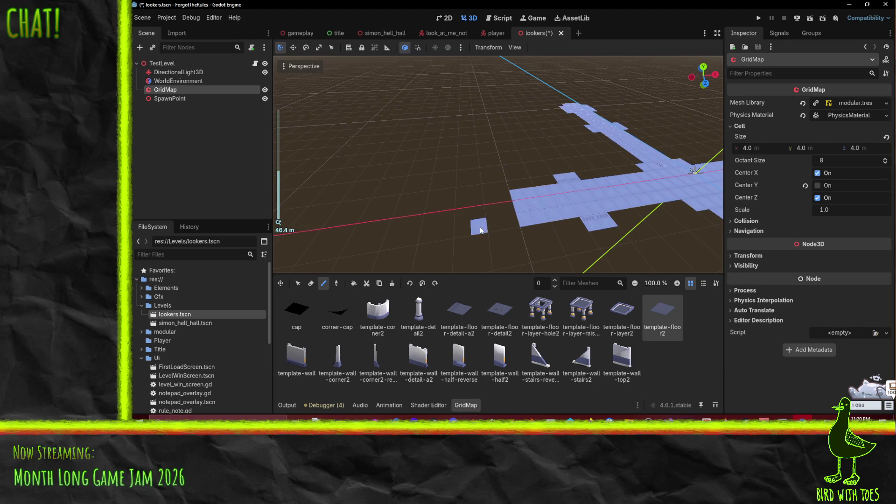
pyautogui.moveTo(511, 243)
pyautogui.mouseDown()
pyautogui.moveTo(482, 249)
pyautogui.moveTo(461, 215)
pyautogui.moveTo(462, 203)
pyautogui.moveTo(507, 188)
pyautogui.mouseUp()
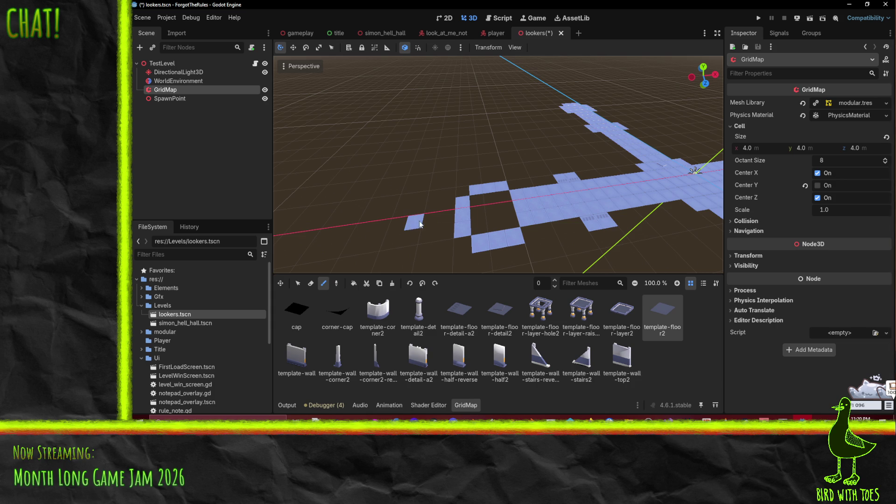
pyautogui.click(622, 310)
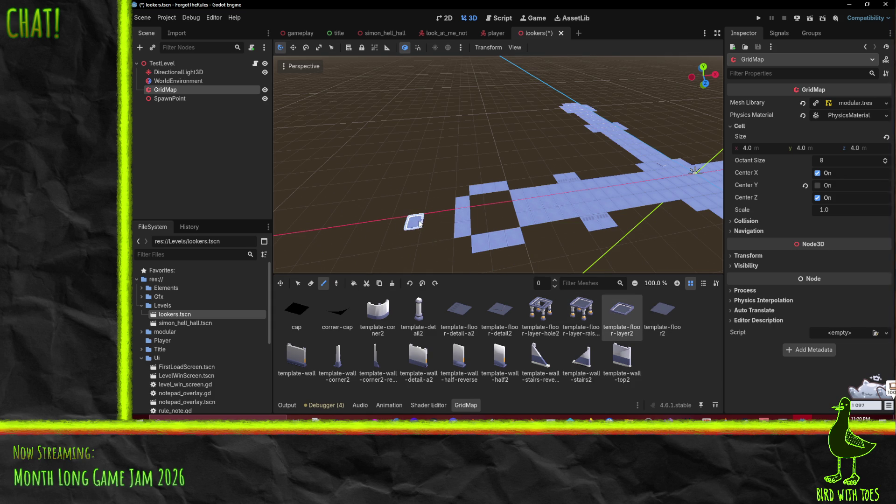
pyautogui.click(482, 261)
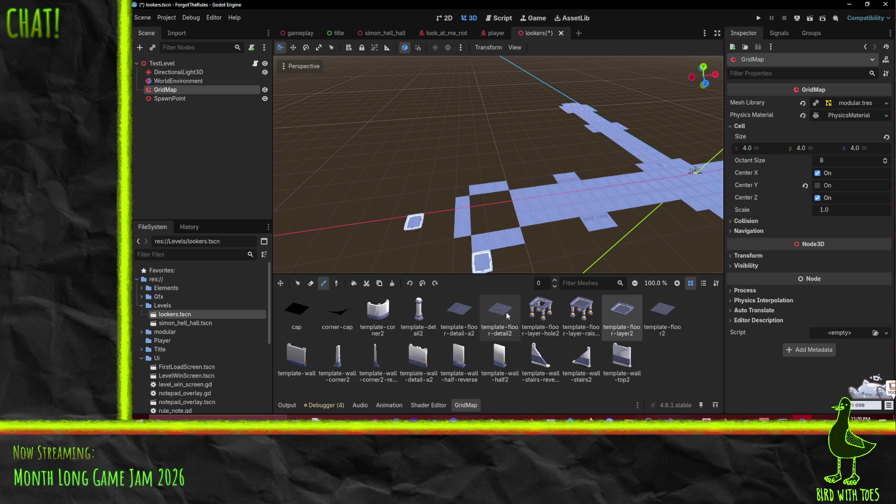
# Fill the lower row's gaps with plain floor tiles to widen the cross arm.
pyautogui.click(500, 310)
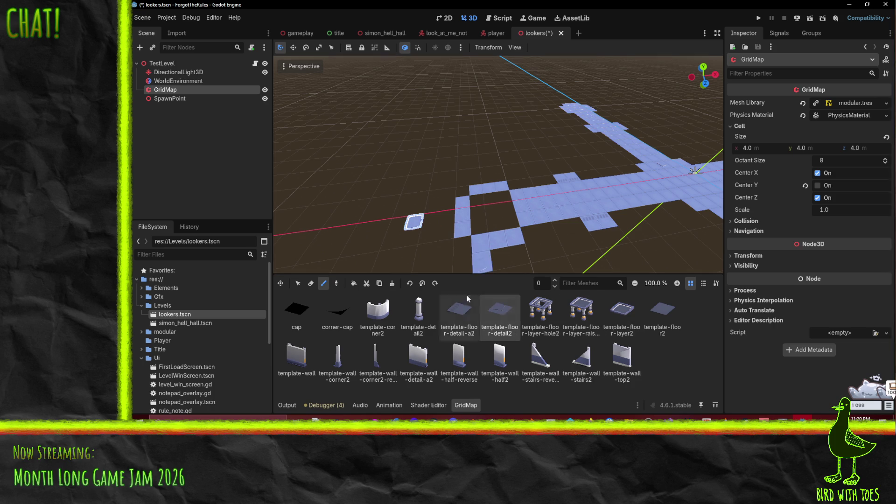
pyautogui.click(655, 315)
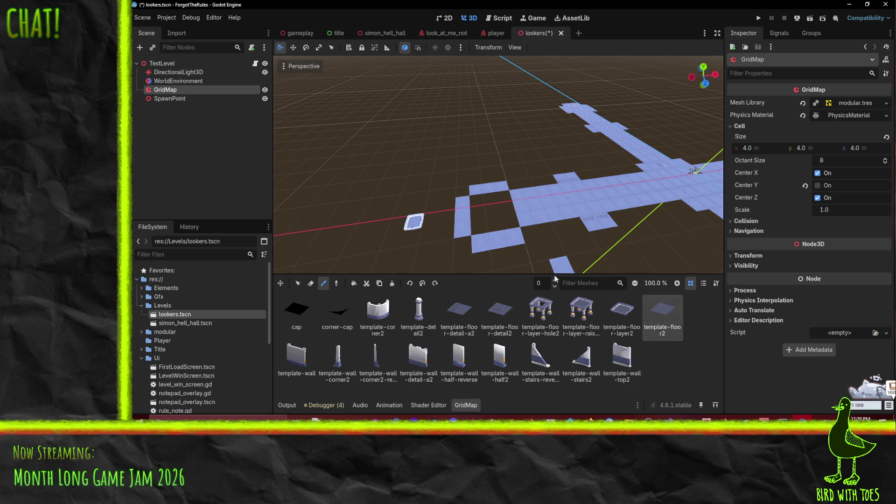
pyautogui.click(441, 219)
pyautogui.click(427, 236)
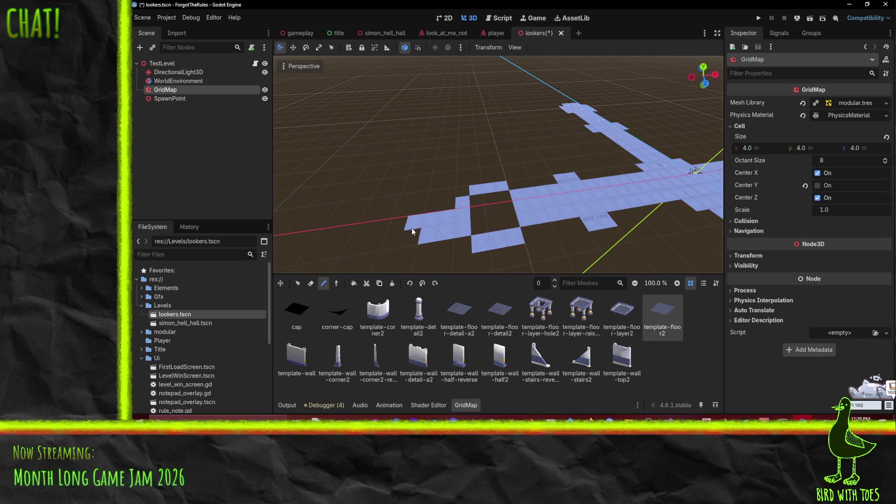
pyautogui.click(410, 239)
pyautogui.moveTo(413, 239)
pyautogui.mouseDown()
pyautogui.moveTo(400, 239)
pyautogui.moveTo(401, 218)
pyautogui.moveTo(449, 211)
pyautogui.moveTo(462, 263)
pyautogui.mouseUp()
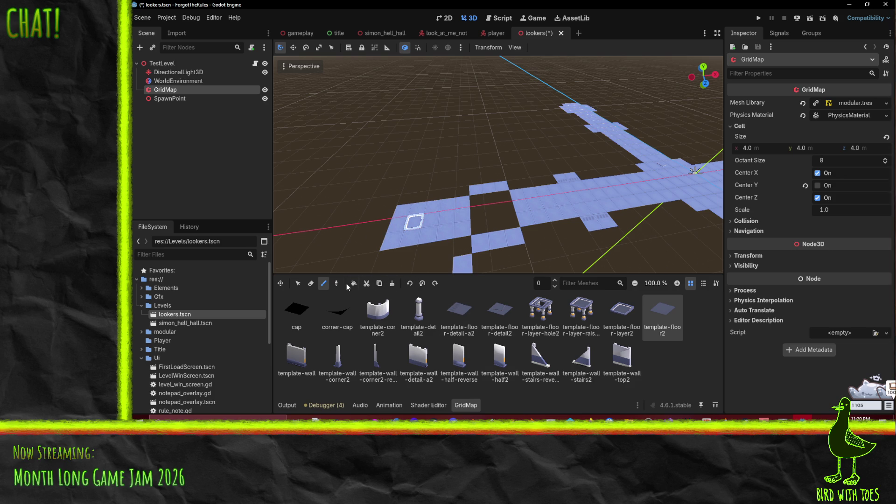
pyautogui.click(311, 283)
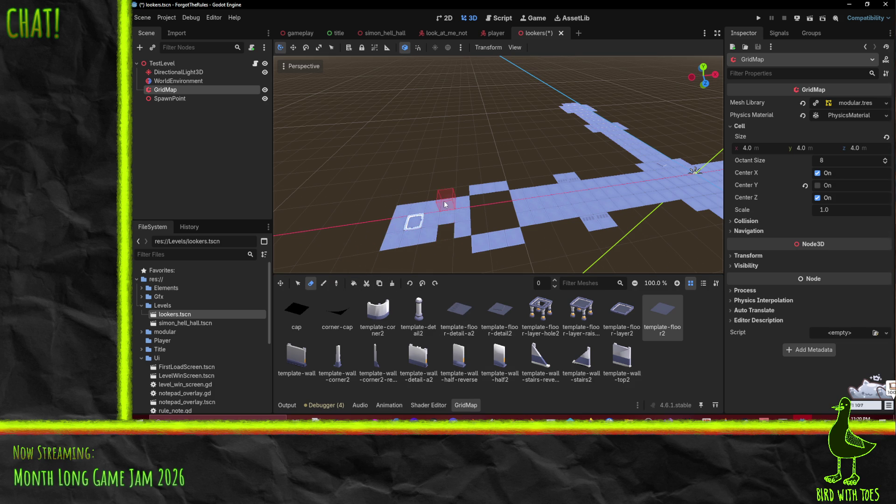
pyautogui.scroll(-3, 575, 235)
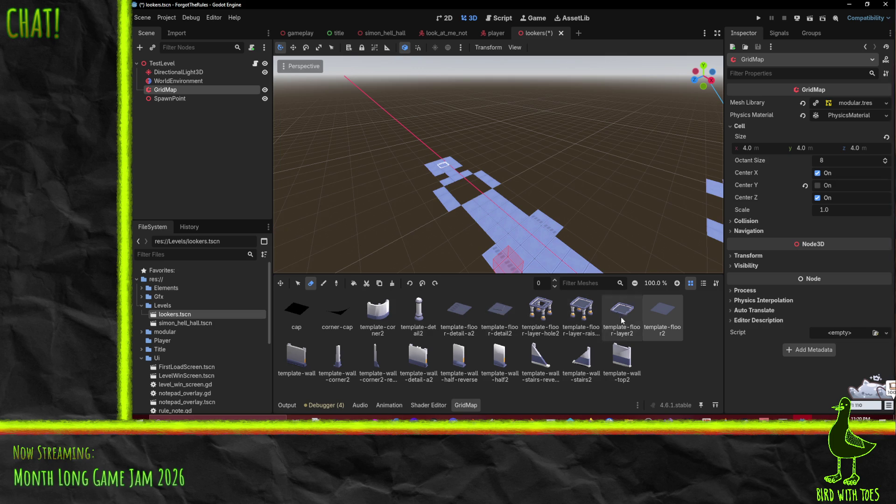
pyautogui.click(324, 283)
pyautogui.click(424, 219)
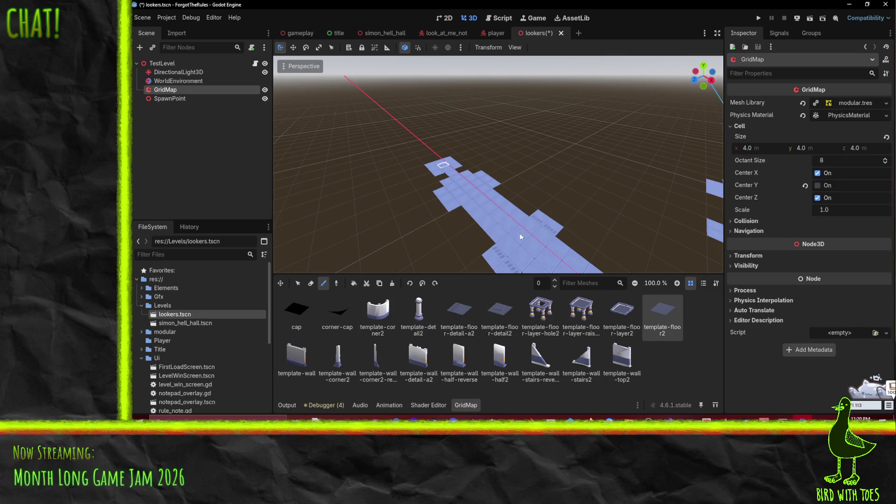
pyautogui.scroll(5, 463, 181)
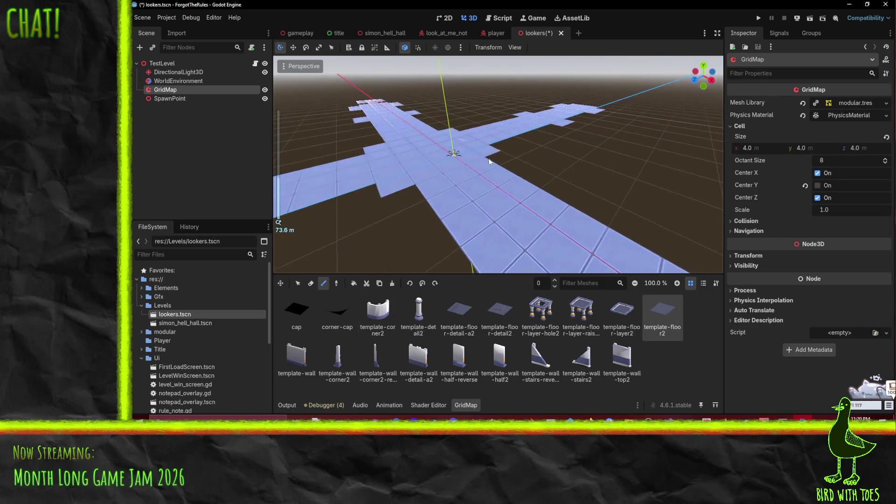
pyautogui.moveTo(489, 162)
pyautogui.mouseDown()
pyautogui.moveTo(447, 189)
pyautogui.moveTo(620, 166)
pyautogui.moveTo(523, 200)
pyautogui.moveTo(570, 191)
pyautogui.moveTo(517, 226)
pyautogui.mouseUp()
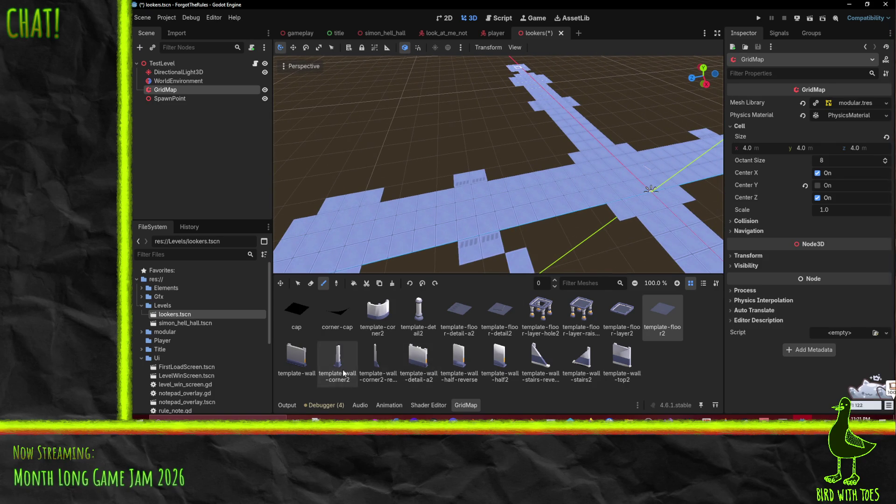
# Select template-wall, set the floor level to 1, and place wall pieces on the left arm.
pyautogui.click(306, 369)
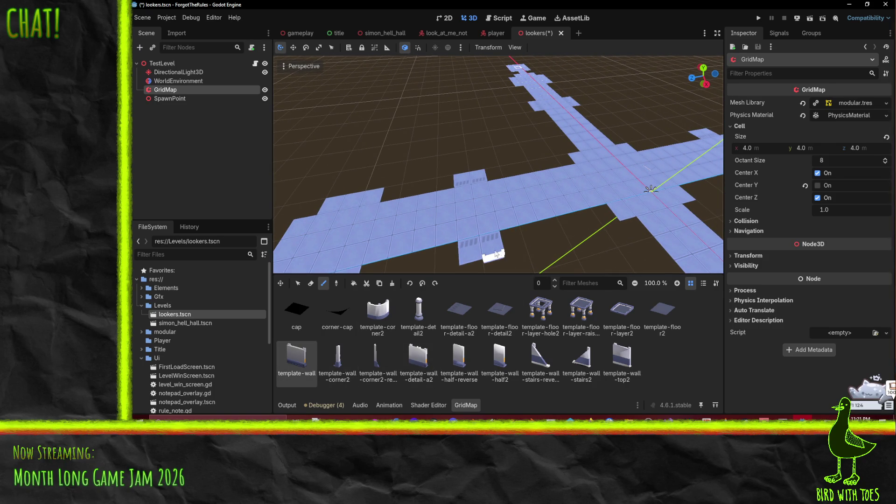
pyautogui.moveTo(496, 254)
pyautogui.mouseDown()
pyautogui.moveTo(461, 227)
pyautogui.moveTo(503, 225)
pyautogui.mouseUp()
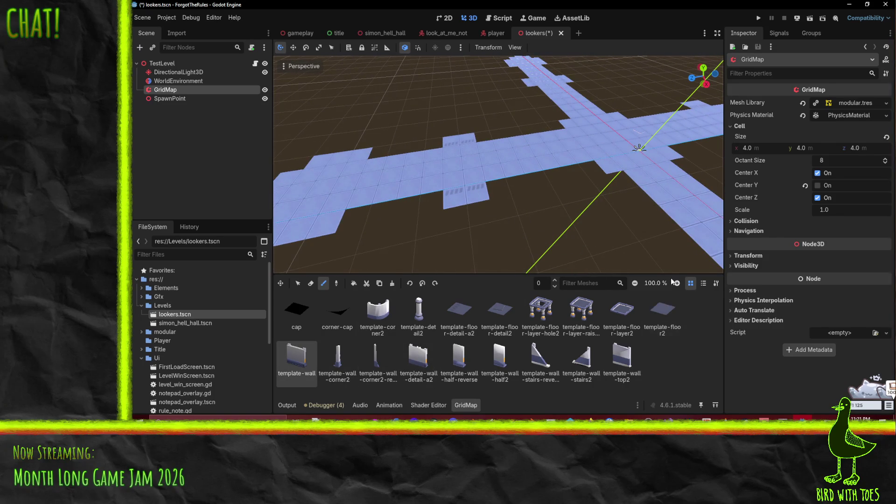
pyautogui.click(532, 278)
pyautogui.write('1')
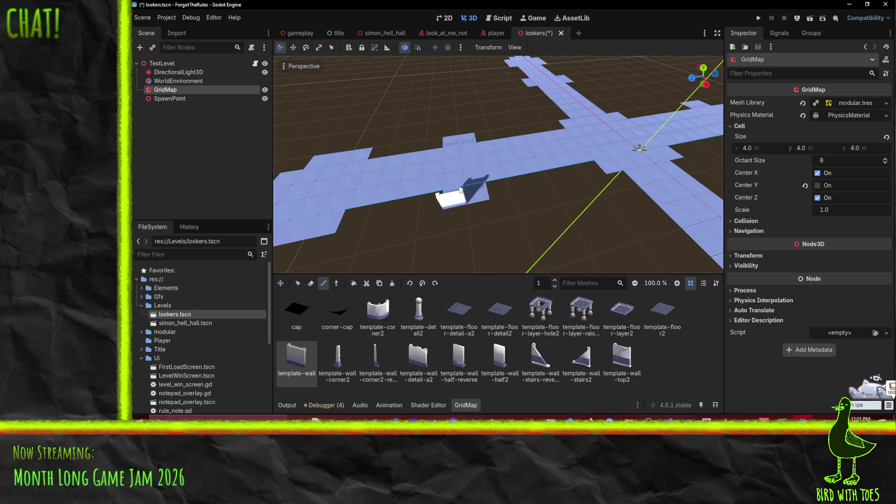
pyautogui.moveTo(462, 205); pyautogui.dragTo(515, 220)
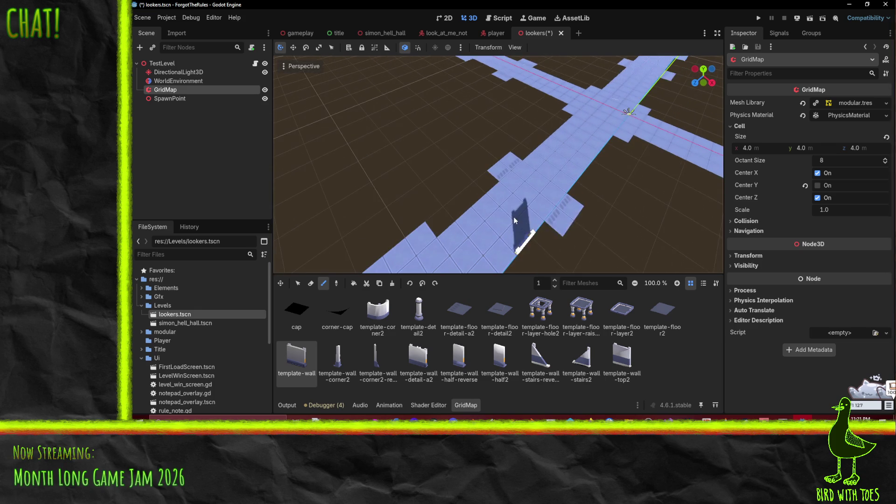
pyautogui.click(573, 213)
pyautogui.moveTo(618, 158)
pyautogui.mouseDown()
pyautogui.moveTo(513, 168)
pyautogui.moveTo(397, 200)
pyautogui.mouseUp()
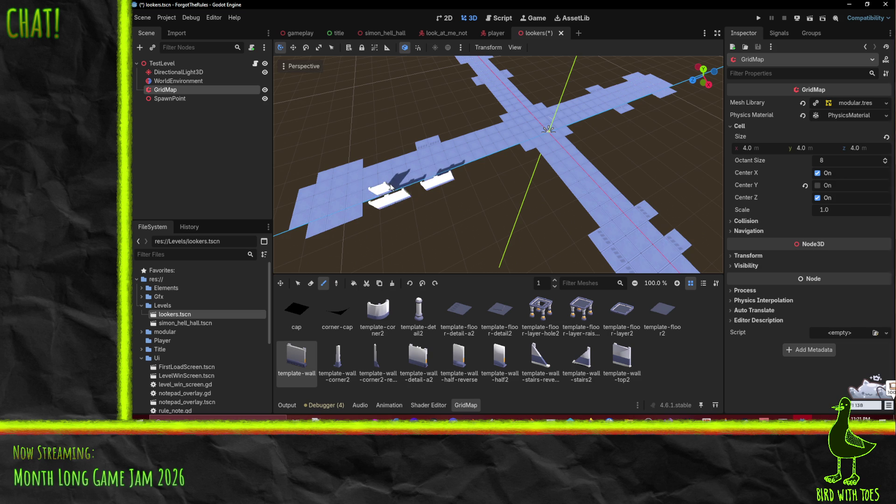
# In Top view, paint two columns of template-wall along the vertical corridor's right edge.
pyautogui.click(704, 70)
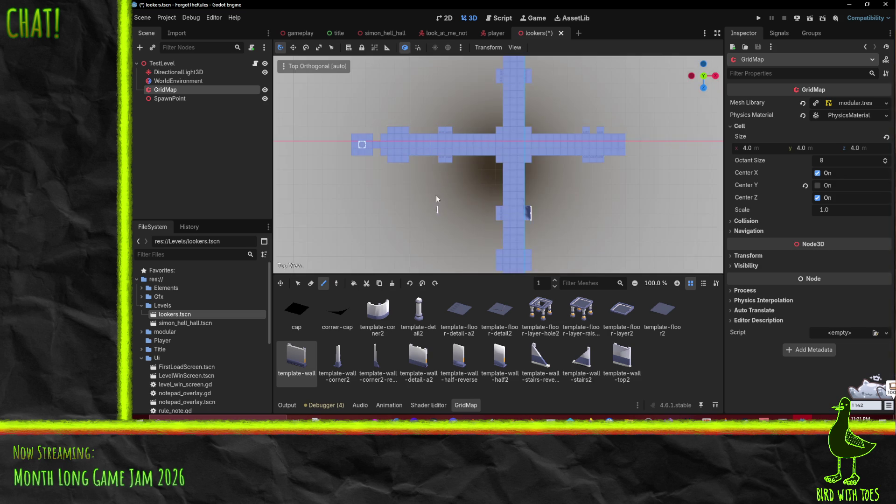
pyautogui.scroll(6, 413, 164)
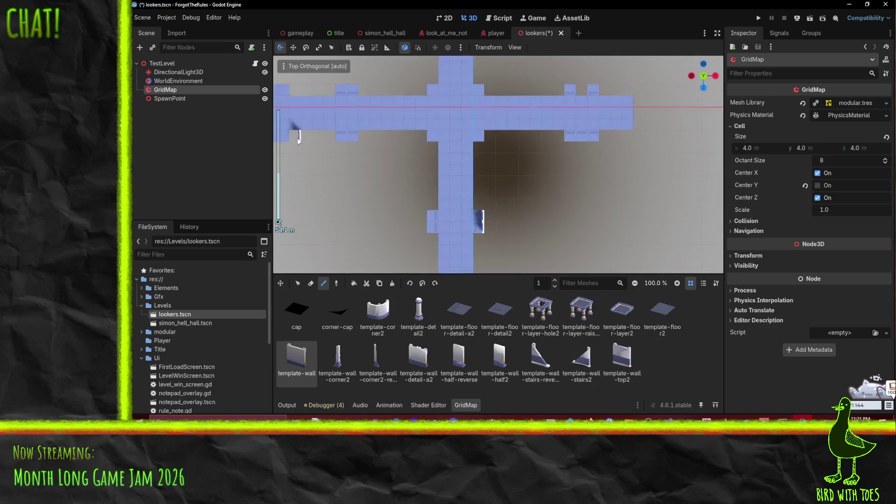
pyautogui.moveTo(460, 220); pyautogui.dragTo(460, 146)
pyautogui.scroll(8, 472, 178)
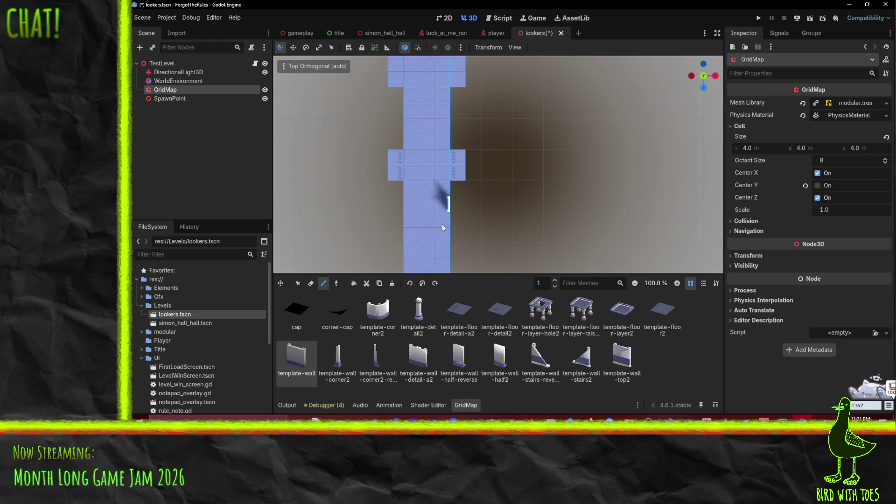
pyautogui.scroll(-1, 447, 205)
pyautogui.moveTo(446, 242)
pyautogui.mouseDown()
pyautogui.moveTo(448, 153)
pyautogui.moveTo(466, 131)
pyautogui.moveTo(445, 68)
pyautogui.mouseUp()
pyautogui.scroll(4, 484, 197)
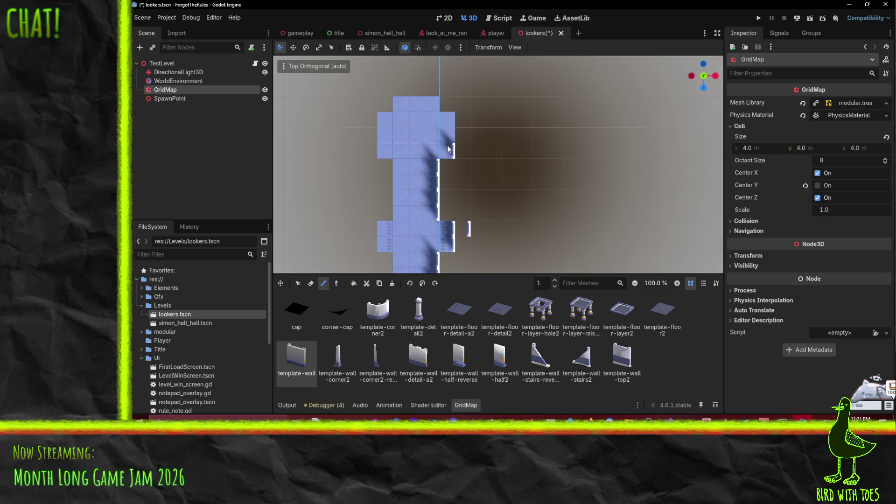
pyautogui.scroll(-3, 488, 264)
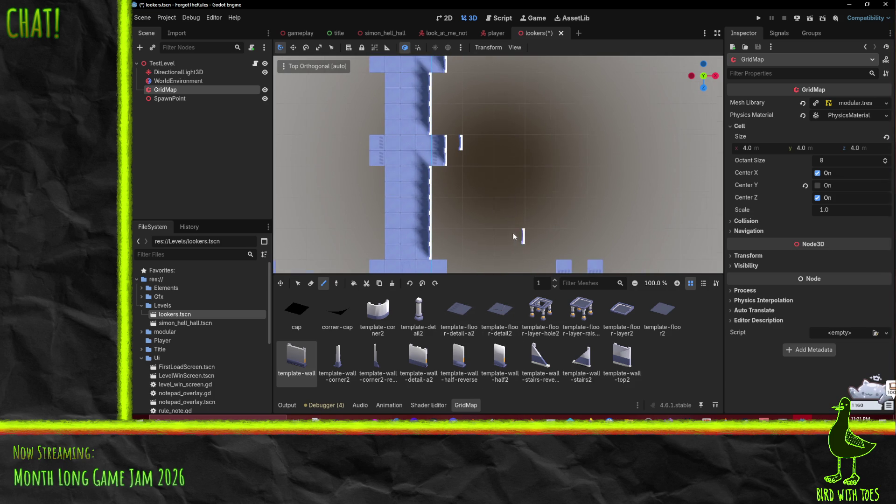
pyautogui.moveTo(513, 233); pyautogui.dragTo(419, 183)
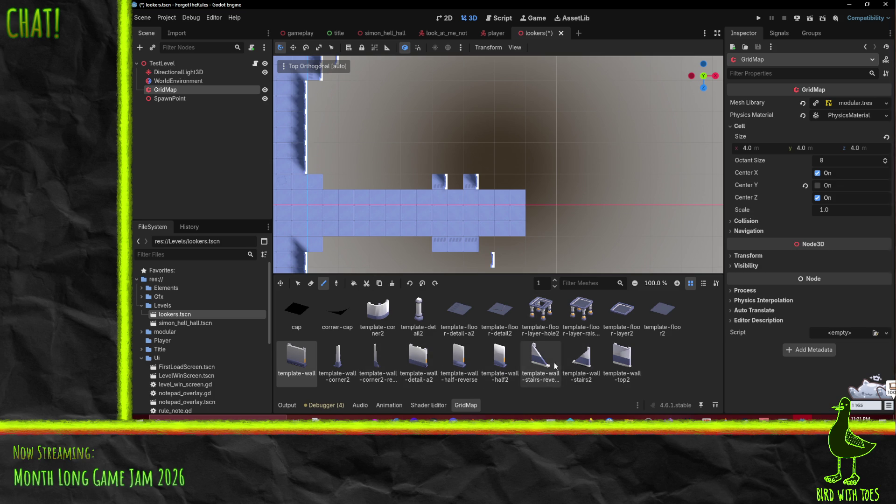
# Replace a wall end with a template-wall-stairs-reverse piece.
pyautogui.click(576, 368)
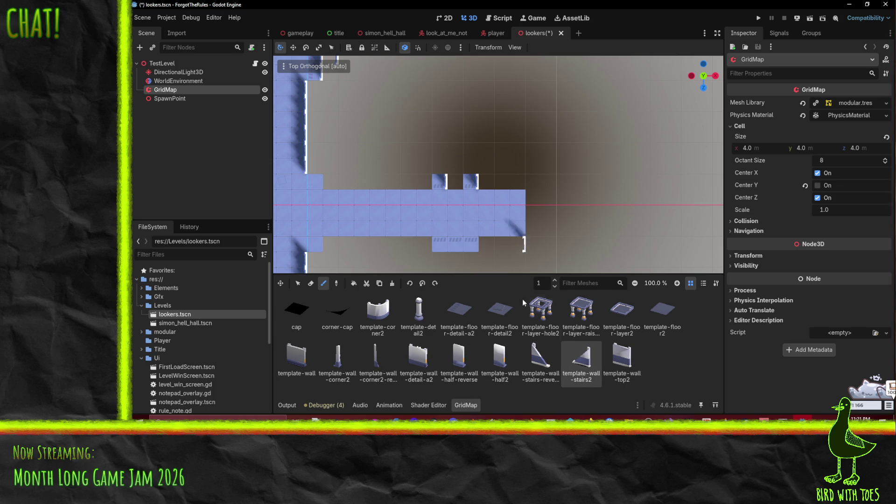
pyautogui.click(540, 362)
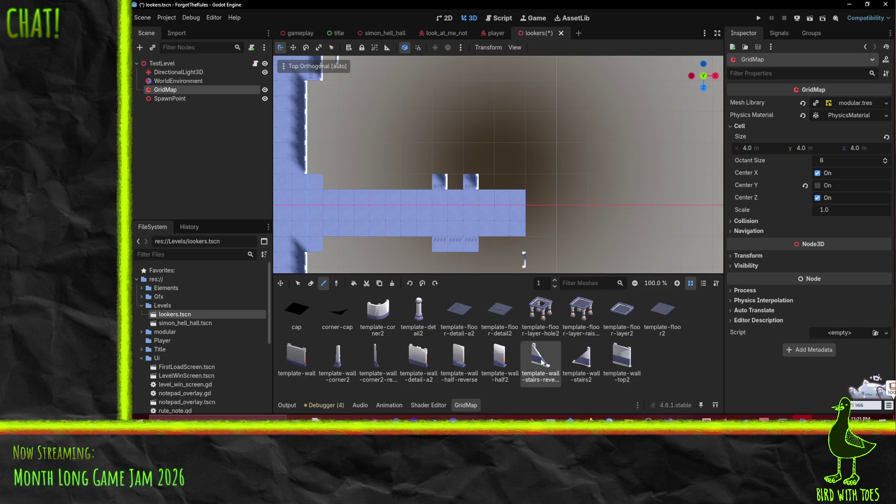
pyautogui.click(492, 186)
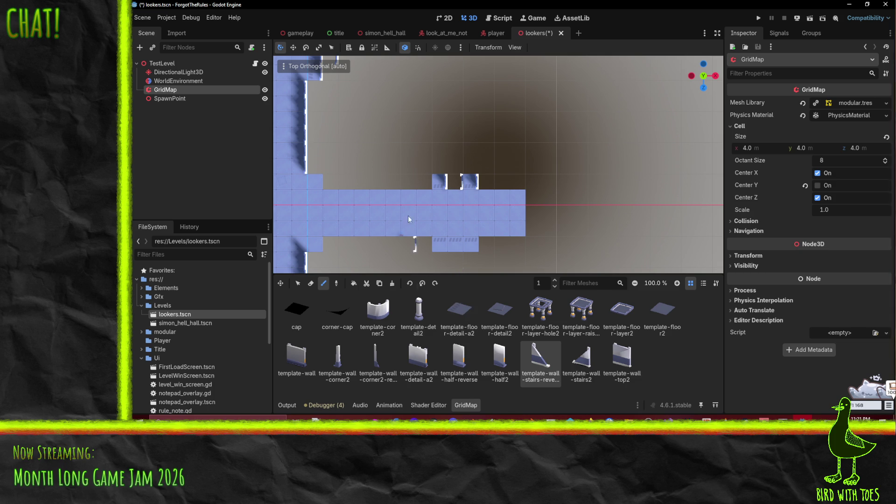
pyautogui.moveTo(427, 182)
pyautogui.mouseDown()
pyautogui.moveTo(429, 200)
pyautogui.moveTo(424, 168)
pyautogui.moveTo(556, 128)
pyautogui.moveTo(500, 139)
pyautogui.moveTo(514, 191)
pyautogui.mouseUp()
pyautogui.scroll(-5, 424, 168)
# Try template-wall-detail-a2 pieces at the floor edge, then erase the unwanted walls.
pyautogui.scroll(3, 513, 192)
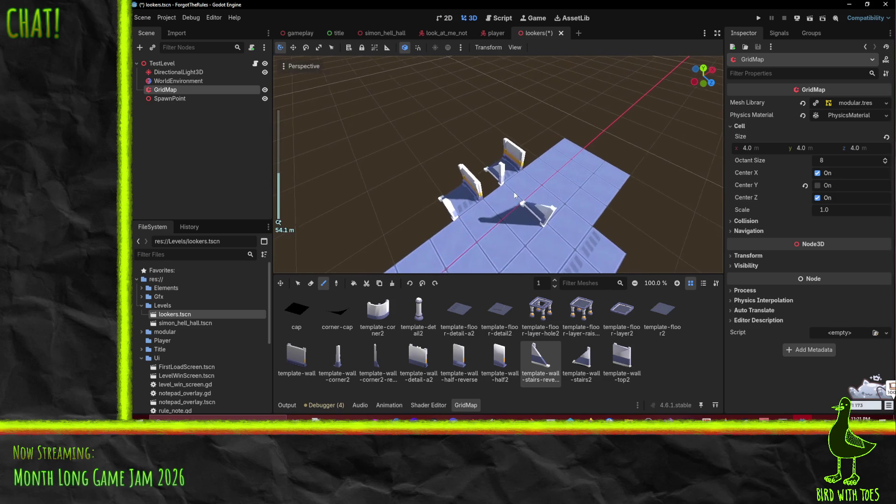
pyautogui.click(419, 359)
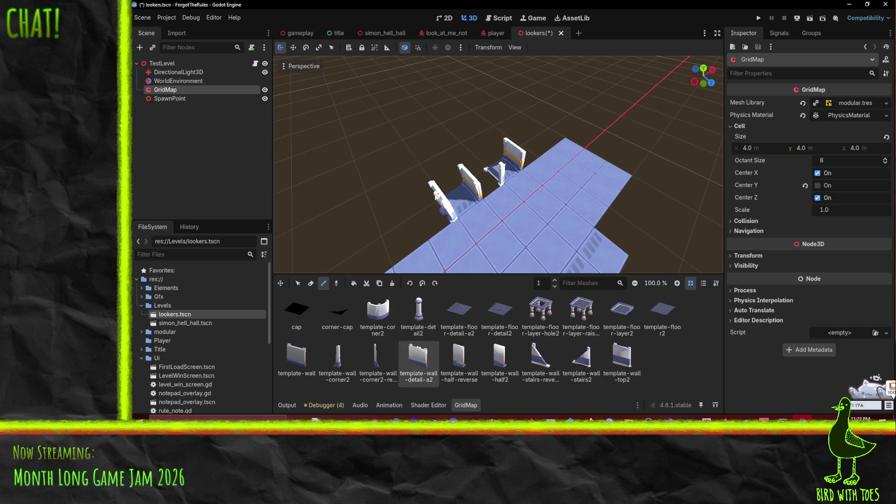
pyautogui.click(436, 196)
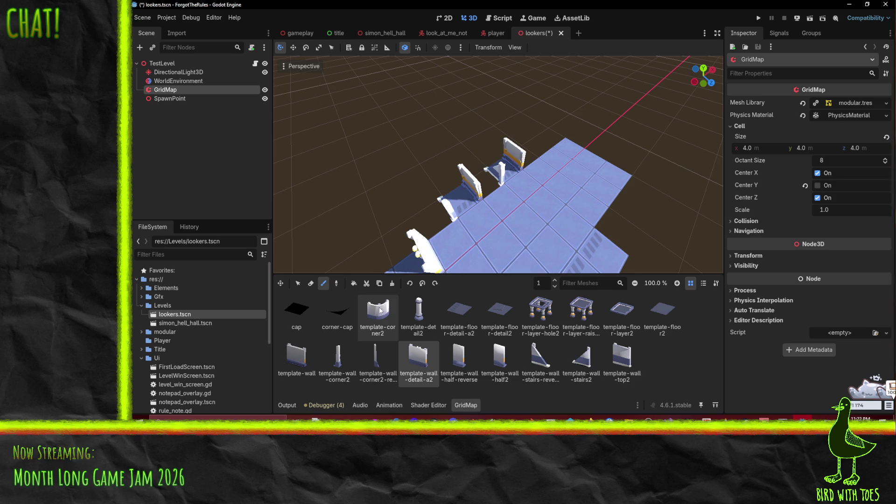
pyautogui.rightClick(455, 192)
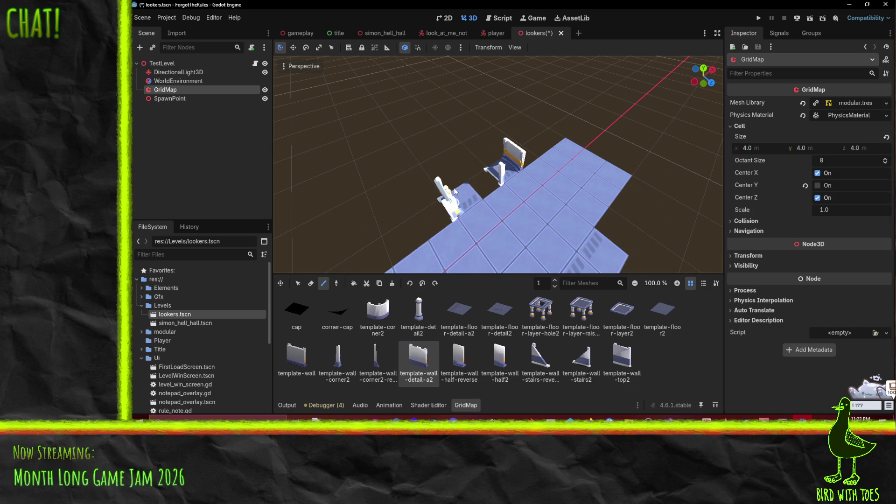
pyautogui.click(489, 183)
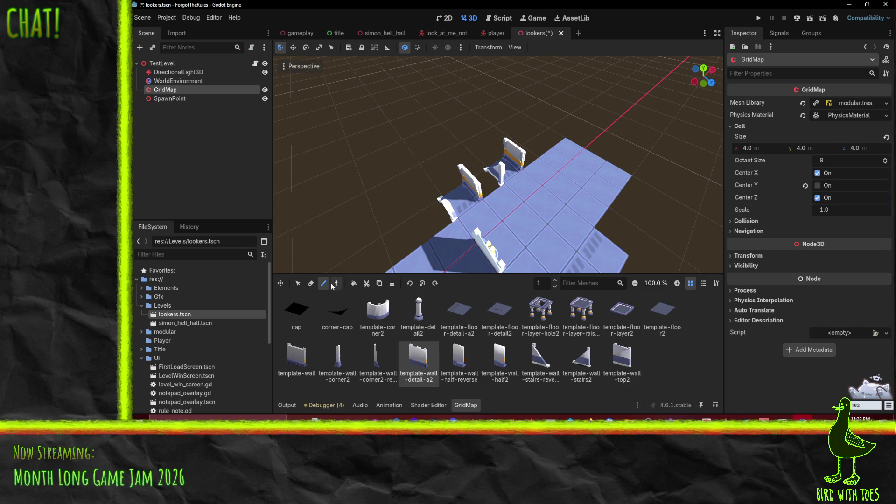
pyautogui.click(311, 284)
pyautogui.click(496, 215)
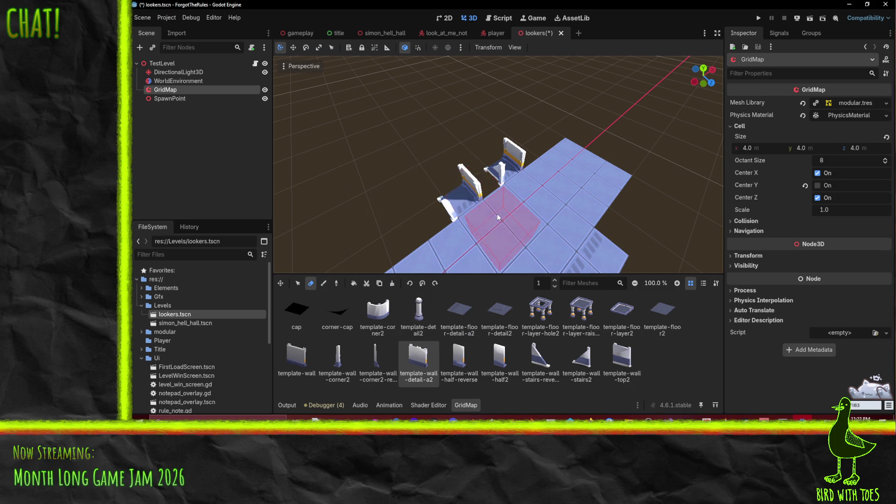
pyautogui.click(451, 197)
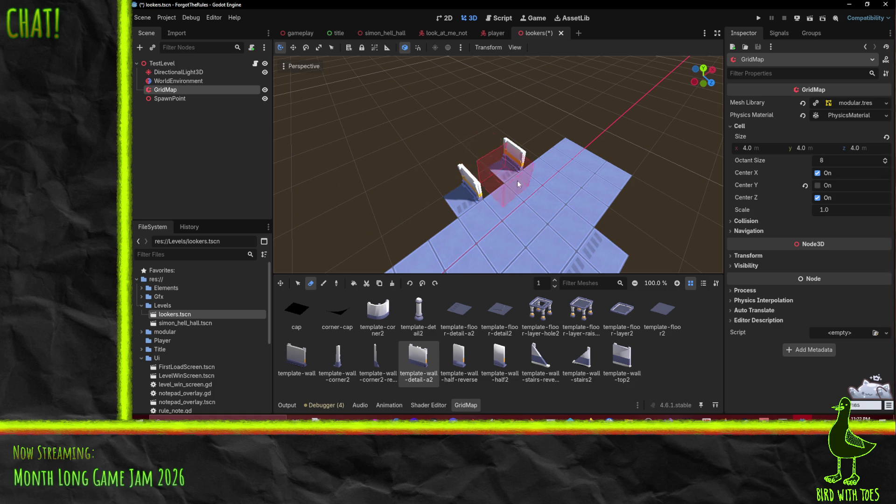
pyautogui.scroll(-5, 532, 190)
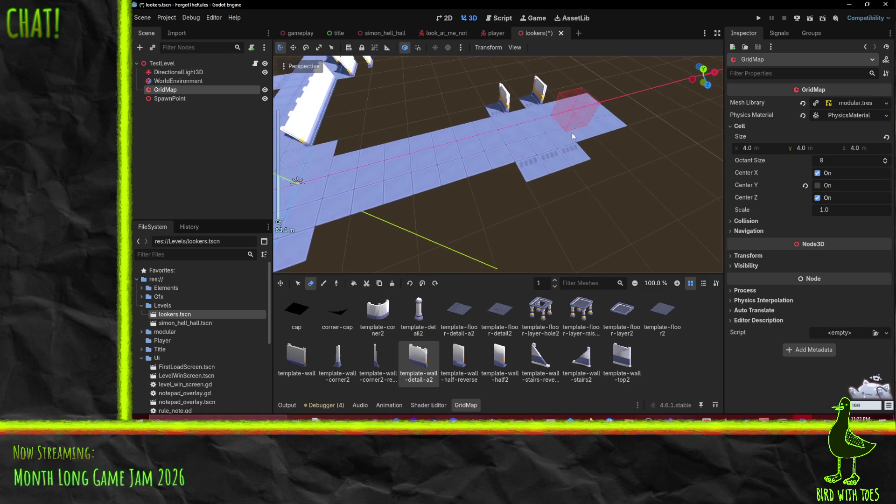
# Place plain template-wall pieces along the cross arm edges and switch to Top view.
pyautogui.click(311, 376)
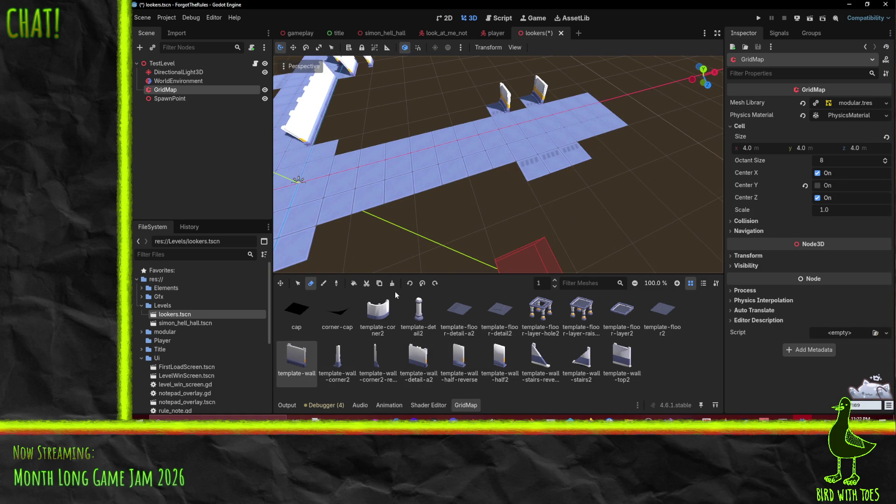
pyautogui.click(323, 282)
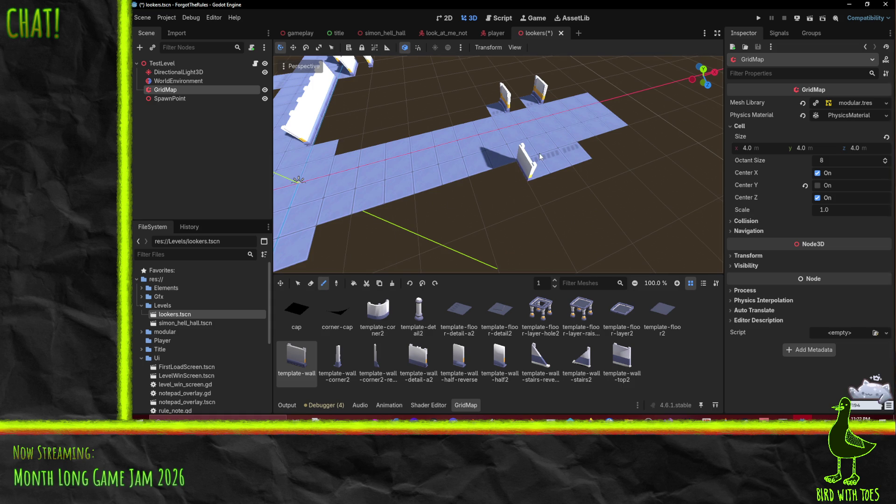
pyautogui.scroll(5, 540, 156)
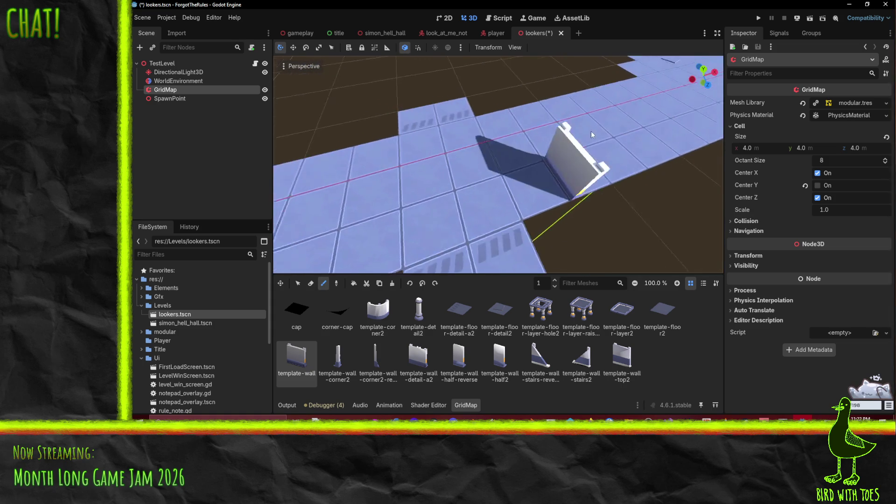
pyautogui.scroll(-5, 560, 150)
pyautogui.click(502, 220)
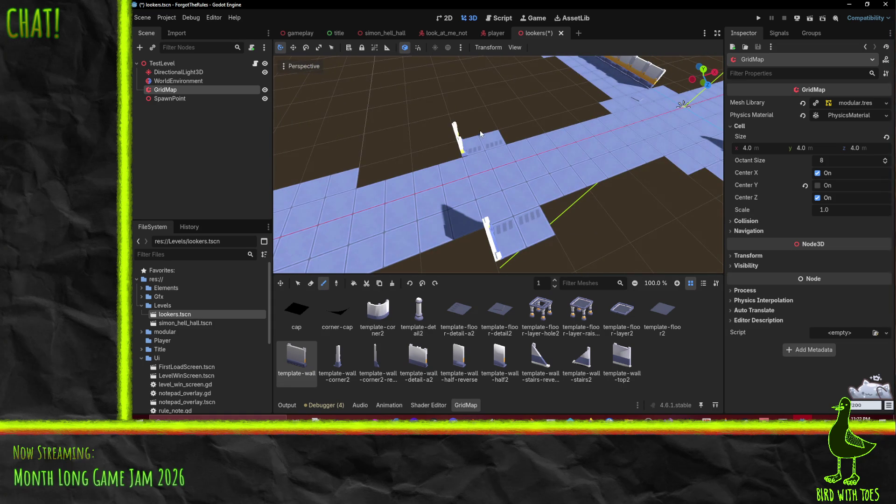
pyautogui.scroll(3, 480, 130)
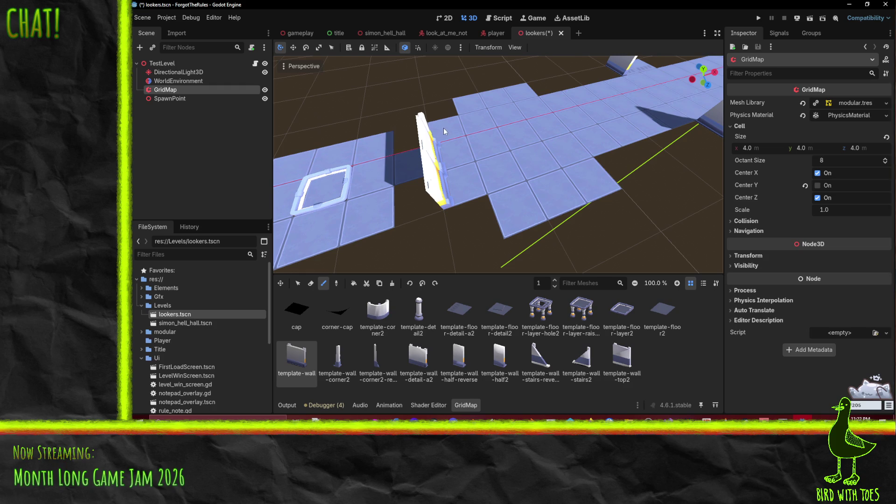
pyautogui.scroll(-2, 448, 130)
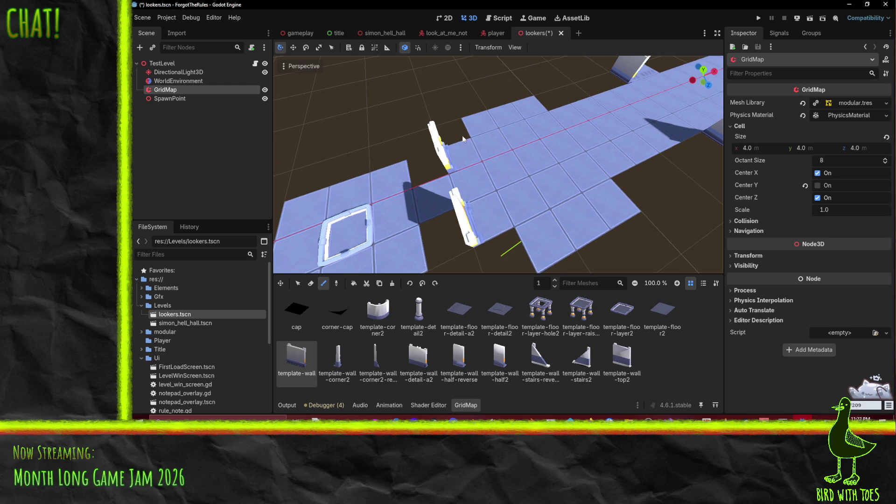
pyautogui.scroll(-3, 476, 138)
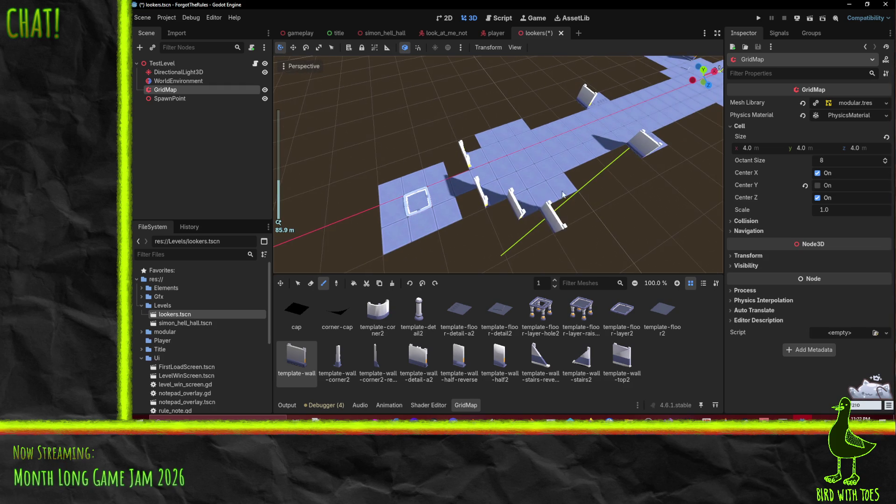
pyautogui.click(485, 137)
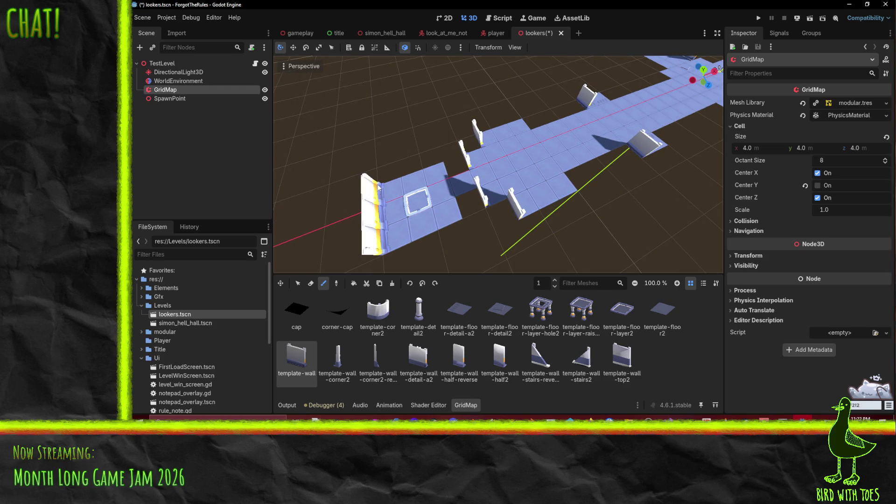
pyautogui.press('w')
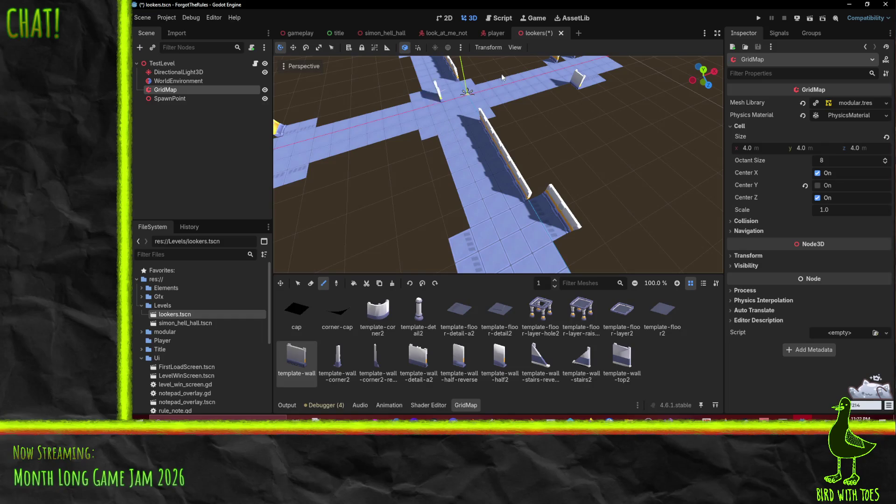
pyautogui.click(704, 71)
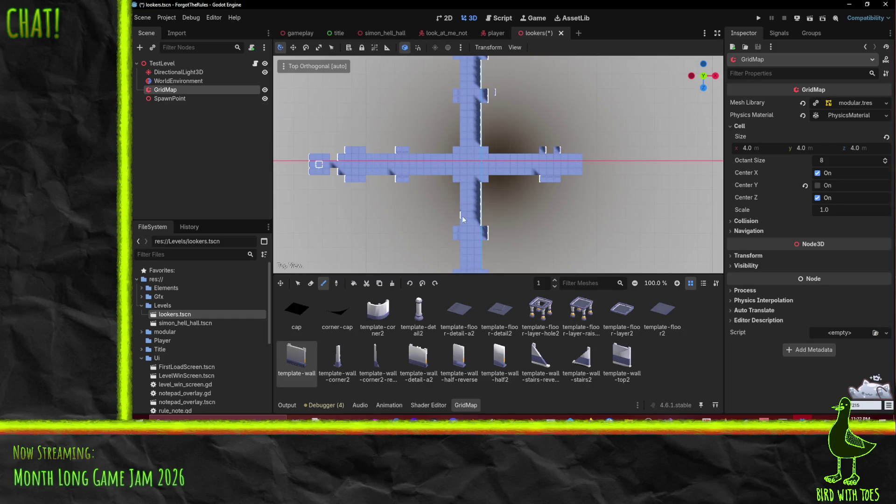
# Paint template walls up the left edge of the vertical corridor's lower block and narrow section.
pyautogui.scroll(3, 457, 213)
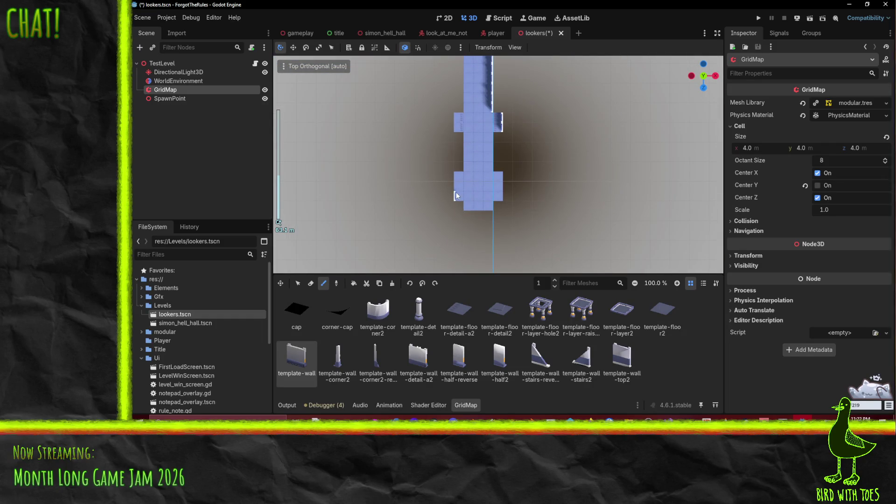
pyautogui.moveTo(455, 195); pyautogui.dragTo(457, 177)
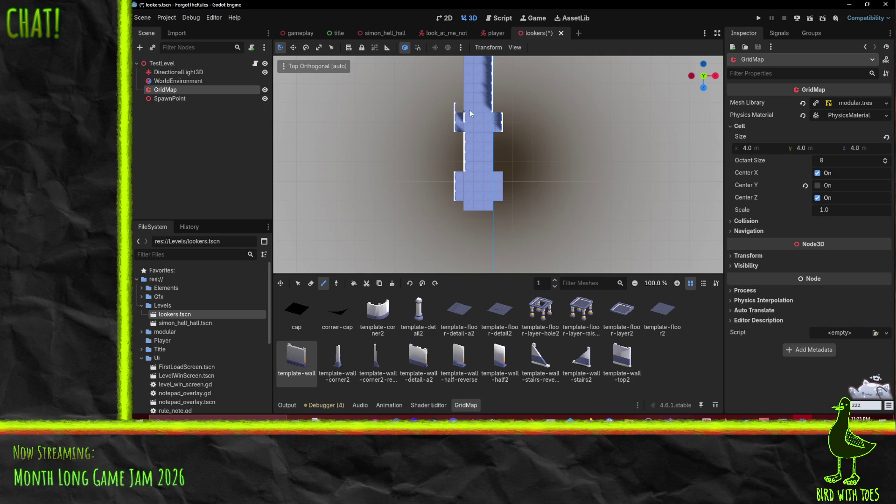
pyautogui.moveTo(470, 83); pyautogui.dragTo(471, 152)
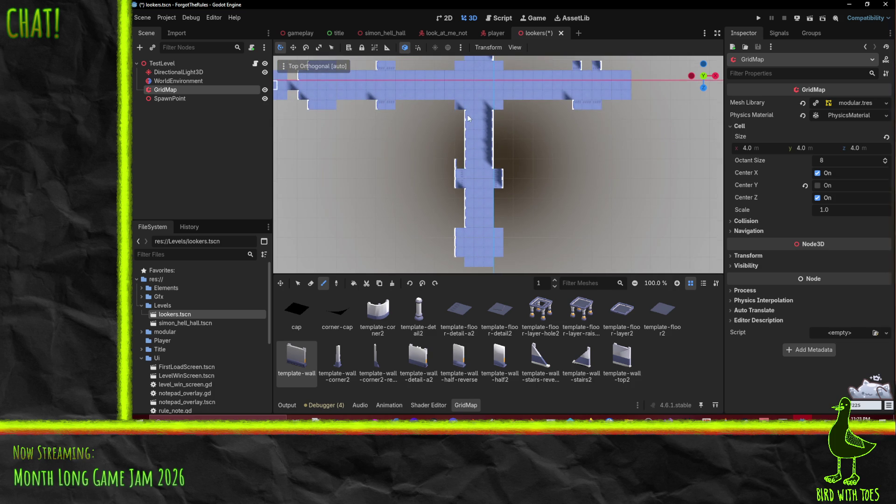
pyautogui.moveTo(469, 118); pyautogui.dragTo(480, 153)
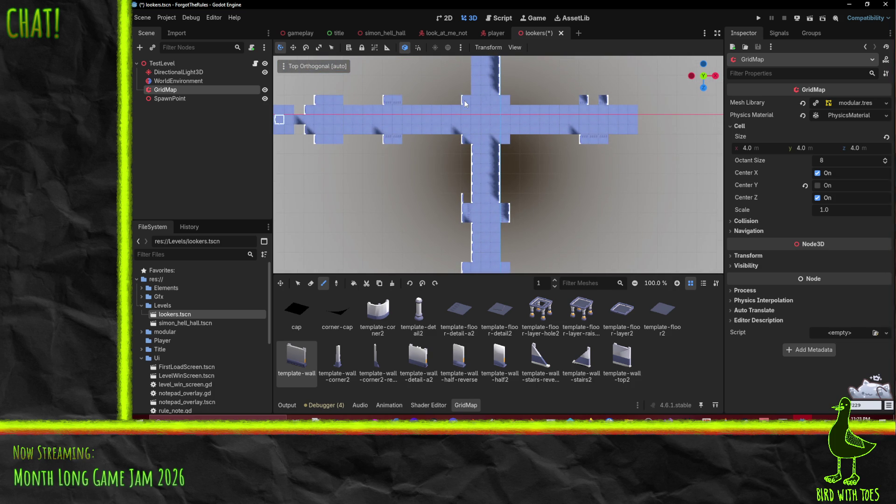
pyautogui.moveTo(464, 104)
pyautogui.mouseDown()
pyautogui.moveTo(457, 191)
pyautogui.moveTo(457, 156)
pyautogui.mouseUp()
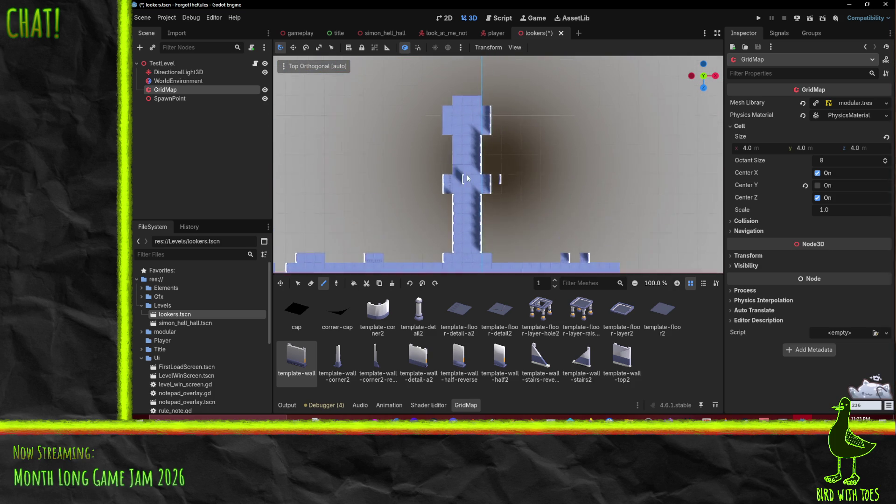
pyautogui.scroll(3, 425, 161)
pyautogui.moveTo(437, 174); pyautogui.dragTo(434, 136)
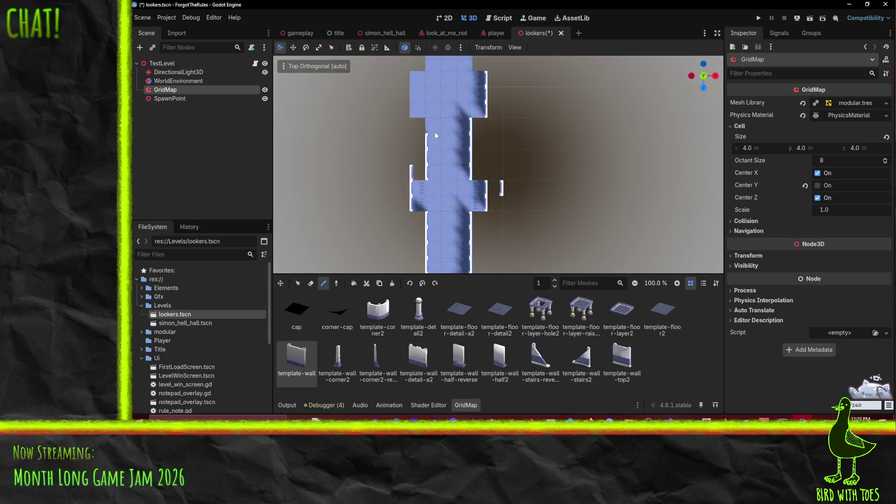
pyautogui.click(427, 63)
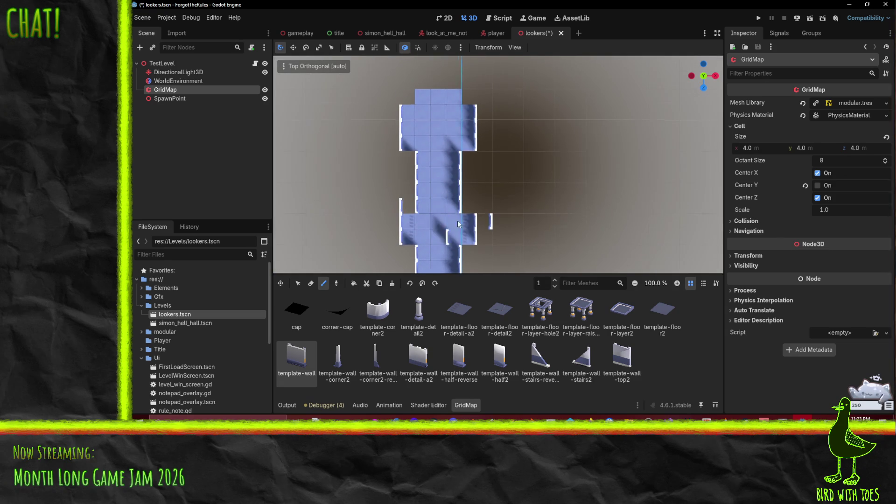
pyautogui.moveTo(430, 199)
pyautogui.mouseDown()
pyautogui.moveTo(434, 116)
pyautogui.moveTo(435, 192)
pyautogui.mouseUp()
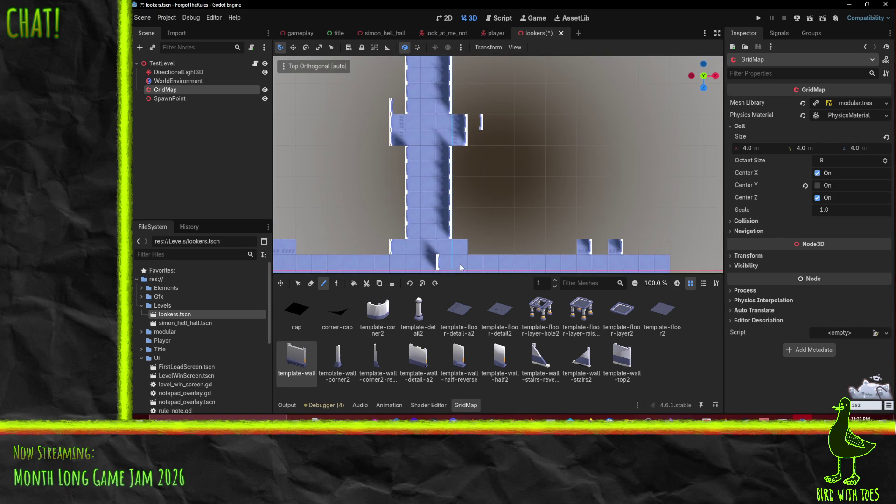
pyautogui.click(378, 312)
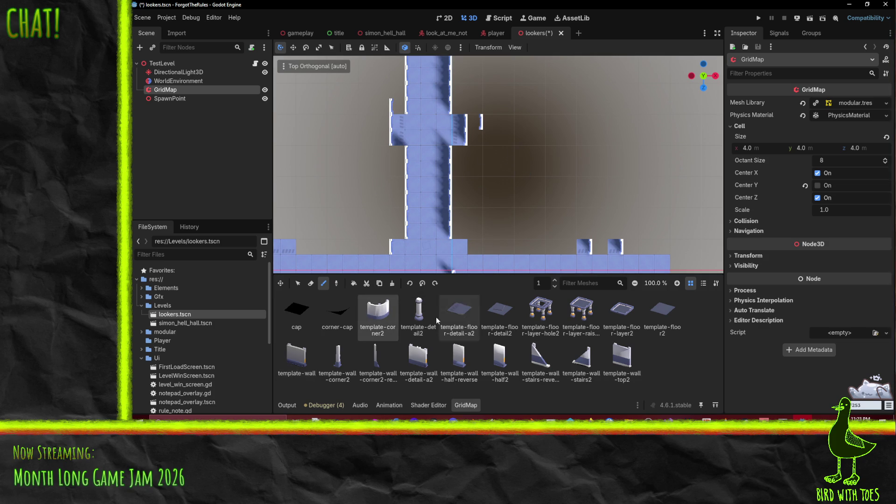
# Pick template-corner2 in the GridMap palette and zoom in on the side block's junction.
pyautogui.click(348, 369)
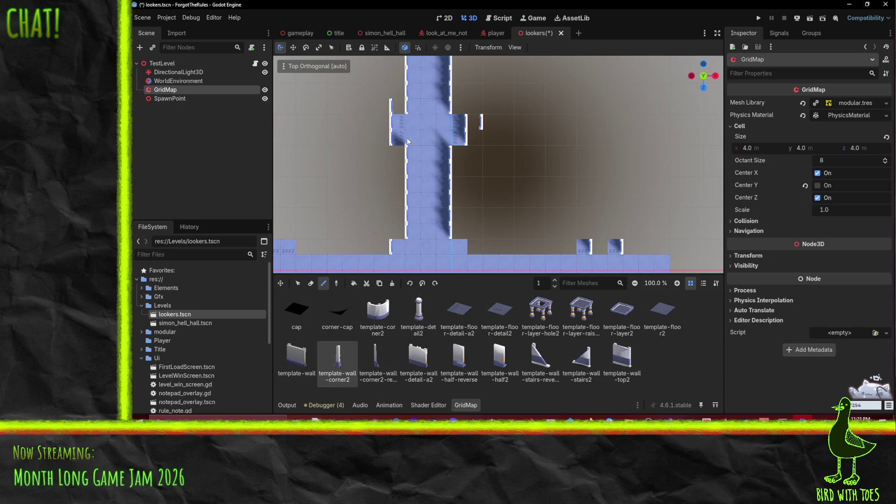
pyautogui.scroll(3, 407, 141)
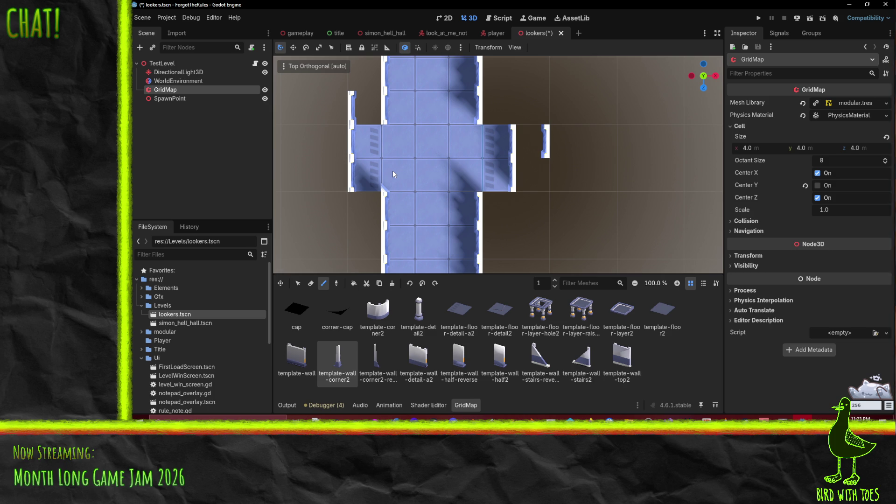
pyautogui.click(377, 310)
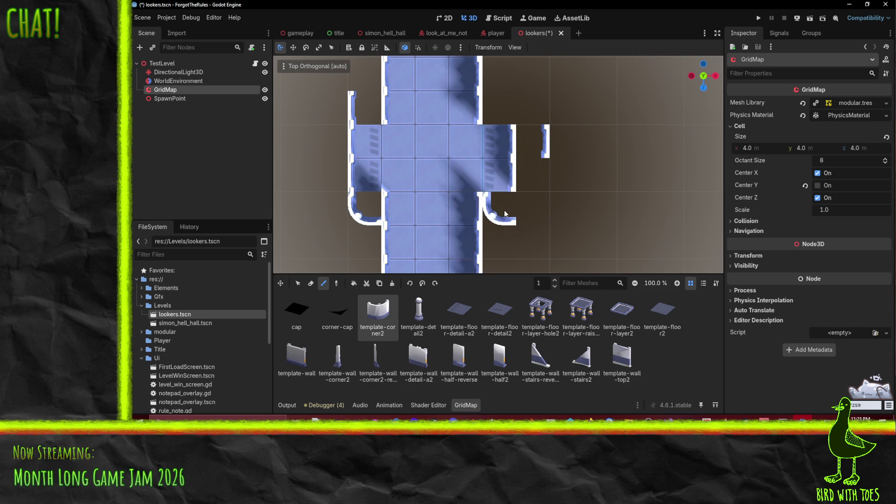
# Remove the misplaced lower-left corner and place template-corner2 pieces at the block's lower corners.
pyautogui.rightClick(365, 207)
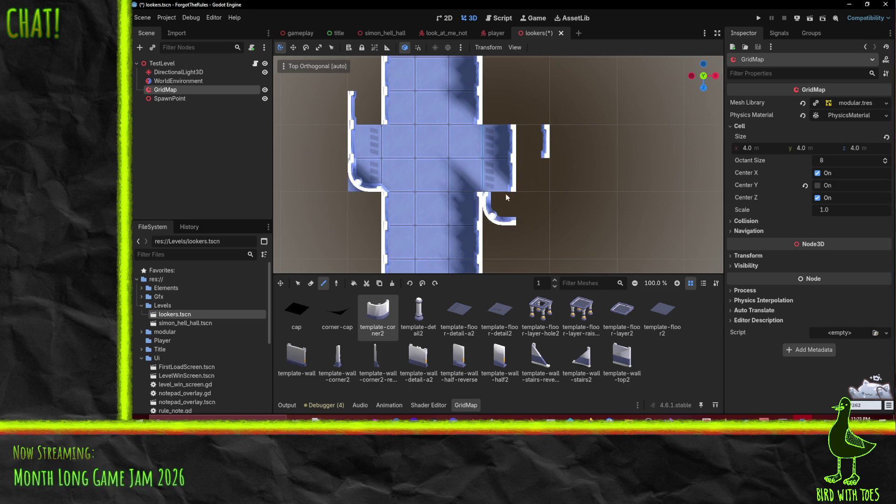
pyautogui.scroll(3, 423, 87)
pyautogui.scroll(-3, 422, 84)
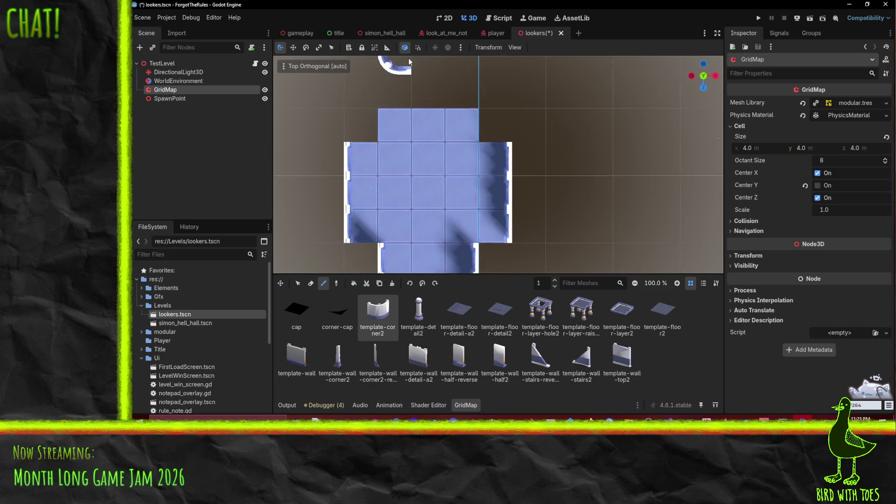
pyautogui.scroll(-5, 429, 190)
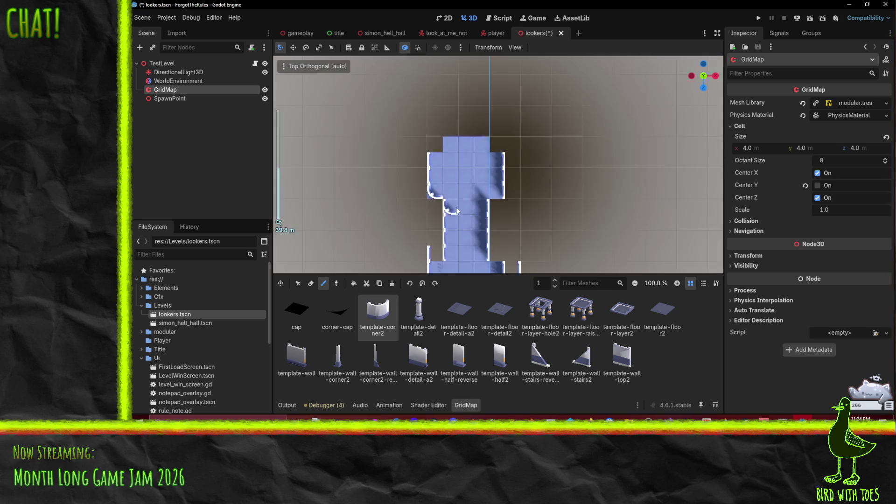
pyautogui.scroll(-3, 472, 184)
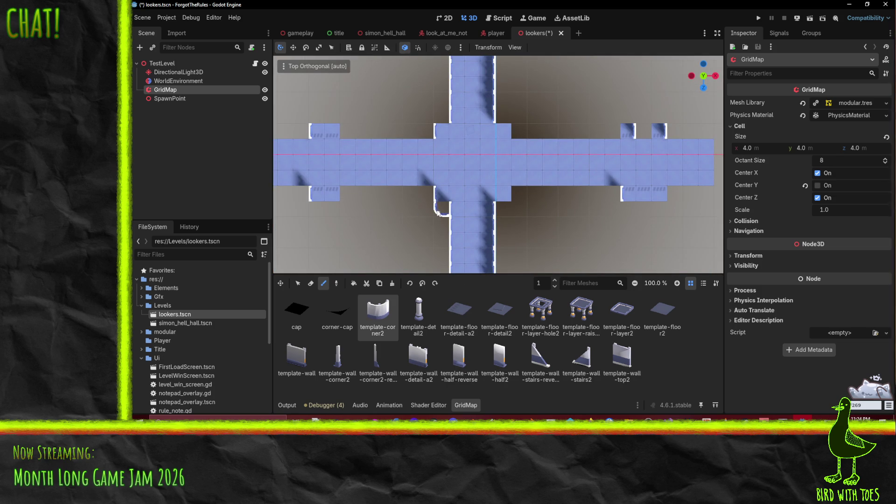
pyautogui.hscroll(-5, 410, 201)
pyautogui.scroll(-1, 410, 202)
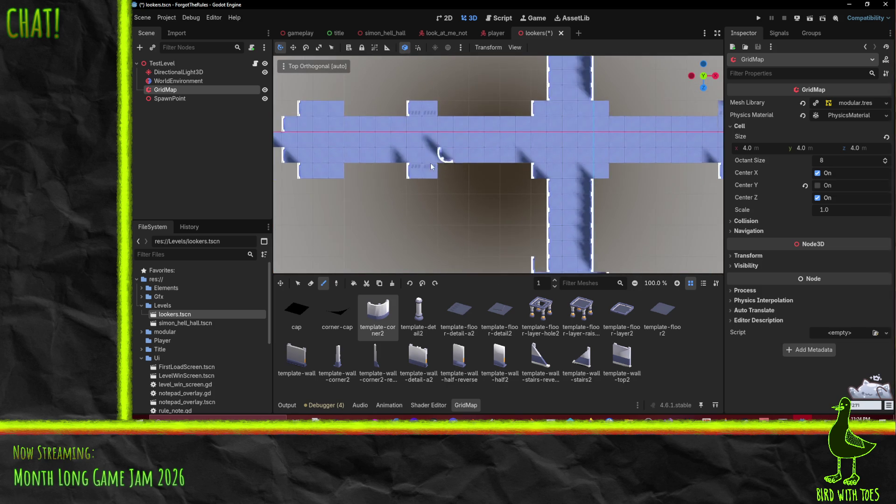
pyautogui.click(413, 173)
pyautogui.hscroll(-5, 454, 182)
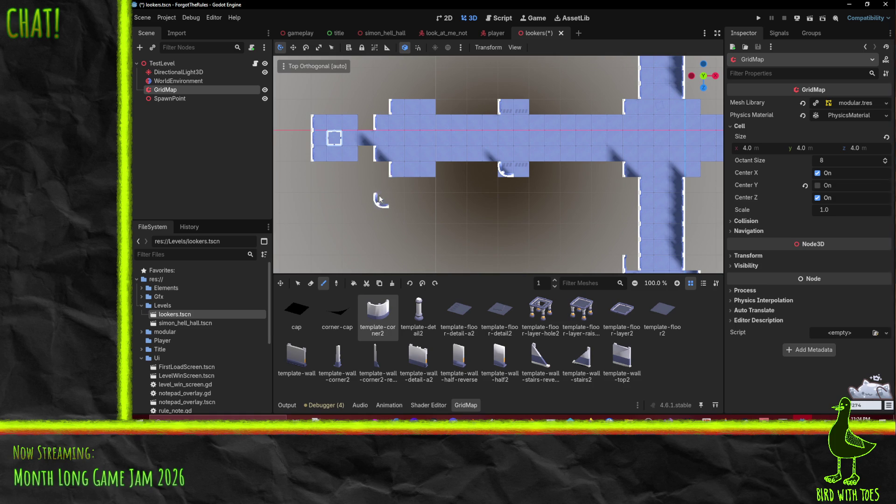
pyautogui.click(396, 169)
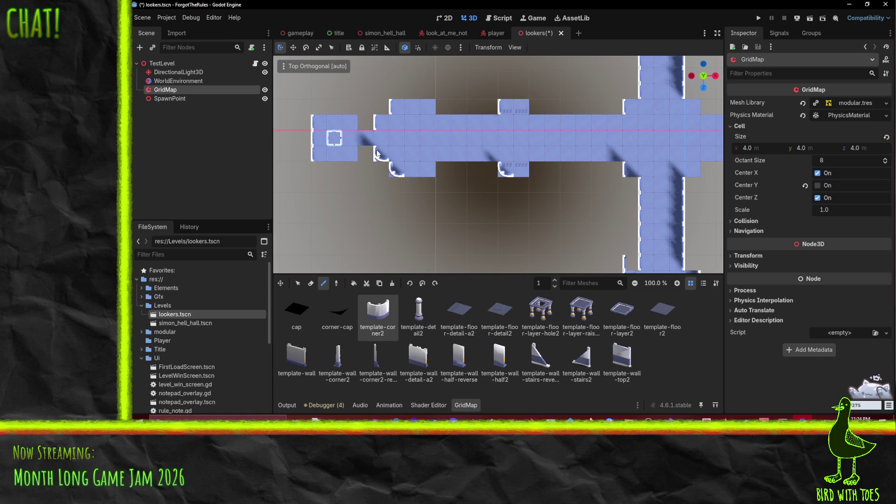
pyautogui.click(319, 155)
# Replace two straight junction wall ends with rounded corner pieces.
pyautogui.scroll(-2, 564, 88)
pyautogui.hscroll(2, 563, 88)
pyautogui.scroll(-5, 563, 88)
pyautogui.hscroll(5, 563, 88)
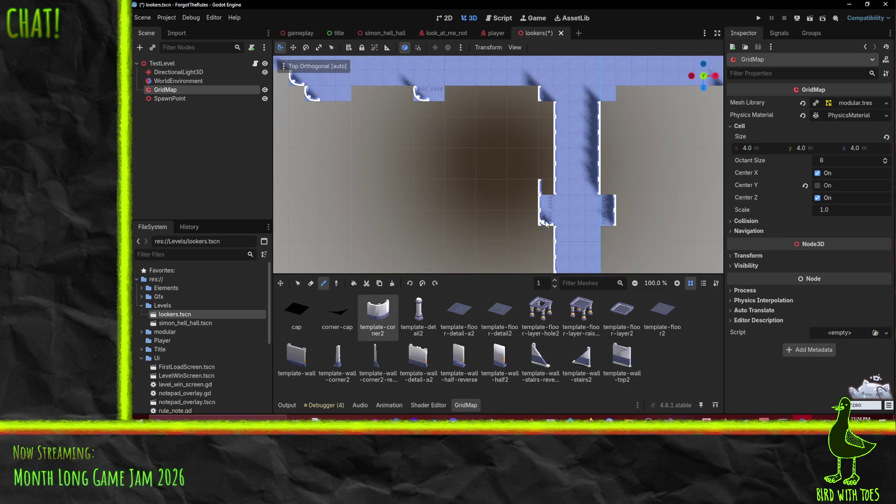
pyautogui.scroll(-3, 541, 205)
pyautogui.hscroll(2, 541, 205)
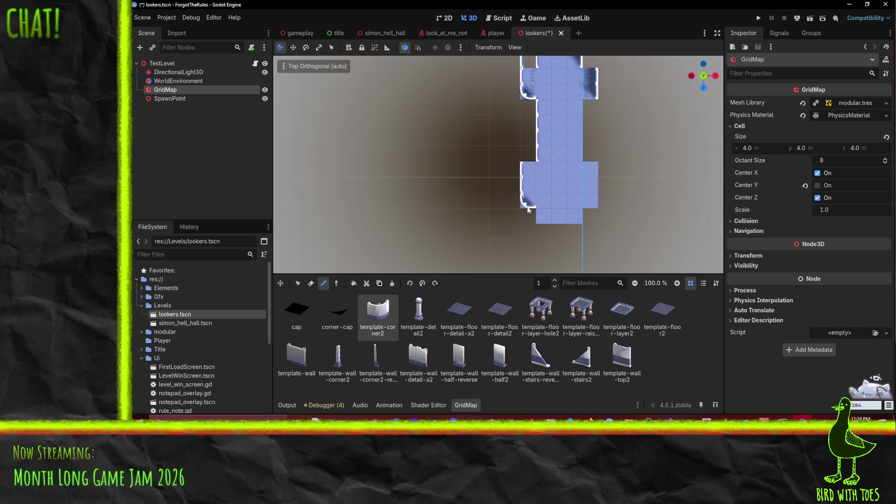
pyautogui.hscroll(10, 552, 214)
pyautogui.scroll(-5, 551, 214)
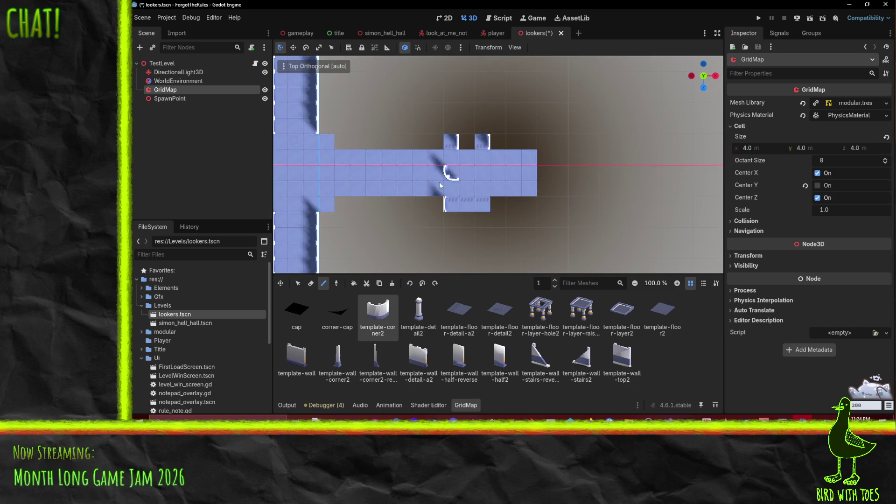
pyautogui.hscroll(-12, 430, 148)
pyautogui.scroll(3, 430, 149)
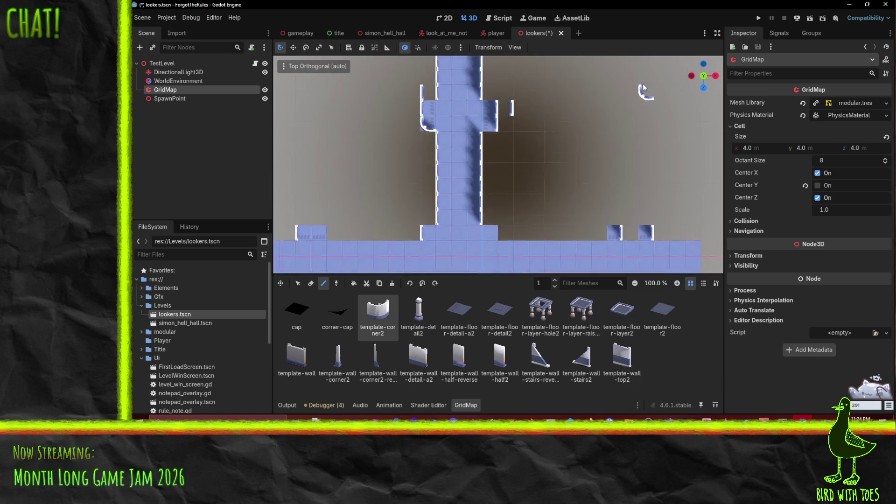
pyautogui.scroll(-2, 640, 179)
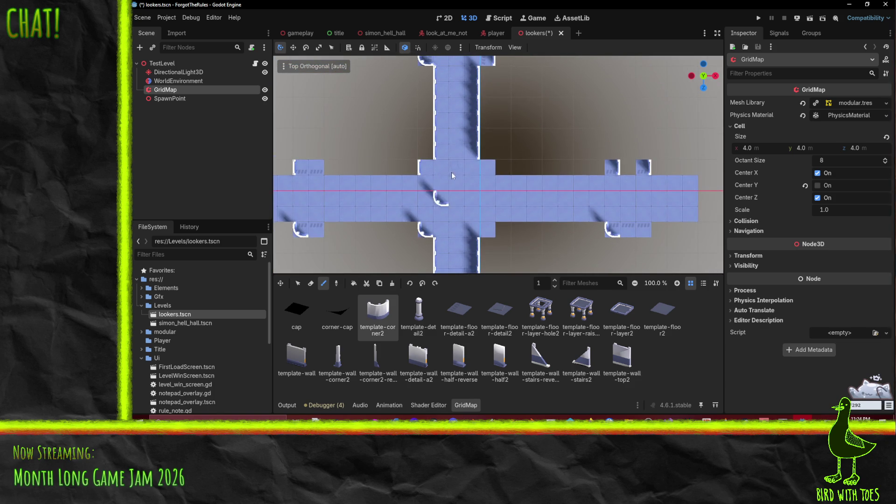
pyautogui.scroll(10, 452, 175)
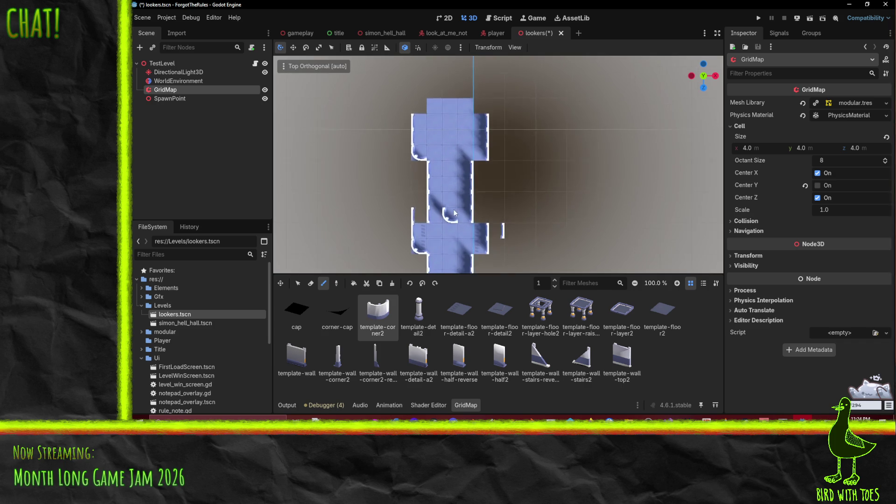
pyautogui.scroll(-3, 455, 213)
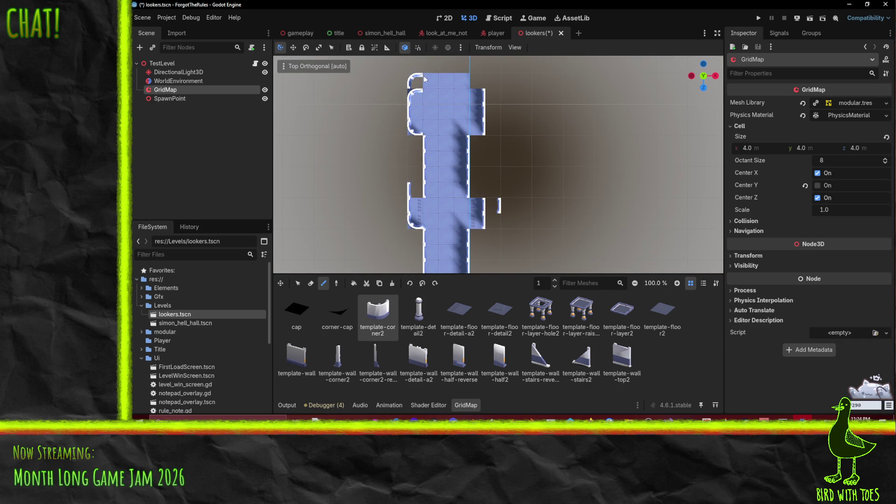
pyautogui.scroll(-7, 419, 143)
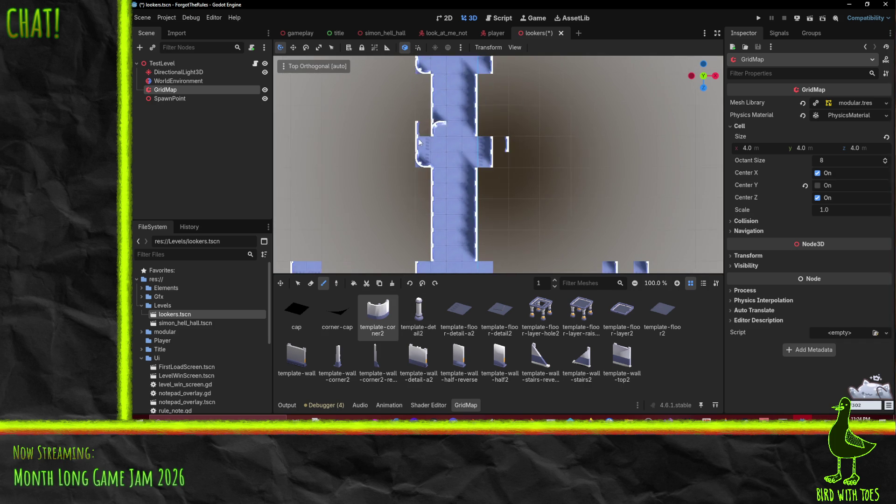
pyautogui.scroll(-10, 439, 182)
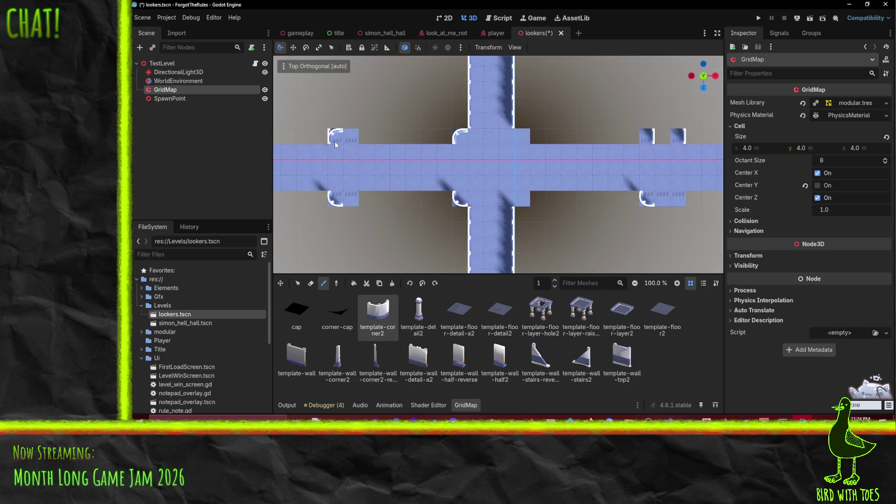
pyautogui.click(335, 136)
pyautogui.click(648, 136)
# Cap the upper notch and the corridor's right-end notch with corner pieces.
pyautogui.hscroll(-10, 418, 136)
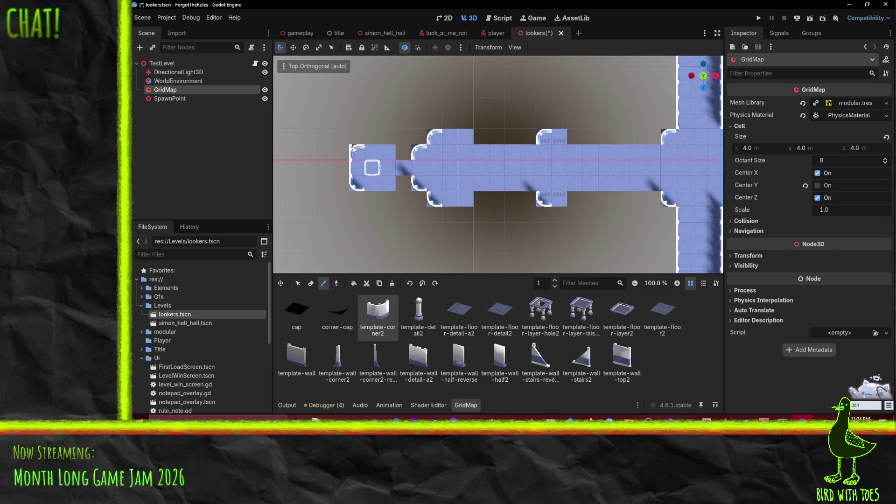
pyautogui.scroll(-20, 363, 183)
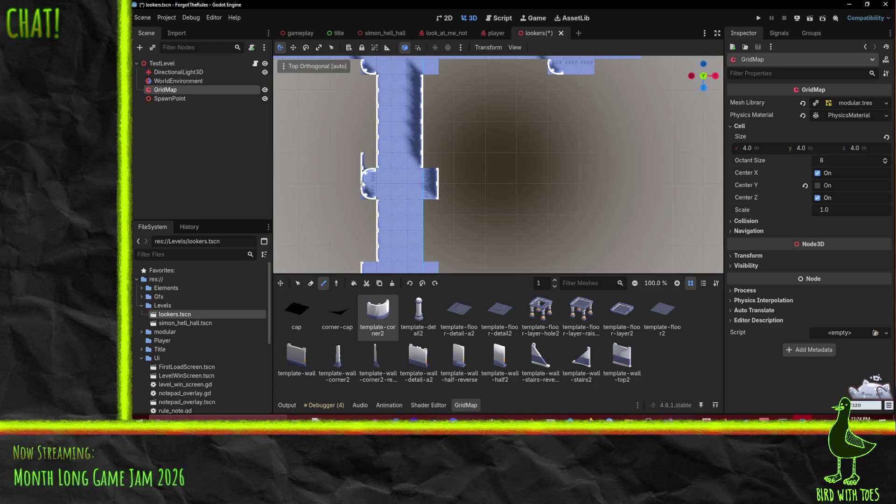
pyautogui.scroll(-5, 364, 178)
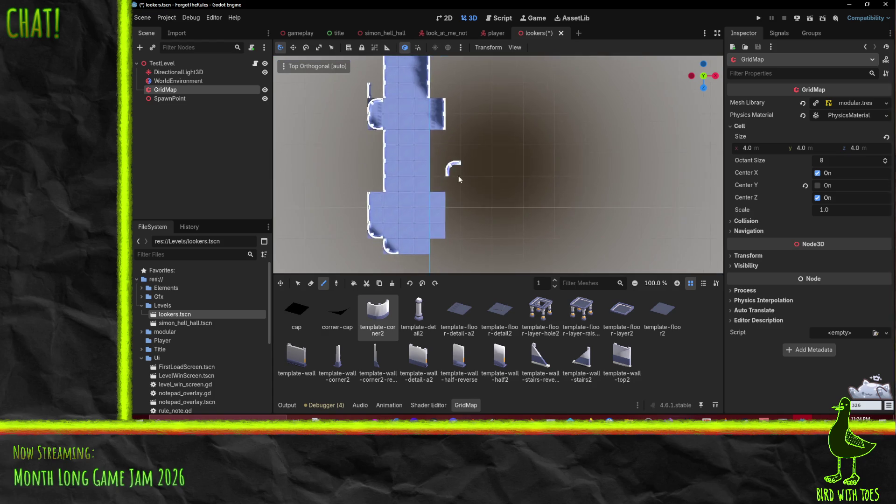
pyautogui.scroll(-10, 368, 152)
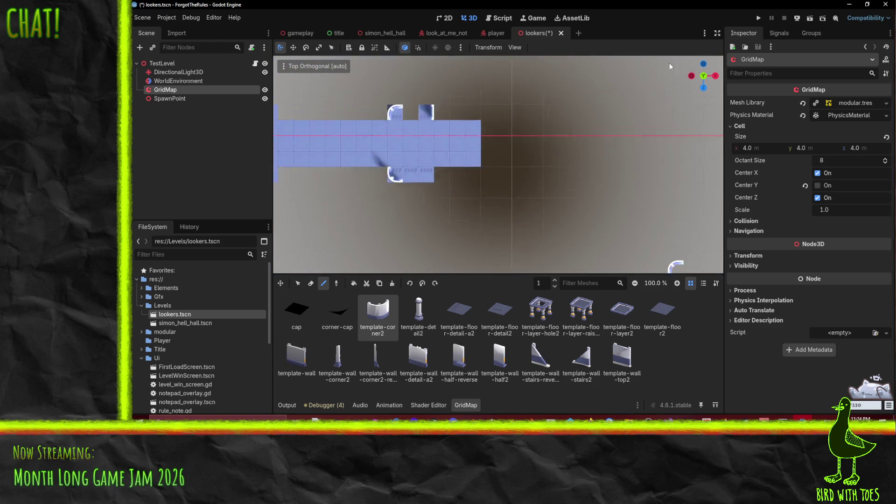
pyautogui.scroll(10, 389, 203)
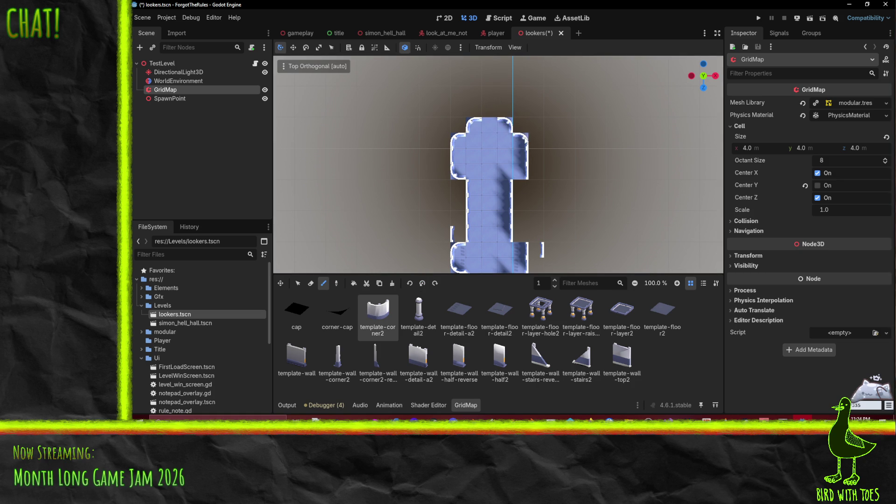
pyautogui.scroll(-5, 494, 186)
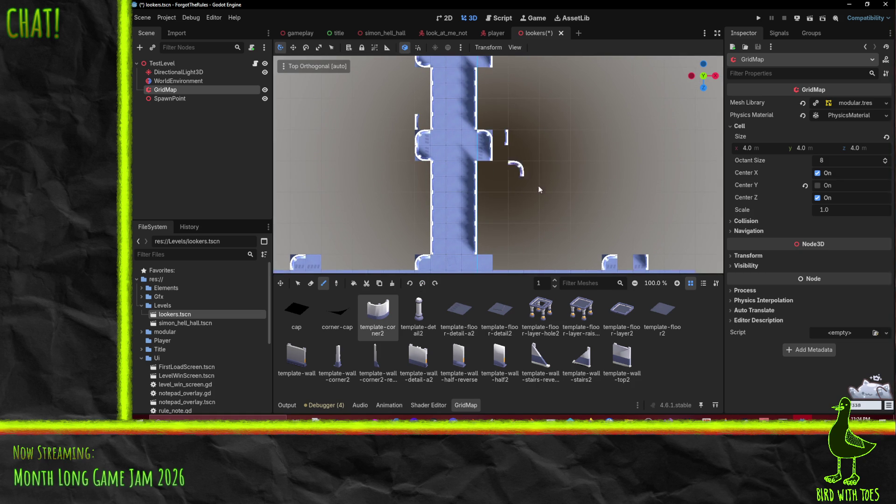
pyautogui.scroll(-3, 515, 168)
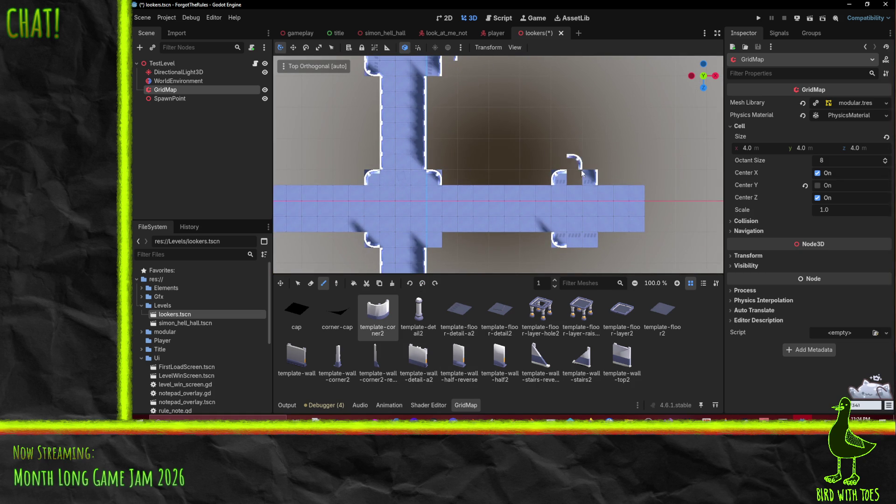
pyautogui.scroll(-3, 613, 140)
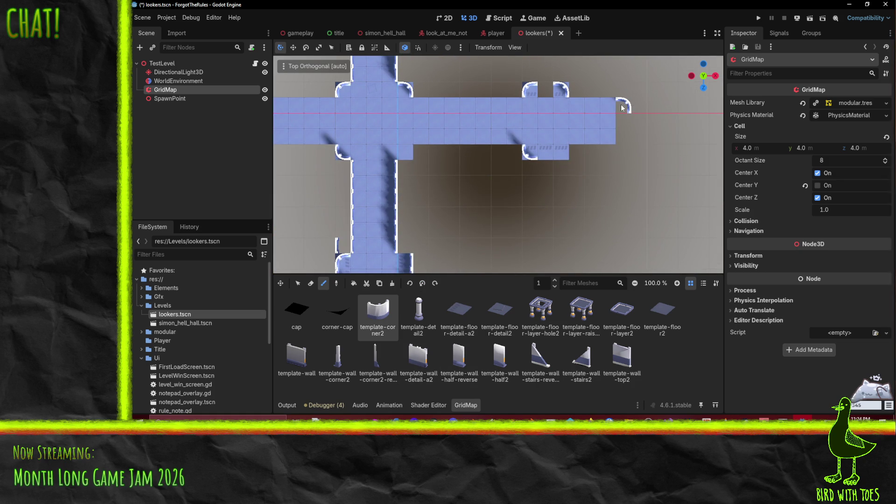
pyautogui.hscroll(-10, 375, 202)
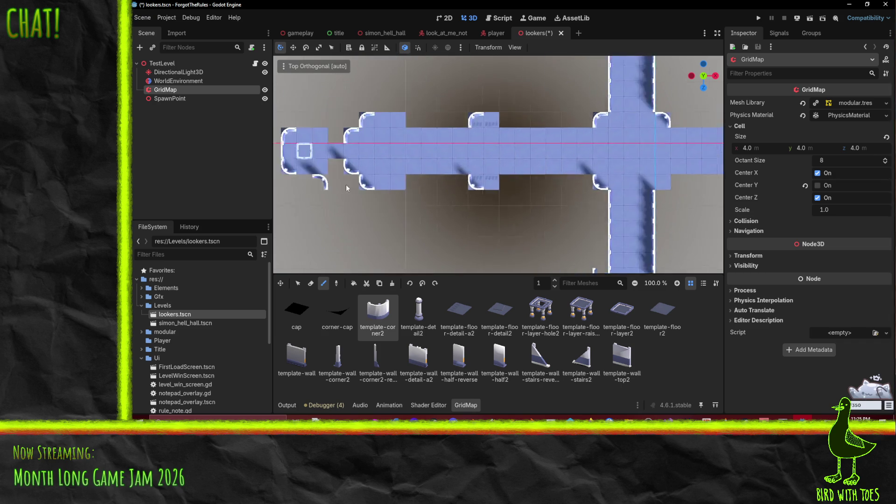
pyautogui.click(468, 134)
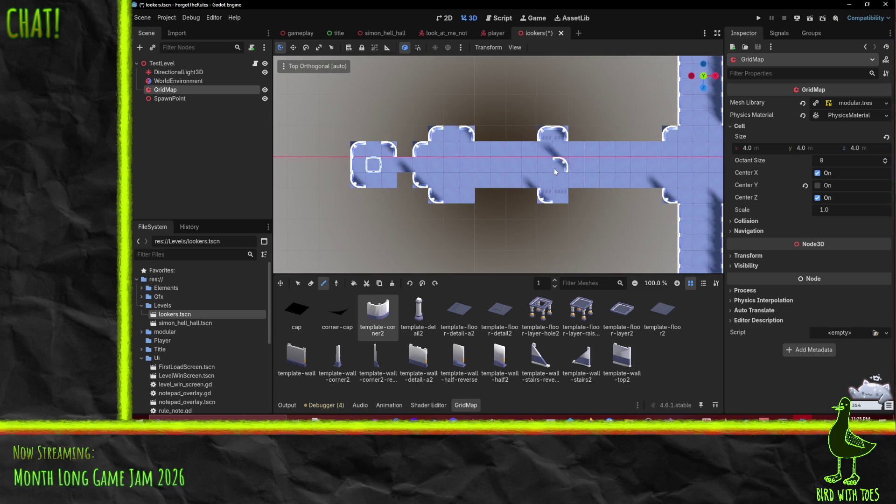
pyautogui.hscroll(5, 553, 168)
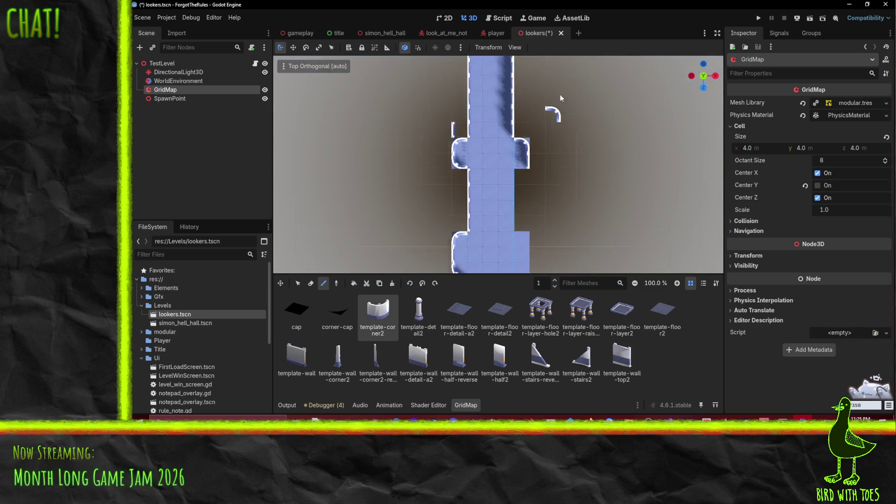
pyautogui.scroll(-1, 527, 113)
pyautogui.hscroll(-5, 659, 253)
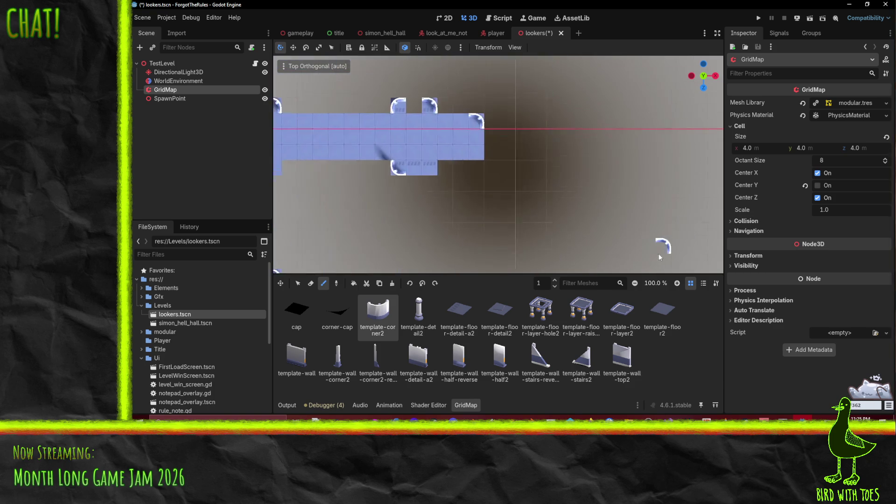
pyautogui.scroll(-1, 659, 253)
pyautogui.hscroll(-5, 659, 253)
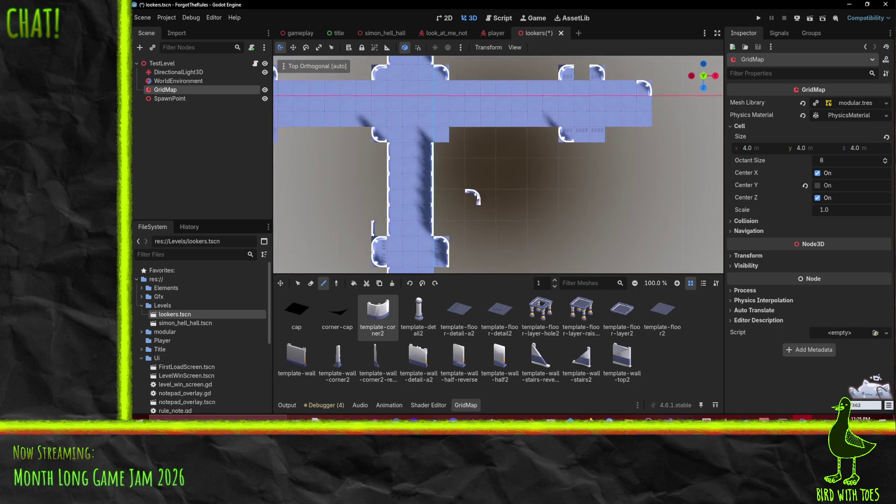
pyautogui.scroll(1, 476, 199)
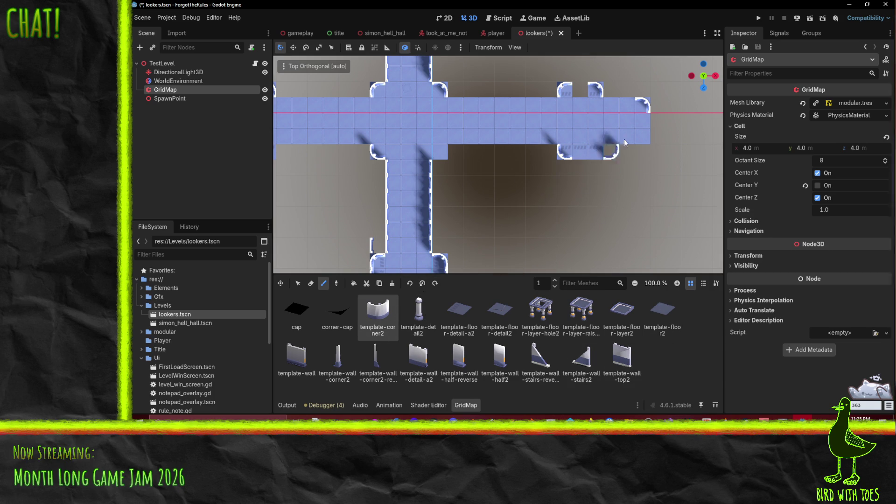
pyautogui.click(596, 153)
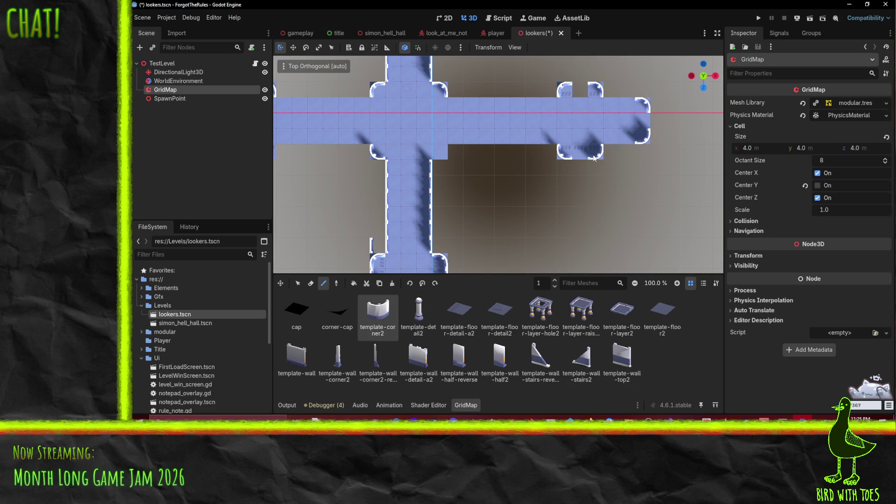
pyautogui.scroll(-3, 443, 156)
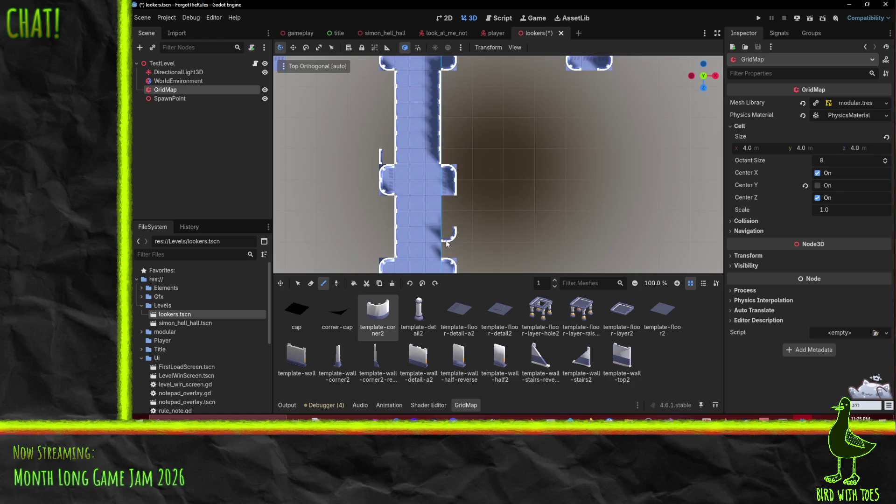
pyautogui.scroll(-3, 488, 227)
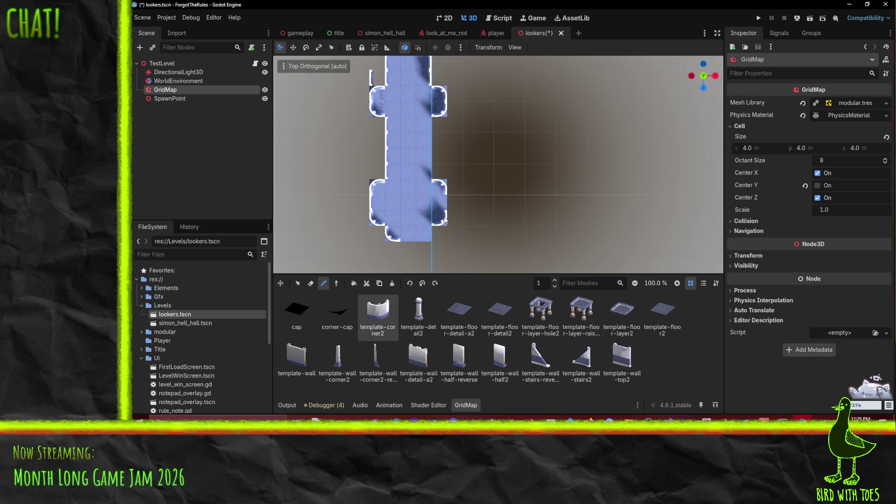
pyautogui.scroll(5, 409, 153)
pyautogui.hscroll(-6, 408, 153)
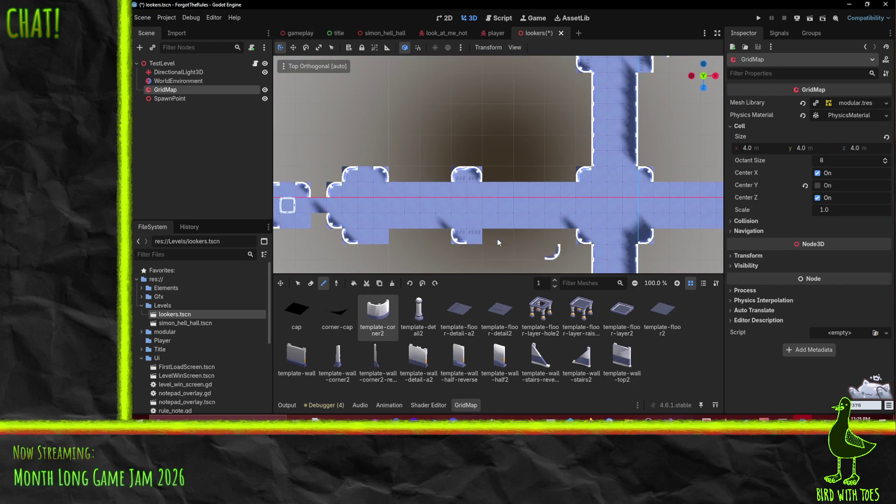
pyautogui.hscroll(-3, 373, 236)
pyautogui.scroll(-1, 482, 213)
pyautogui.hscroll(7, 483, 209)
pyautogui.scroll(3, 483, 209)
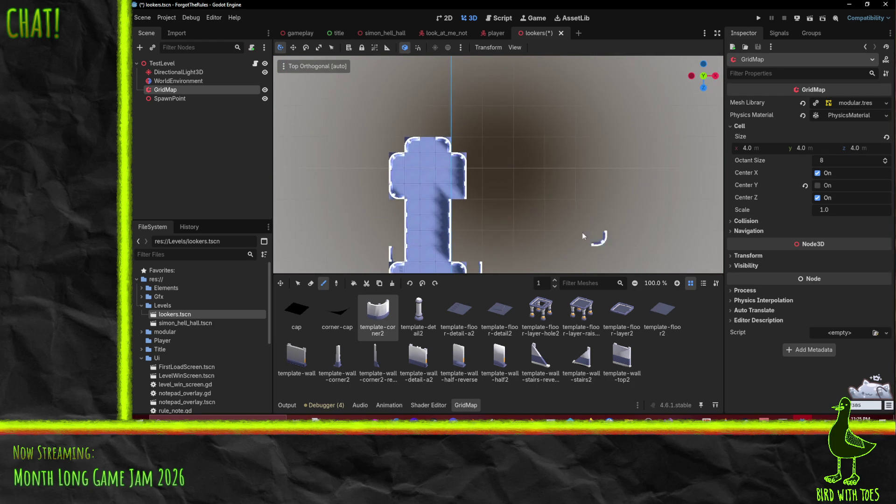
pyautogui.scroll(3, 527, 227)
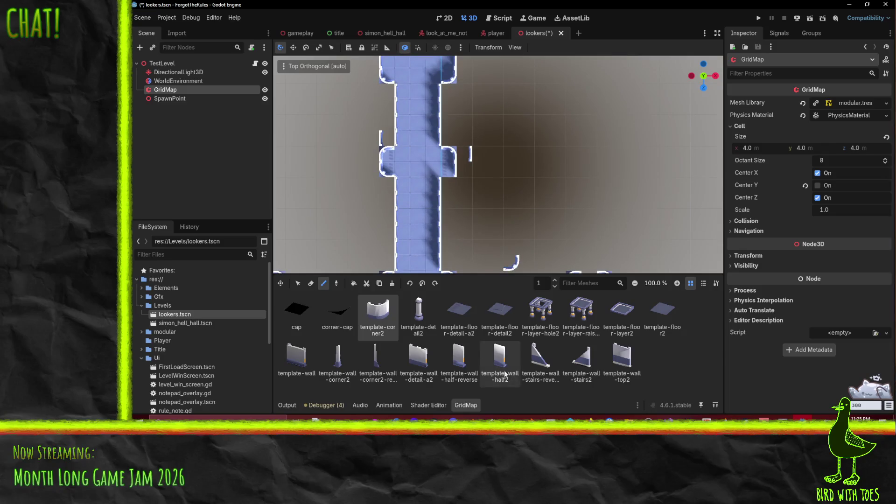
pyautogui.scroll(3, 457, 182)
pyautogui.scroll(-5, 488, 94)
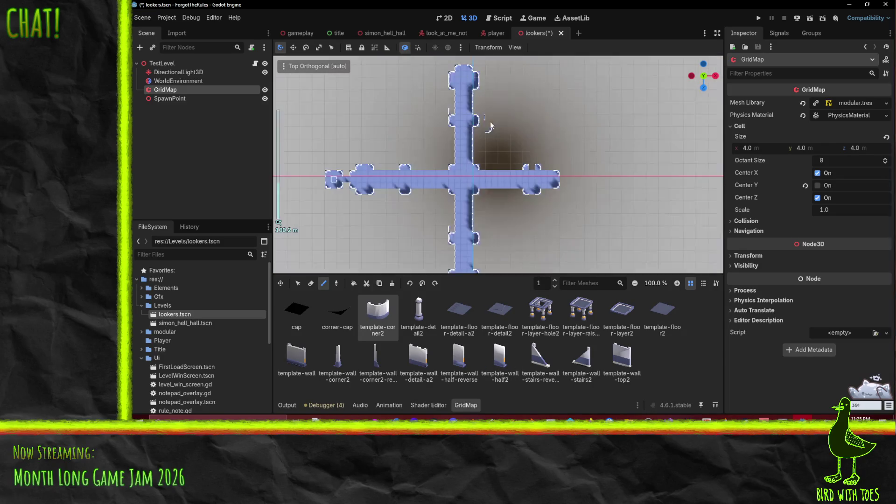
pyautogui.scroll(-3, 503, 82)
pyautogui.scroll(2, 476, 178)
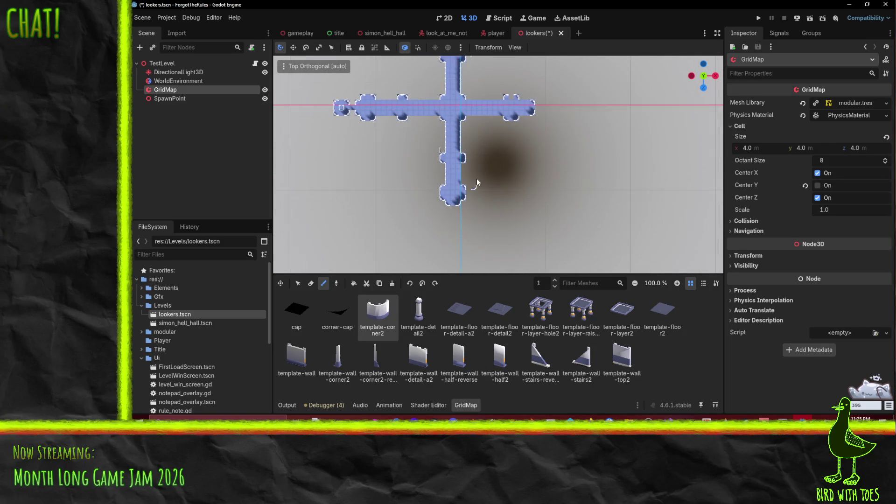
# Paint straight template-wall rows along the horizontal corridor's lower edge.
pyautogui.click(297, 359)
pyautogui.scroll(5, 486, 196)
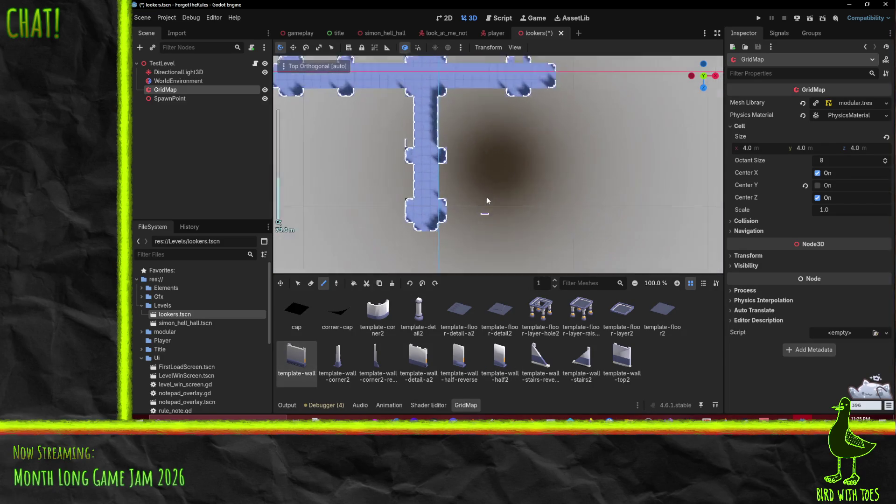
pyautogui.scroll(-5, 485, 140)
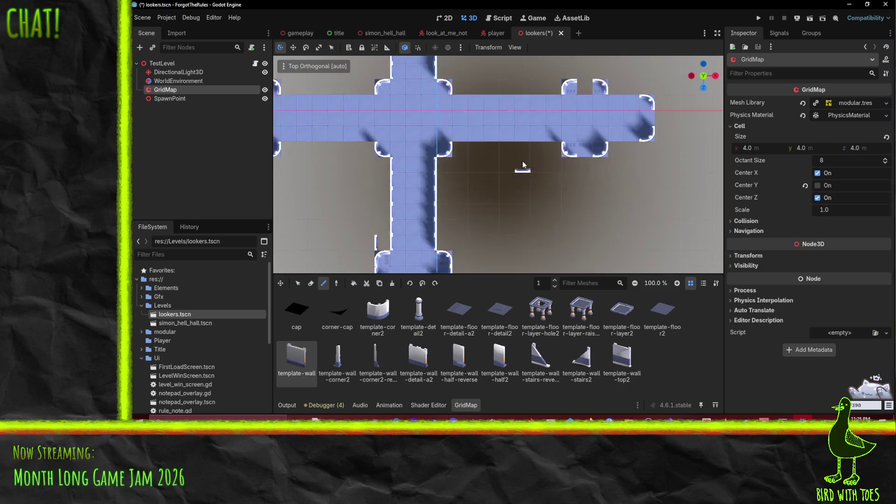
pyautogui.hscroll(3, 499, 228)
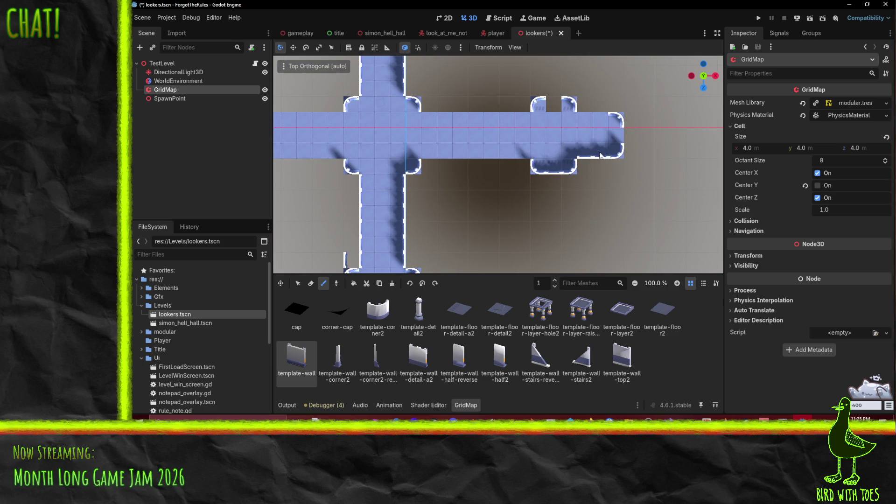
pyautogui.moveTo(523, 155); pyautogui.dragTo(410, 158)
pyautogui.hscroll(-15, 327, 167)
pyautogui.moveTo(576, 159); pyautogui.dragTo(433, 160)
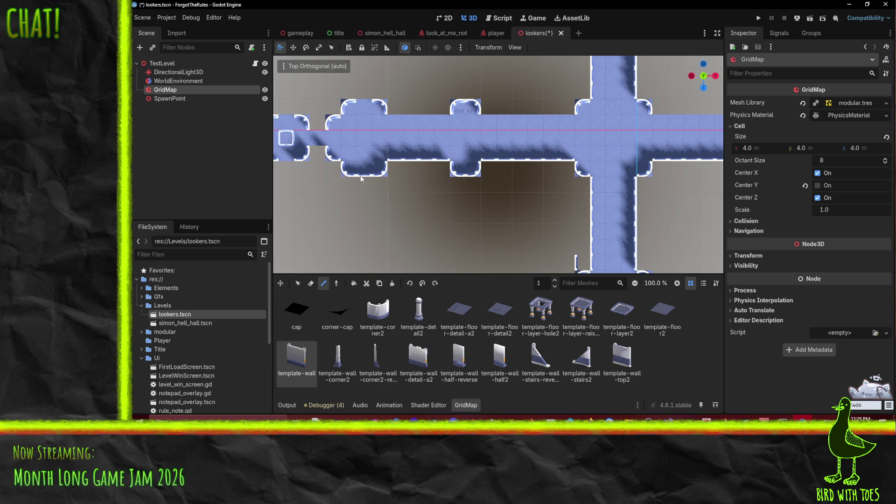
# Place a connector tile in the gap between the left room and the corridor.
pyautogui.hscroll(-4, 322, 161)
pyautogui.scroll(1, 338, 167)
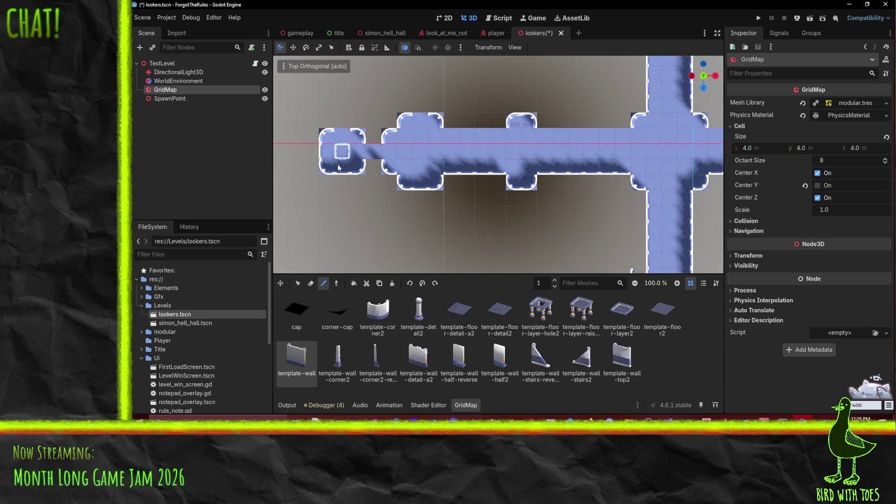
pyautogui.click(372, 157)
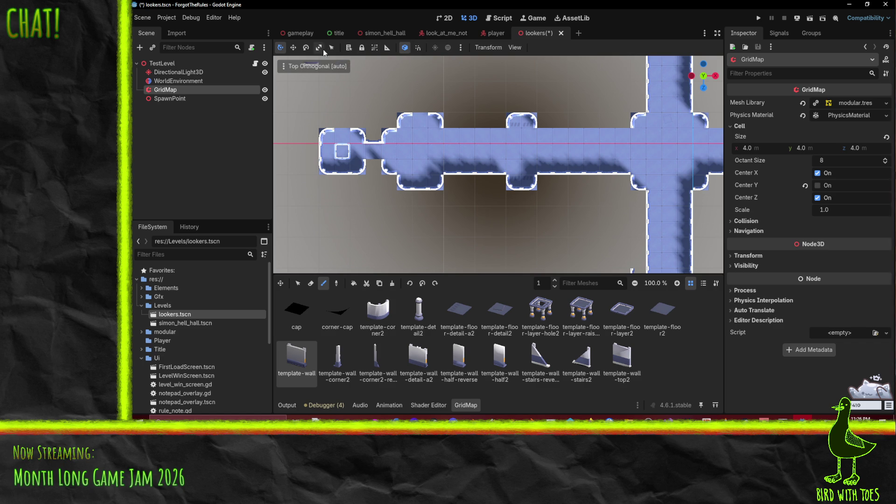
pyautogui.click(307, 48)
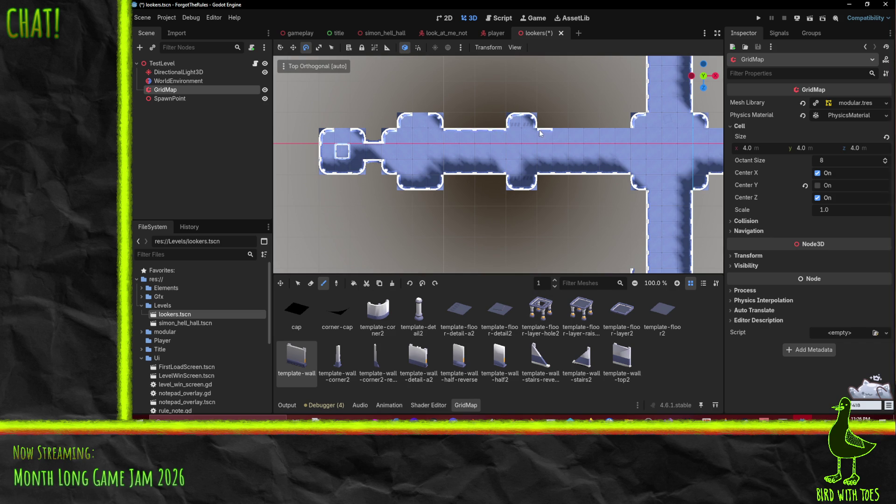
pyautogui.moveTo(638, 142)
pyautogui.mouseDown()
pyautogui.moveTo(505, 125)
pyautogui.moveTo(537, 132)
pyautogui.mouseUp()
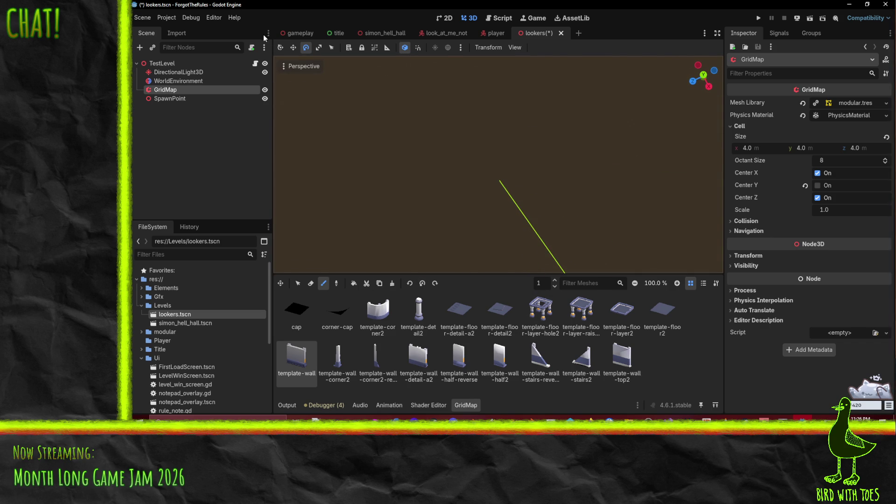
# In Top Orthogonal view, paint a wall tile joining the two nubs into one alcove.
pyautogui.click(703, 76)
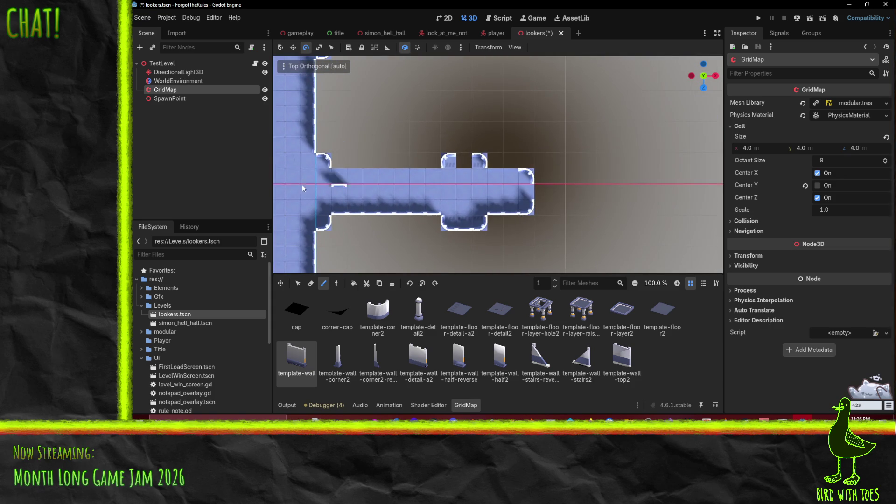
pyautogui.click(468, 162)
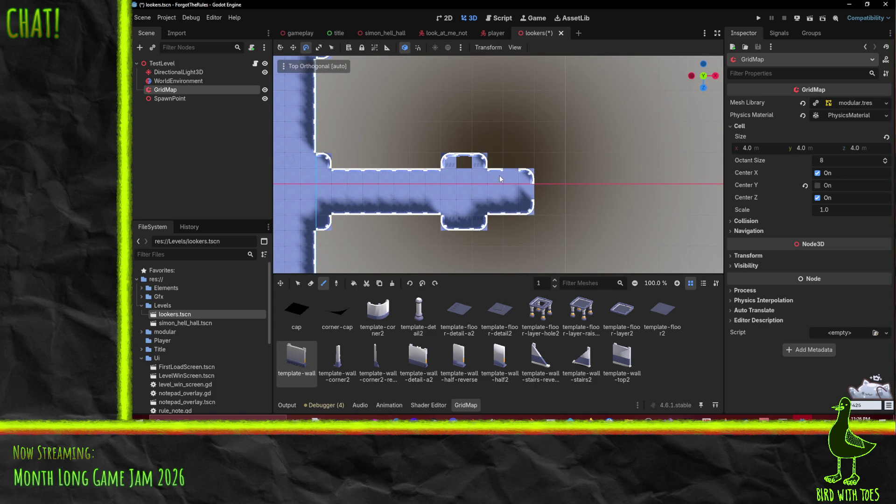
pyautogui.moveTo(463, 156)
pyautogui.mouseDown()
pyautogui.moveTo(547, 108)
pyautogui.moveTo(597, 262)
pyautogui.mouseUp()
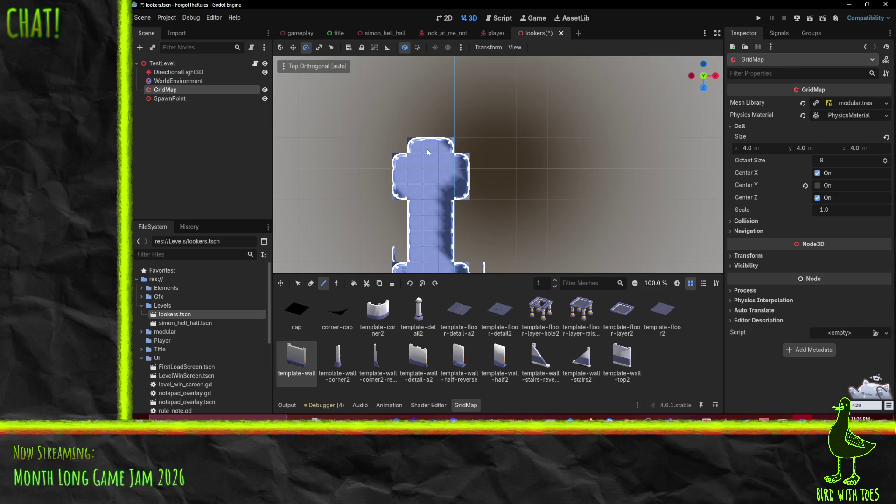
pyautogui.moveTo(432, 164)
pyautogui.mouseDown()
pyautogui.moveTo(439, 331)
pyautogui.moveTo(459, 245)
pyautogui.moveTo(457, 160)
pyautogui.moveTo(460, 257)
pyautogui.moveTo(476, 233)
pyautogui.moveTo(457, 245)
pyautogui.moveTo(455, 263)
pyautogui.mouseUp()
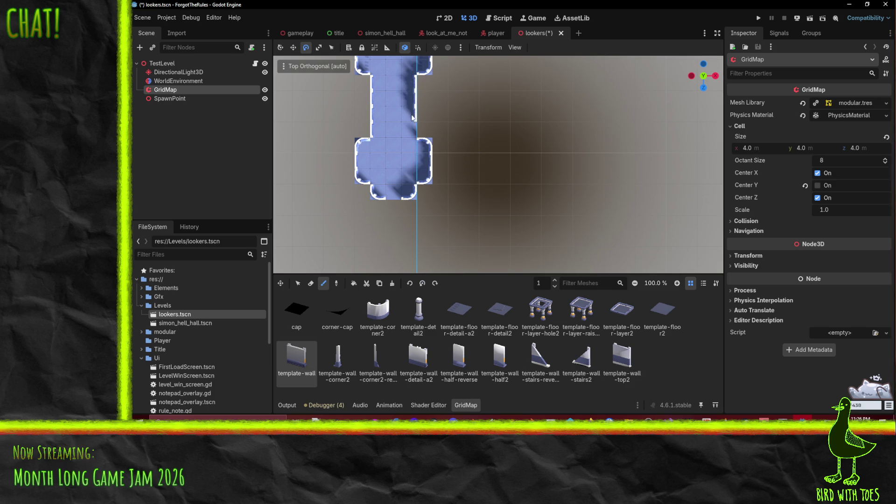
pyautogui.scroll(-1, 410, 83)
pyautogui.scroll(-2, 410, 83)
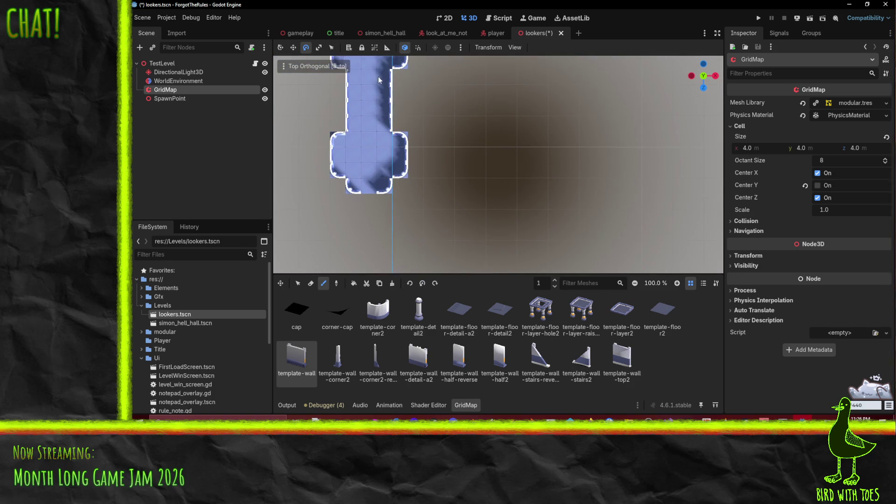
# Pan to the corridor's end room and pick template-floor-detail-a2 in the GridMap palette.
pyautogui.click(306, 48)
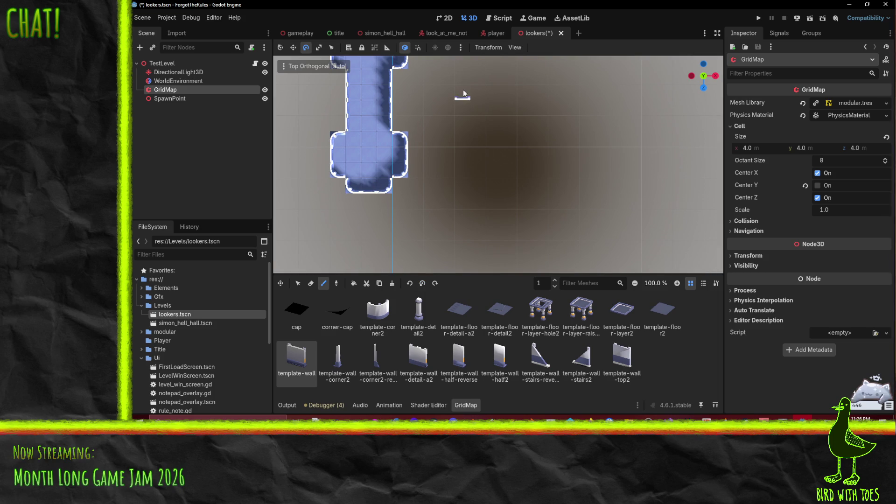
pyautogui.scroll(-5, 463, 88)
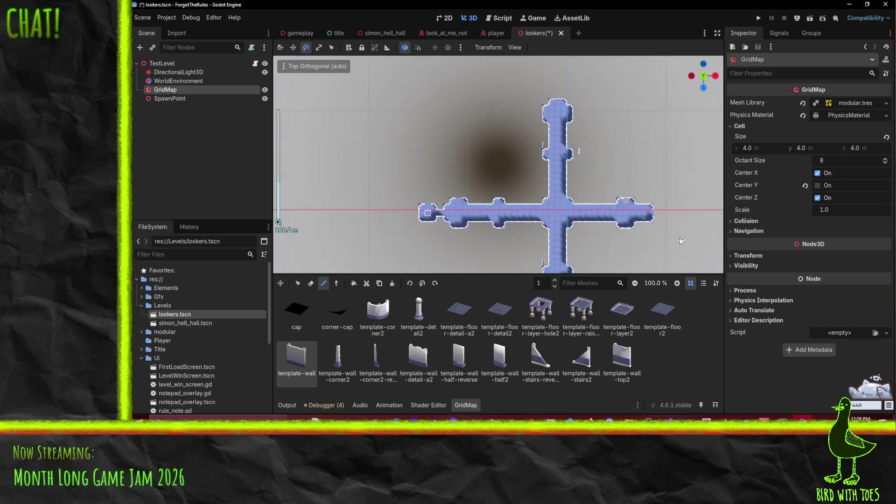
pyautogui.scroll(10, 444, 178)
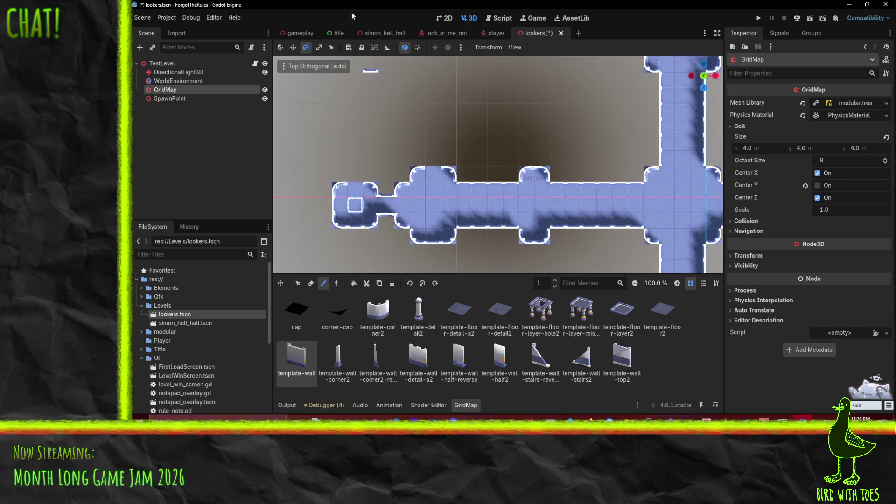
pyautogui.click(303, 46)
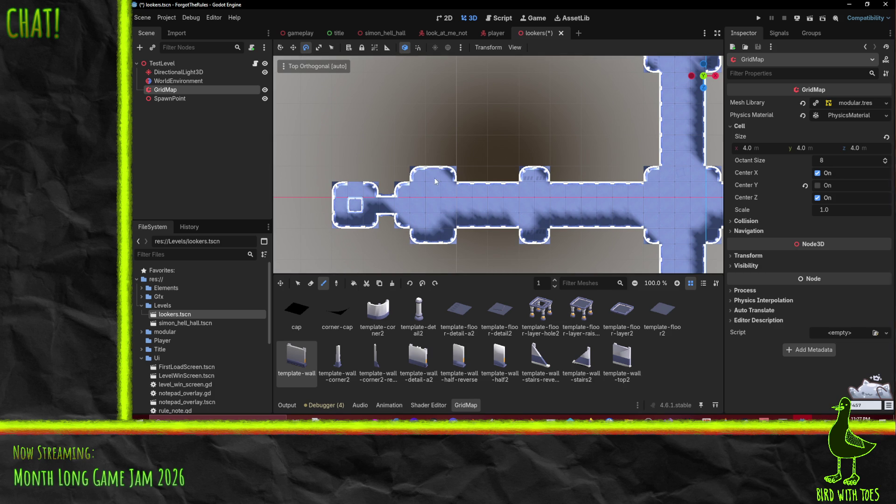
pyautogui.moveTo(416, 174)
pyautogui.mouseDown()
pyautogui.moveTo(314, 82)
pyautogui.moveTo(524, 68)
pyautogui.moveTo(458, 160)
pyautogui.mouseUp()
pyautogui.moveTo(529, 182); pyautogui.dragTo(404, 192)
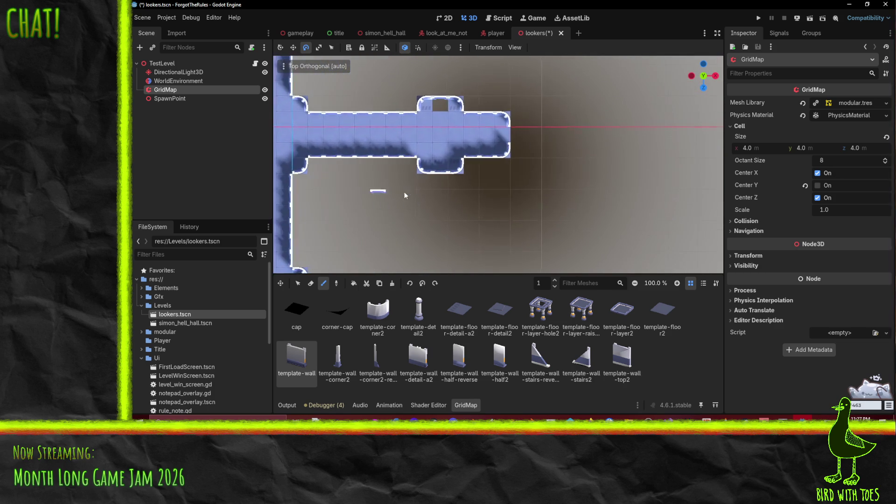
pyautogui.click(459, 312)
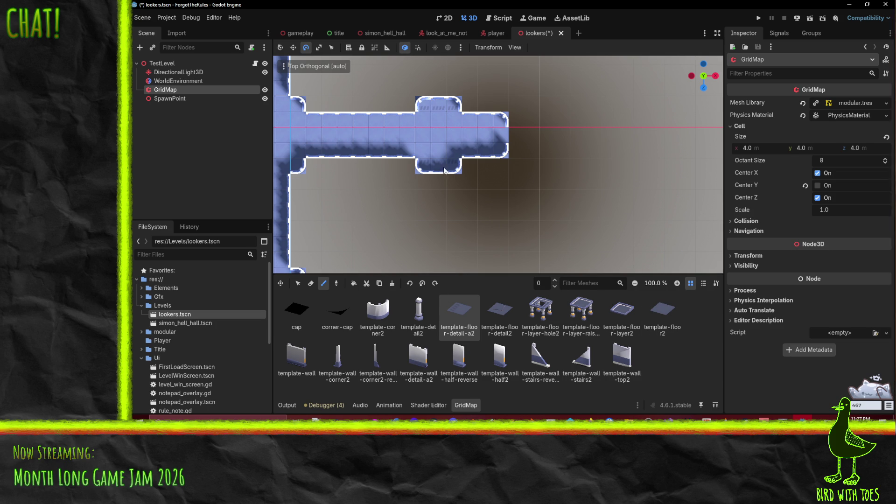
# Choose template-wall-detail-a2 in the palette while viewing the corridor cross in perspective.
pyautogui.scroll(5, 394, 174)
pyautogui.scroll(-10, 391, 155)
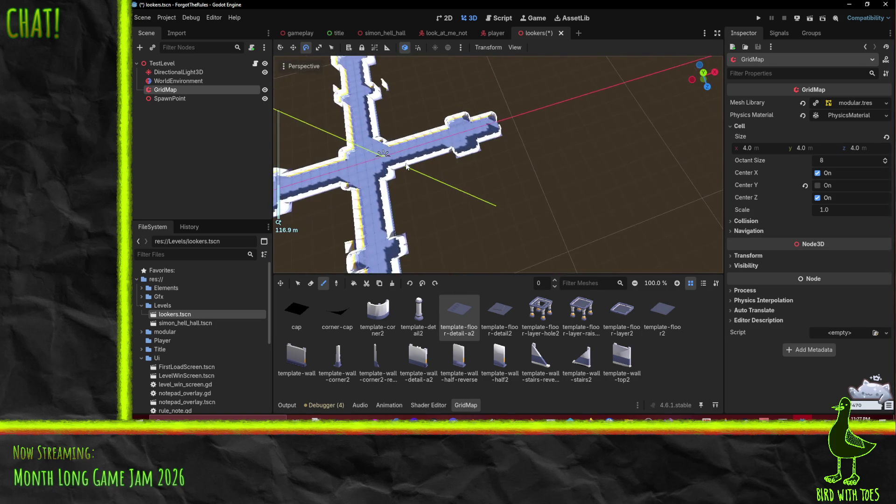
pyautogui.moveTo(501, 115); pyautogui.dragTo(448, 194)
pyautogui.scroll(3, 447, 194)
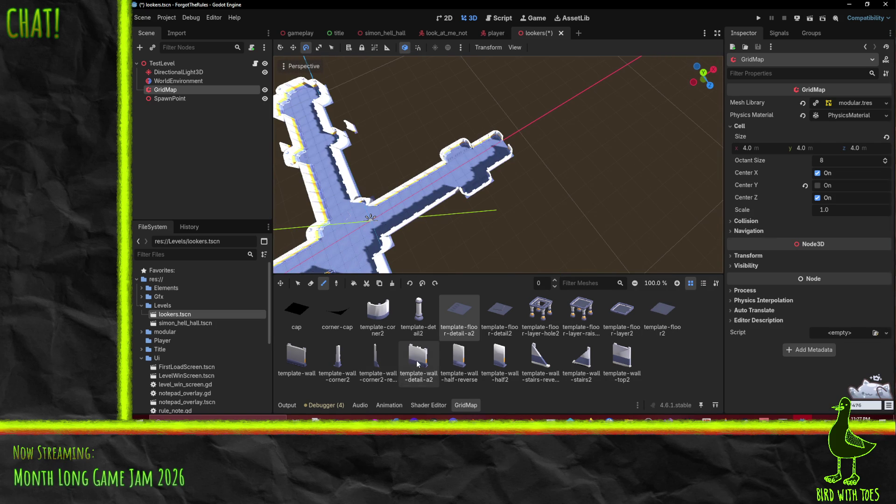
pyautogui.click(418, 361)
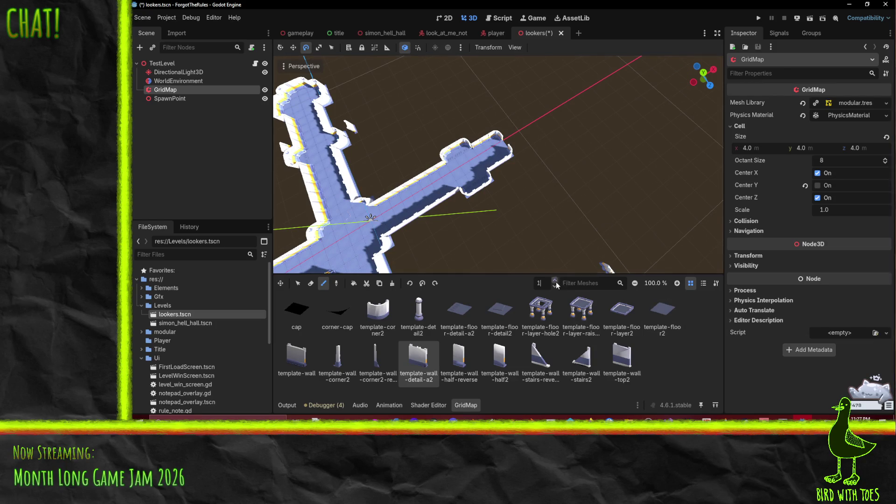
pyautogui.scroll(3, 518, 123)
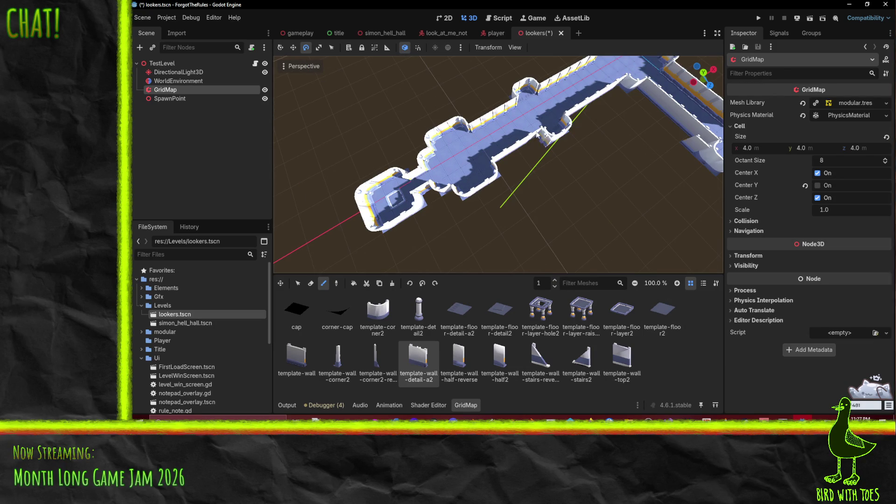
pyautogui.scroll(-3, 519, 123)
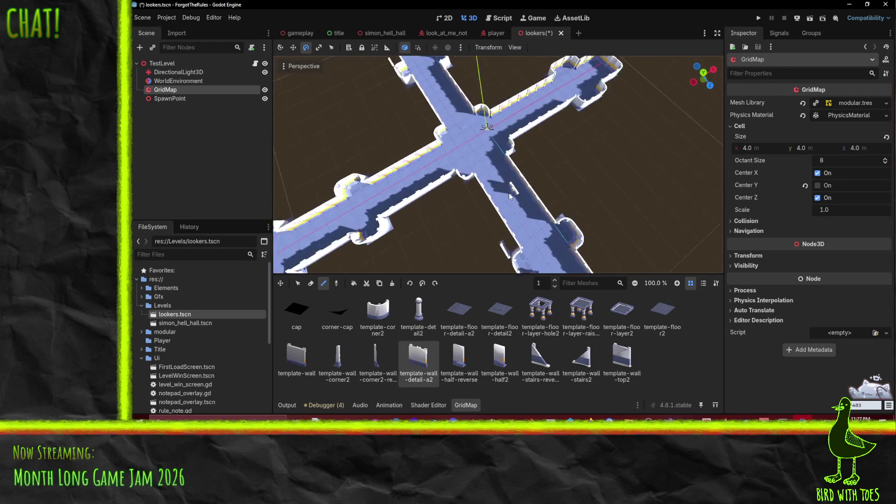
pyautogui.moveTo(508, 192)
pyautogui.mouseDown()
pyautogui.moveTo(448, 191)
pyautogui.moveTo(547, 198)
pyautogui.mouseUp()
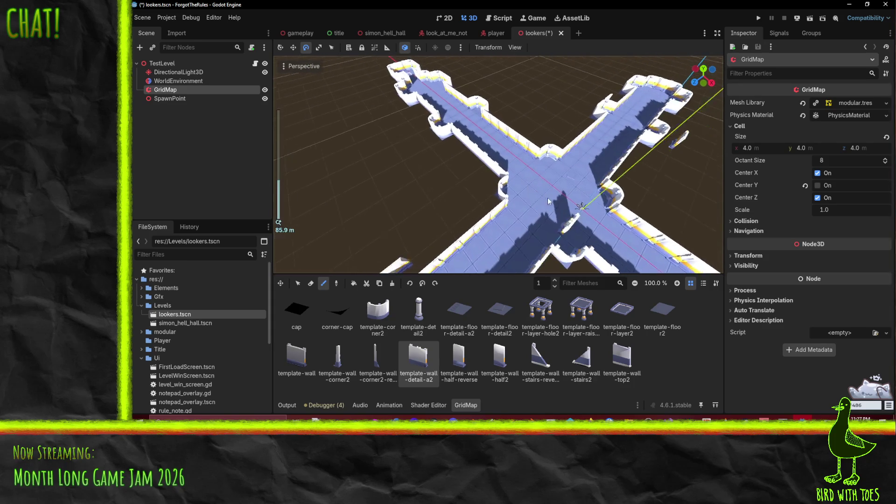
pyautogui.scroll(3, 547, 198)
# Move the SpawnPoint to the centre of the corridor cross.
pyautogui.click(170, 98)
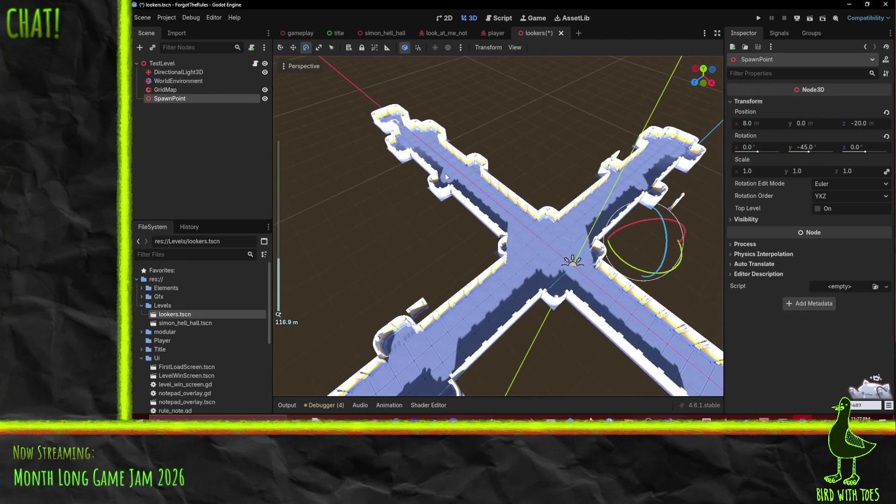
pyautogui.click(294, 48)
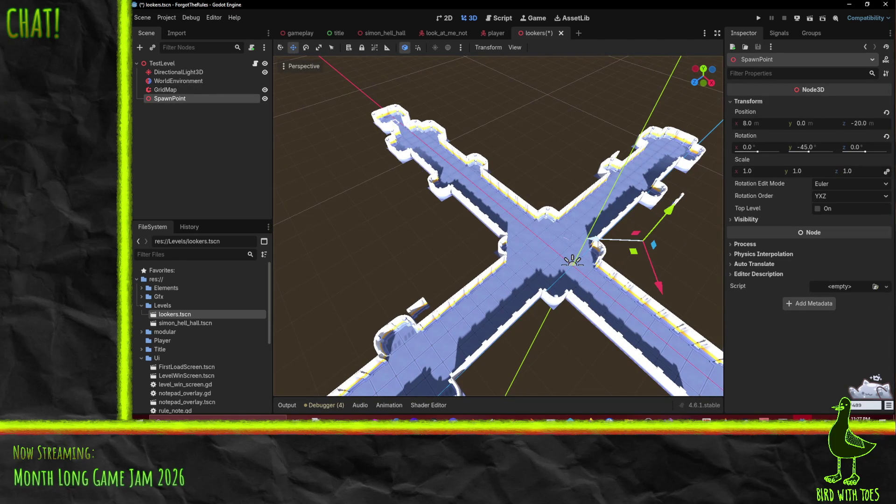
pyautogui.moveTo(599, 243); pyautogui.dragTo(555, 238)
pyautogui.moveTo(557, 289)
pyautogui.mouseDown()
pyautogui.moveTo(555, 310)
pyautogui.moveTo(555, 301)
pyautogui.mouseUp()
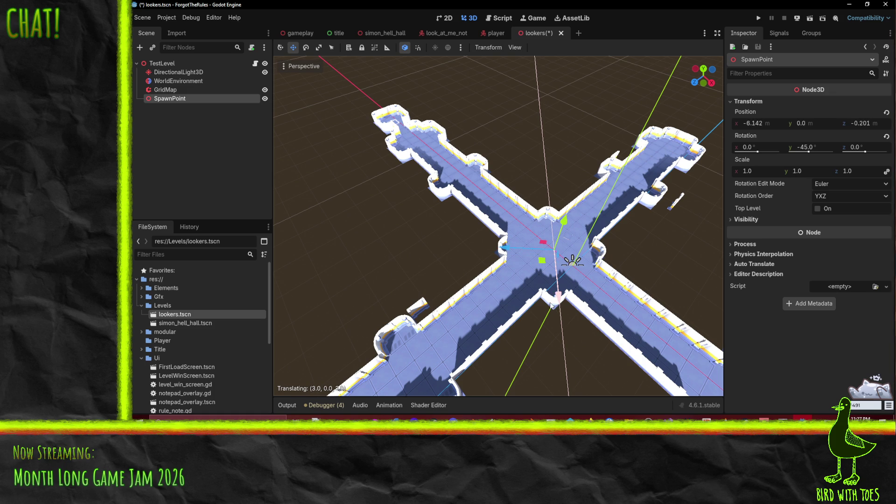
pyautogui.moveTo(516, 256)
pyautogui.mouseDown()
pyautogui.moveTo(566, 255)
pyautogui.moveTo(495, 187)
pyautogui.moveTo(555, 229)
pyautogui.moveTo(657, 241)
pyautogui.moveTo(636, 236)
pyautogui.mouseUp()
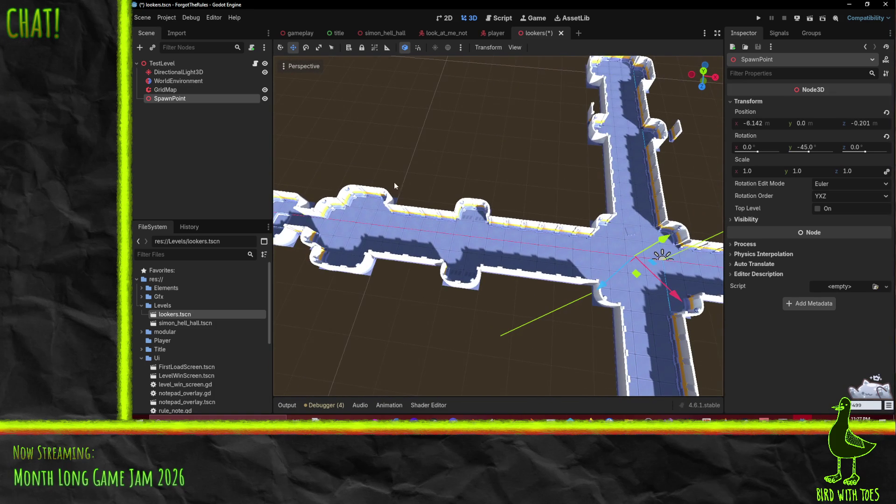
pyautogui.moveTo(497, 173); pyautogui.dragTo(384, 87)
# Rotate the SpawnPoint to 90° about Y and save lookers.tscn.
pyautogui.click(306, 48)
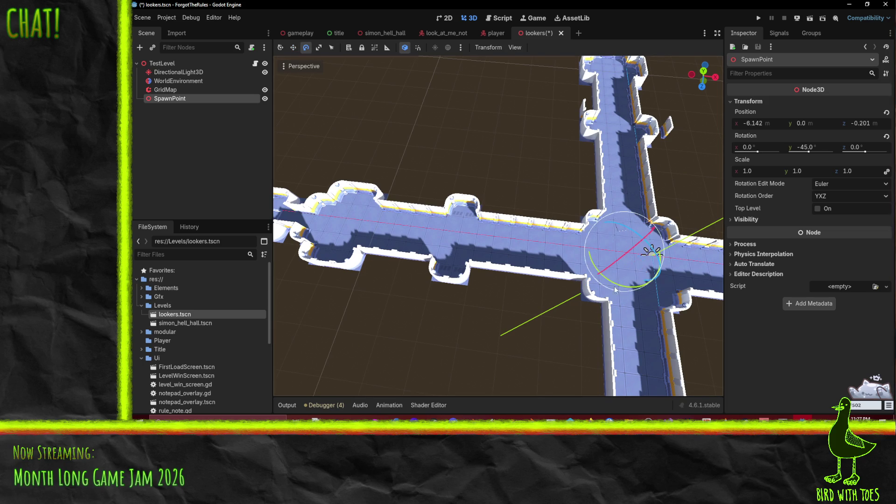
pyautogui.moveTo(631, 289)
pyautogui.mouseDown()
pyautogui.moveTo(591, 268)
pyautogui.moveTo(608, 280)
pyautogui.mouseUp()
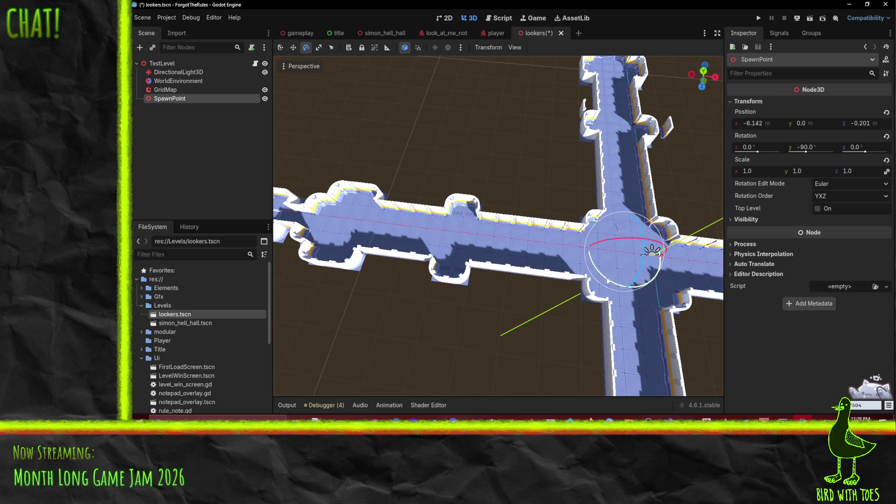
pyautogui.click(292, 49)
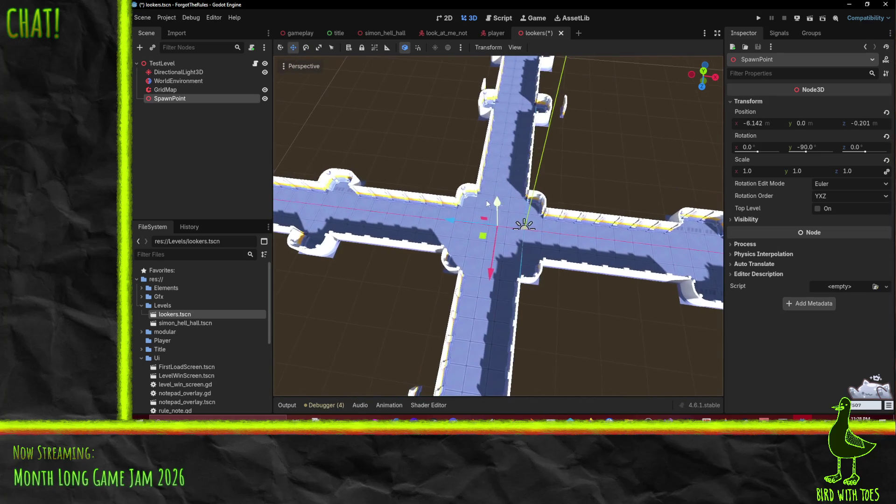
pyautogui.click(305, 48)
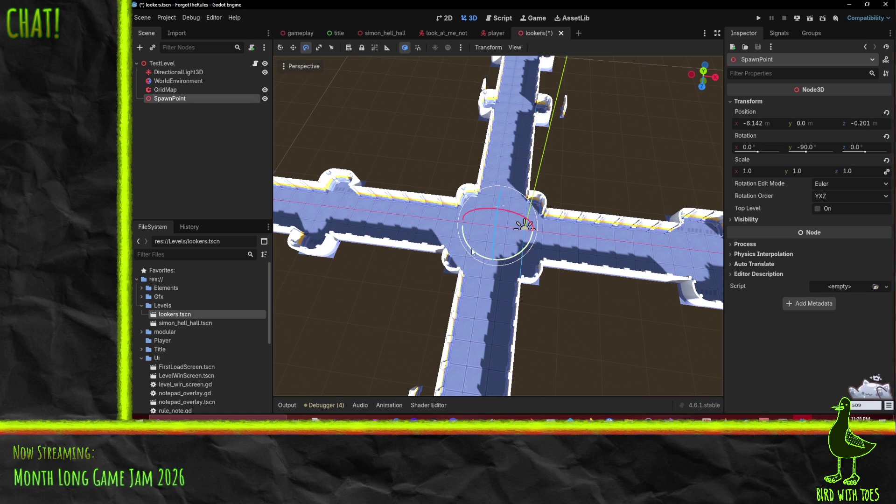
pyautogui.moveTo(465, 250)
pyautogui.mouseDown()
pyautogui.moveTo(509, 256)
pyautogui.moveTo(542, 175)
pyautogui.mouseUp()
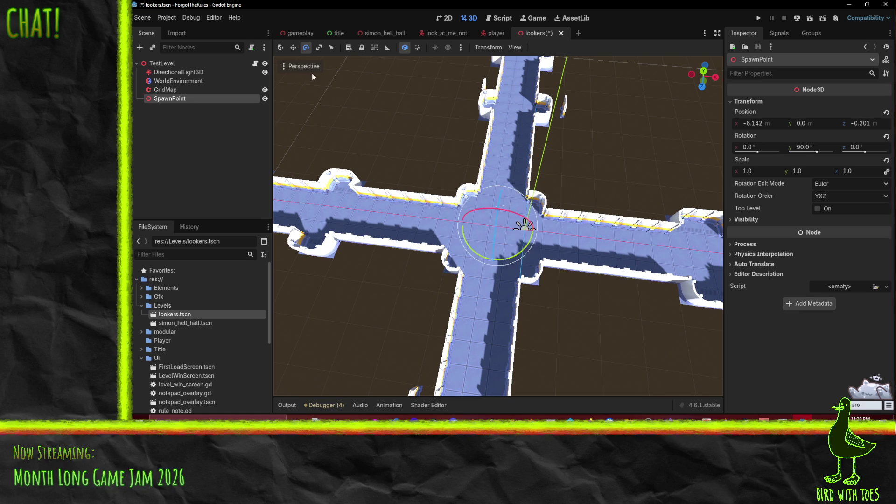
pyautogui.click(293, 47)
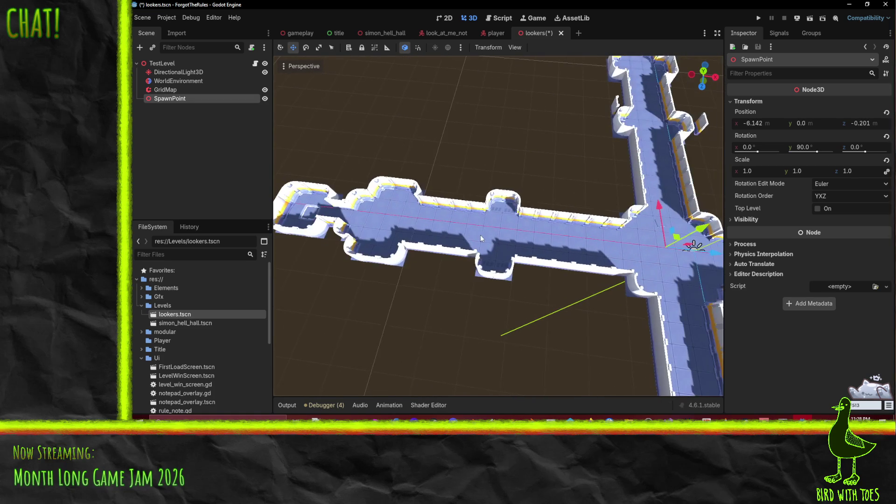
pyautogui.hotkey('ctrl', 's')
pyautogui.moveTo(486, 237)
pyautogui.mouseDown()
pyautogui.moveTo(412, 234)
pyautogui.moveTo(458, 213)
pyautogui.mouseUp()
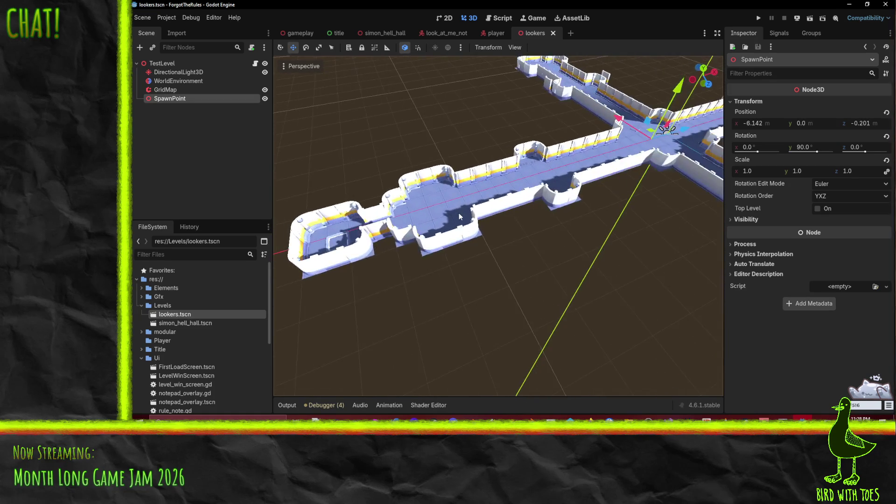
pyautogui.scroll(3, 529, 188)
pyautogui.scroll(-5, 528, 188)
pyautogui.moveTo(529, 188)
pyautogui.mouseDown()
pyautogui.moveTo(338, 261)
pyautogui.moveTo(380, 226)
pyautogui.moveTo(471, 238)
pyautogui.mouseUp()
pyautogui.scroll(3, 380, 226)
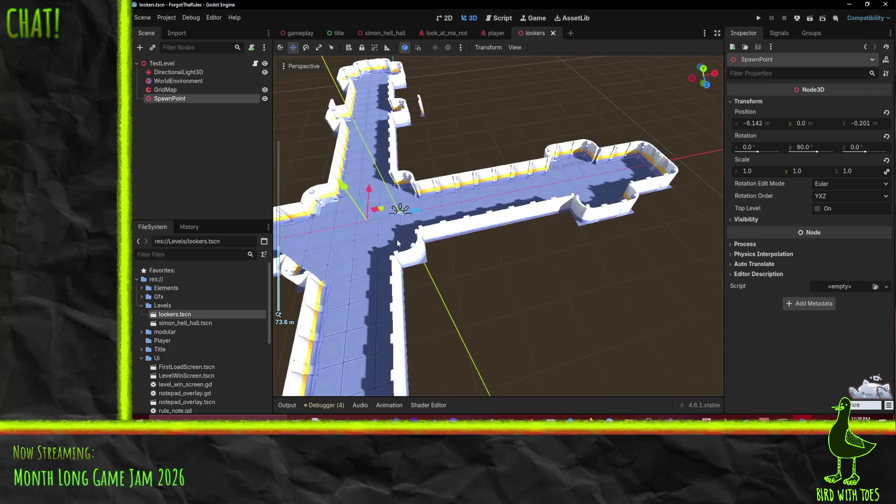
pyautogui.scroll(3, 673, 266)
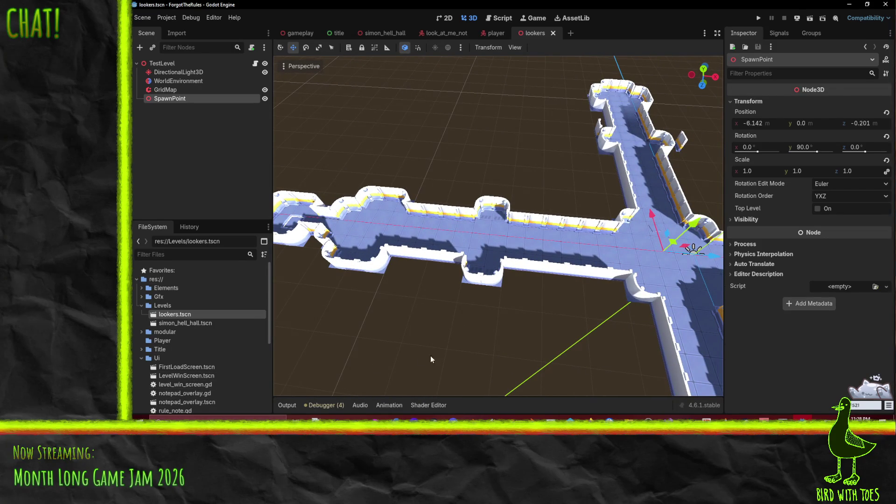
pyautogui.scroll(-4, 483, 280)
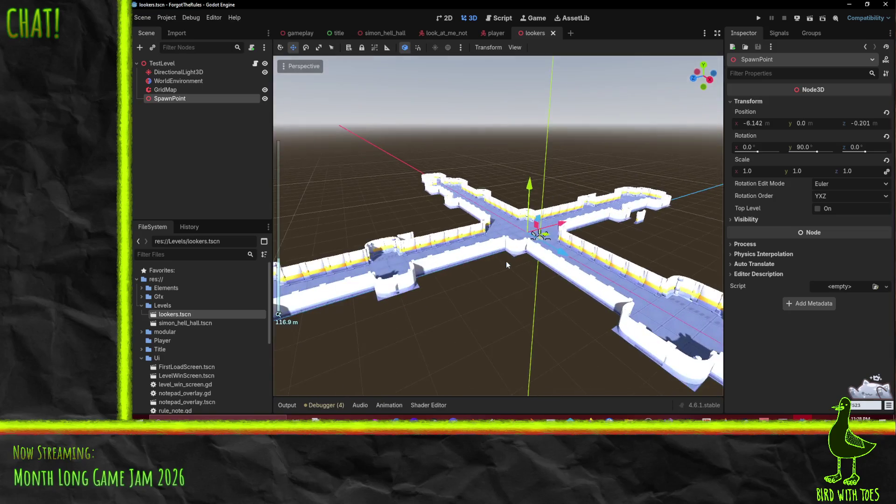
pyautogui.moveTo(508, 265)
pyautogui.mouseDown()
pyautogui.moveTo(524, 256)
pyautogui.moveTo(553, 265)
pyautogui.mouseUp()
pyautogui.scroll(-2, 553, 265)
pyautogui.scroll(2, 553, 265)
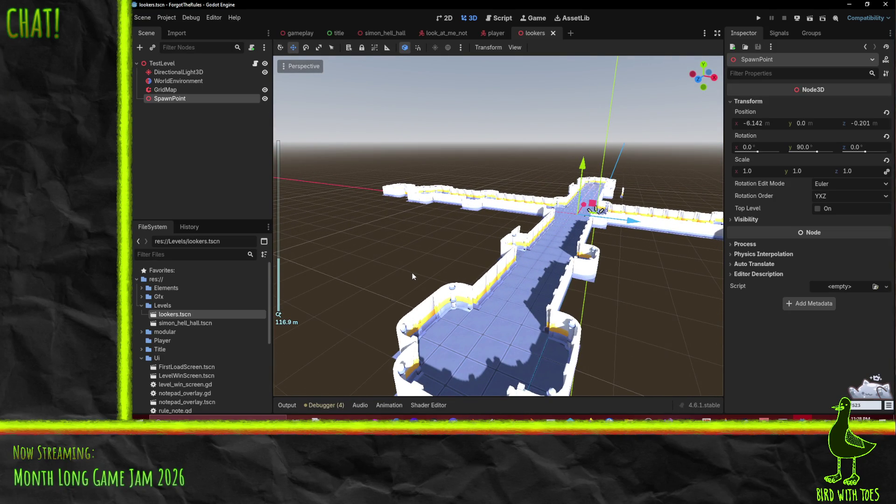
pyautogui.moveTo(413, 273)
pyautogui.mouseDown()
pyautogui.moveTo(485, 246)
pyautogui.moveTo(430, 278)
pyautogui.mouseUp()
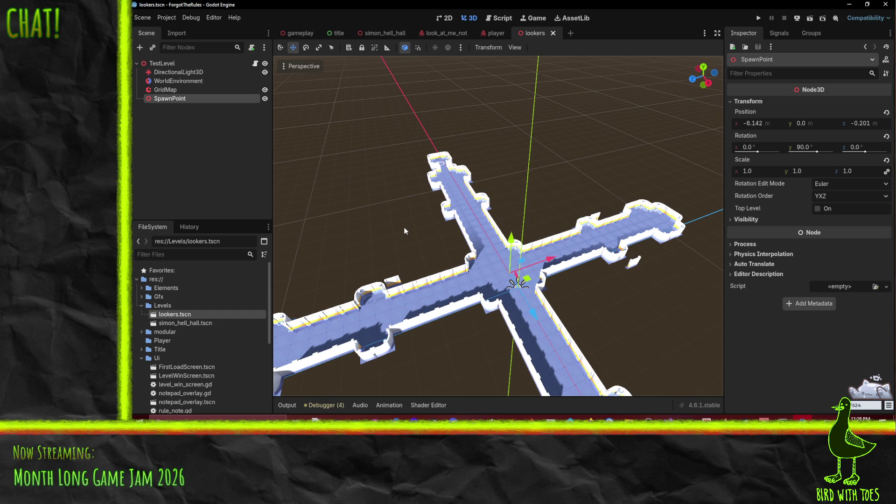
# Add an AnimatableBody3D child node under TestLevel, found by searching 'animat'.
pyautogui.rightClick(164, 63)
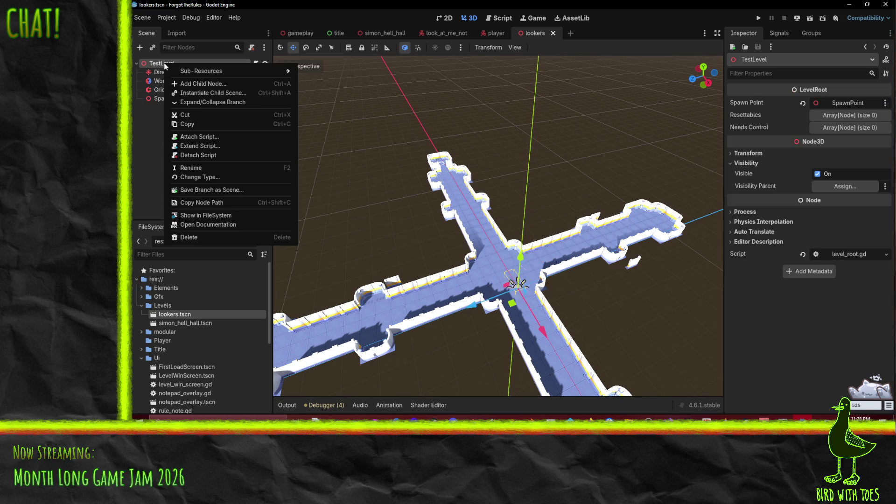
pyautogui.click(184, 85)
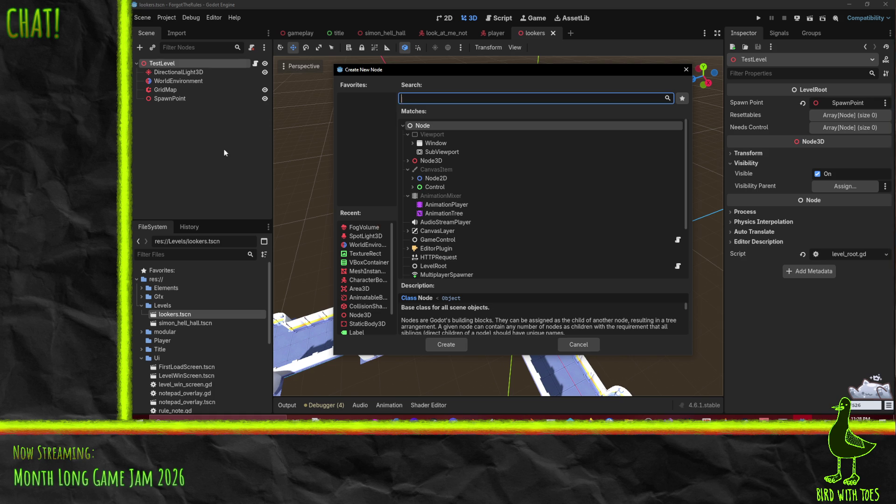
pyautogui.click(424, 160)
pyautogui.click(408, 161)
pyautogui.scroll(-5, 469, 178)
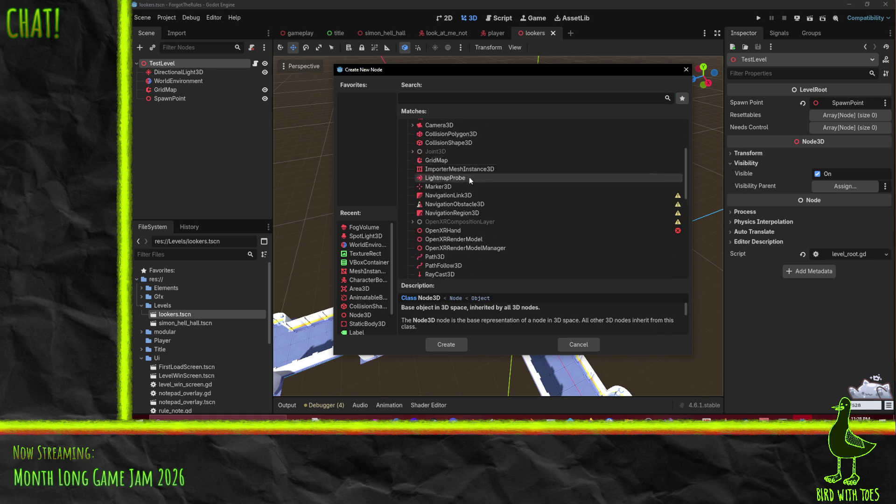
pyautogui.scroll(5, 469, 177)
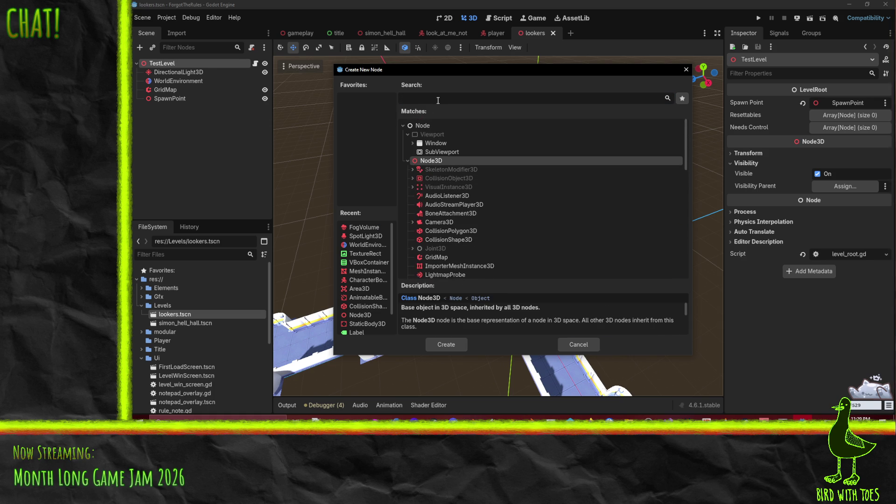
pyautogui.write('animat')
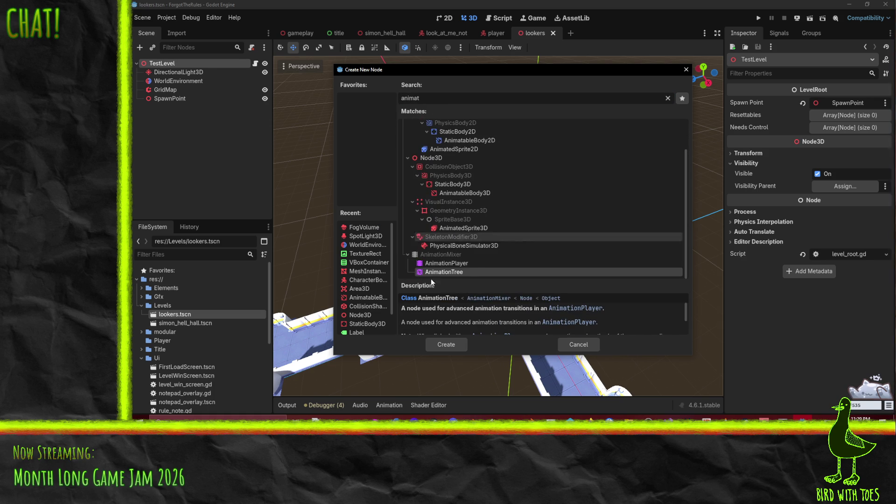
pyautogui.scroll(2, 493, 252)
pyautogui.scroll(-2, 508, 236)
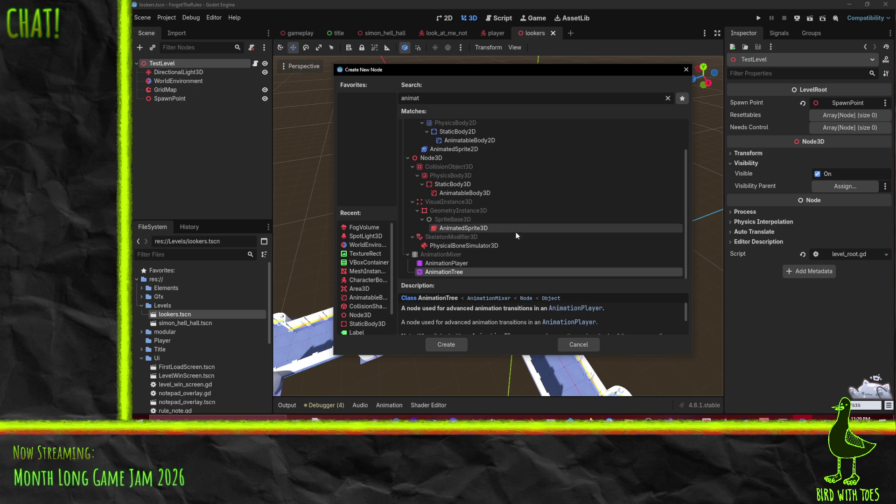
pyautogui.click(485, 186)
pyautogui.click(490, 198)
# Create the AnimatableBody3D and rename it DethLooker.
pyautogui.doubleClick(487, 194)
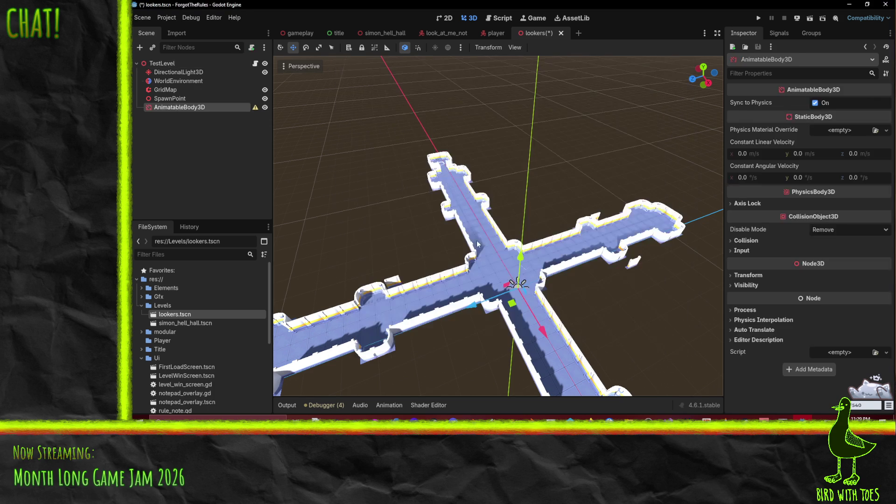
pyautogui.click(197, 110)
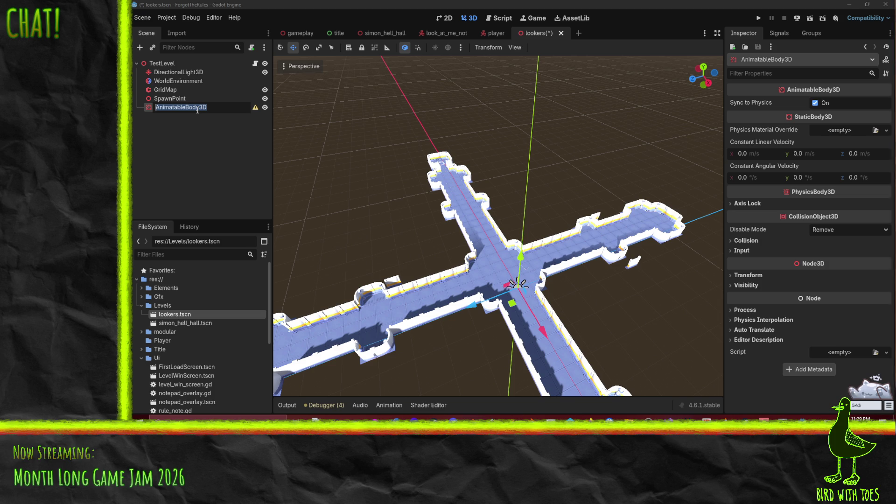
pyautogui.write('d')
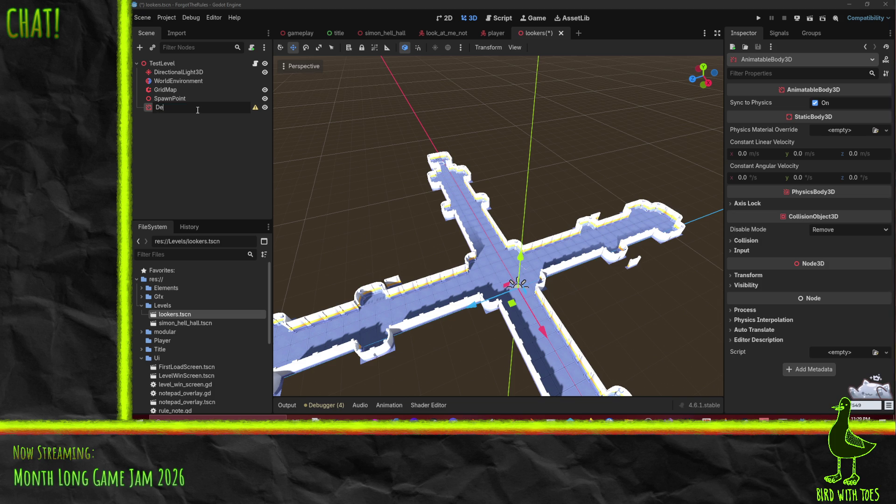
pyautogui.write('er')
pyautogui.press('Return')
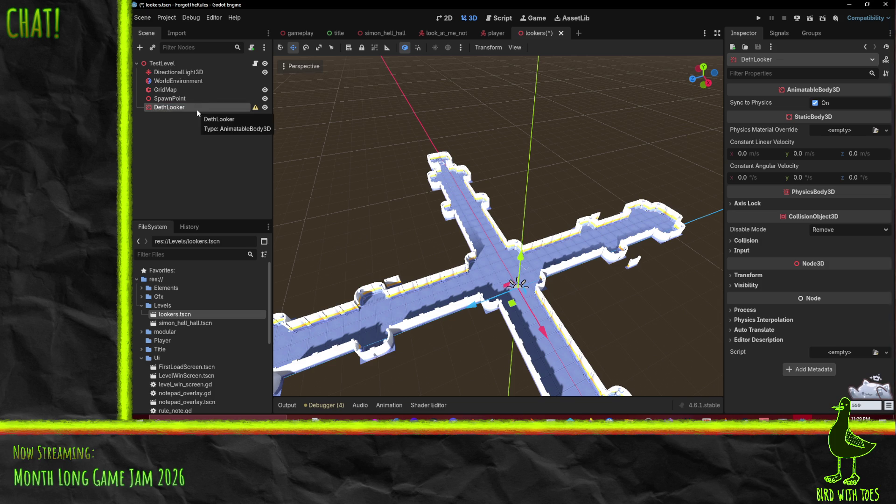
pyautogui.rightClick(188, 106)
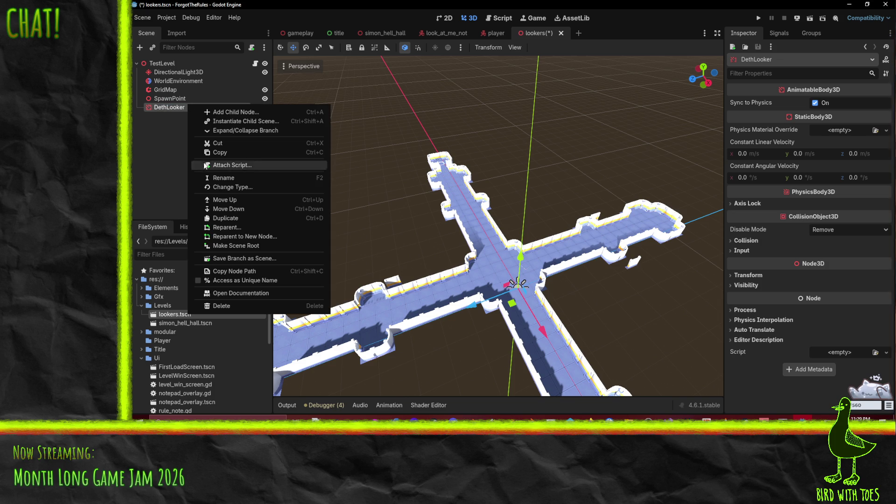
pyautogui.click(405, 109)
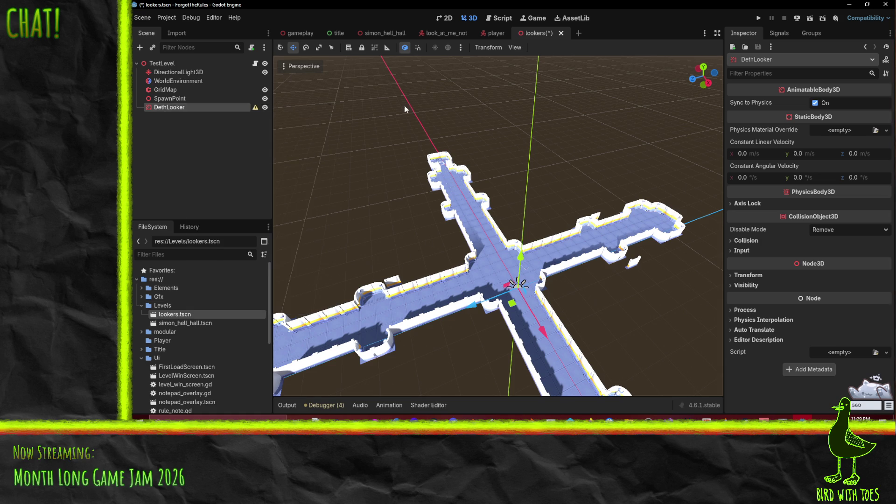
# Drag DethLooker along the corridor into the side alcove and view it top-down.
pyautogui.moveTo(544, 337); pyautogui.dragTo(460, 245)
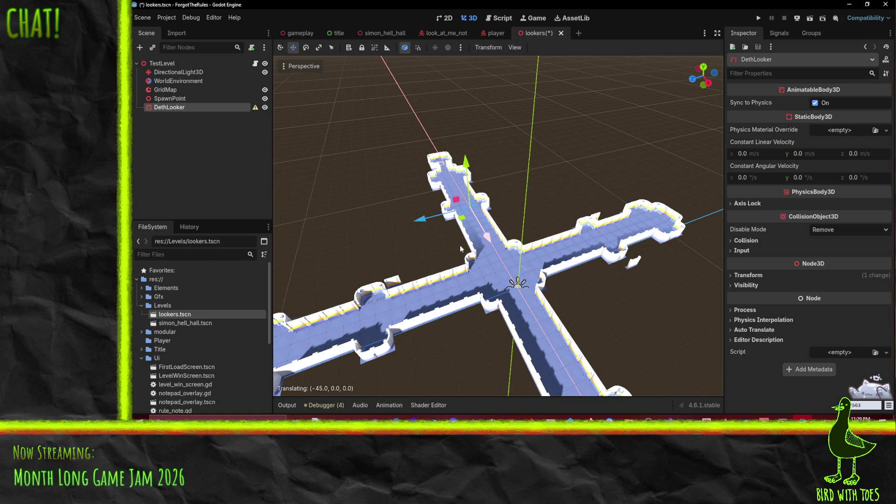
pyautogui.scroll(5, 455, 234)
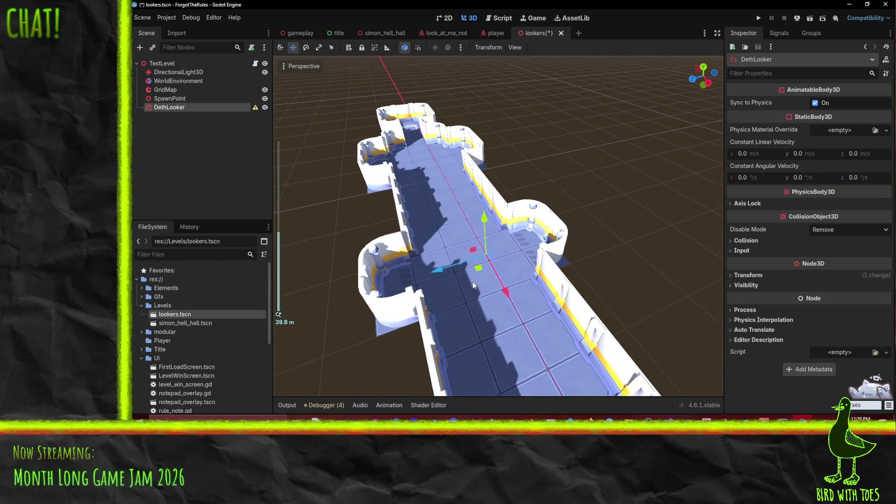
pyautogui.moveTo(451, 273)
pyautogui.mouseDown()
pyautogui.moveTo(340, 283)
pyautogui.moveTo(416, 293)
pyautogui.moveTo(376, 285)
pyautogui.moveTo(417, 280)
pyautogui.moveTo(402, 231)
pyautogui.moveTo(390, 226)
pyautogui.mouseUp()
pyautogui.scroll(6, 462, 279)
pyautogui.press('KP_7')
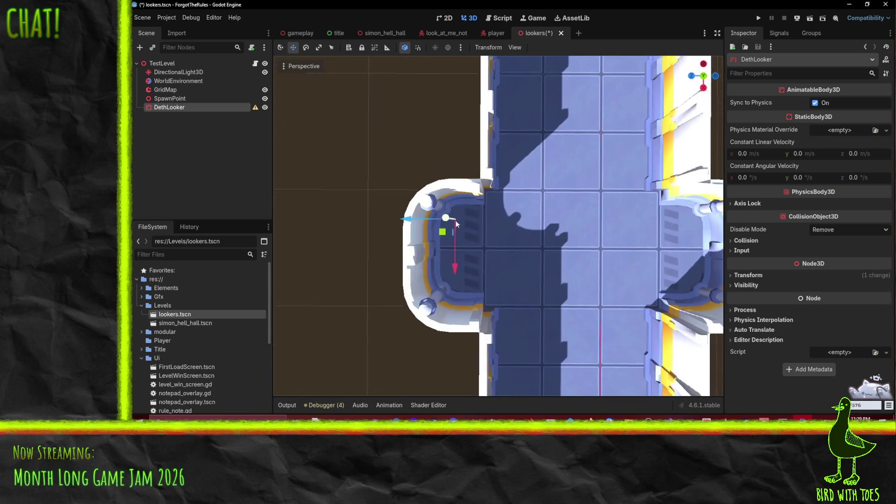
# Begin saving the DethLooker branch as a scene, choosing the res://Elements folder as location.
pyautogui.rightClick(179, 107)
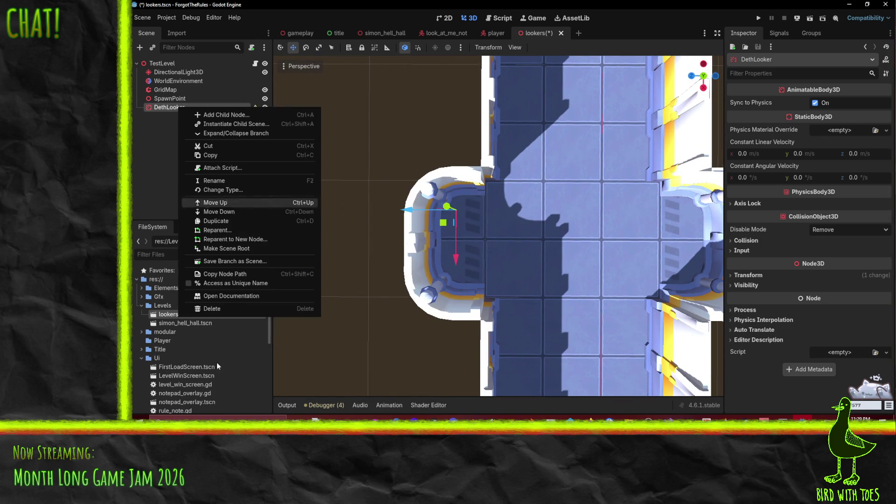
pyautogui.click(255, 261)
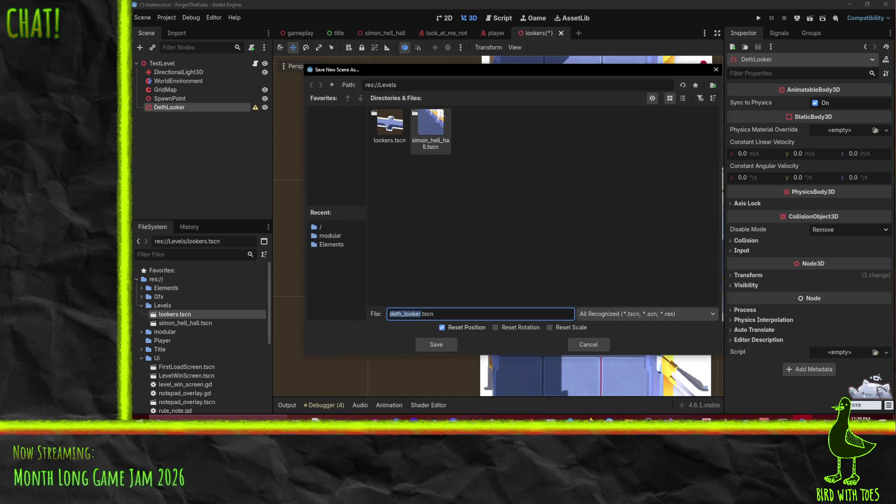
pyautogui.click(332, 85)
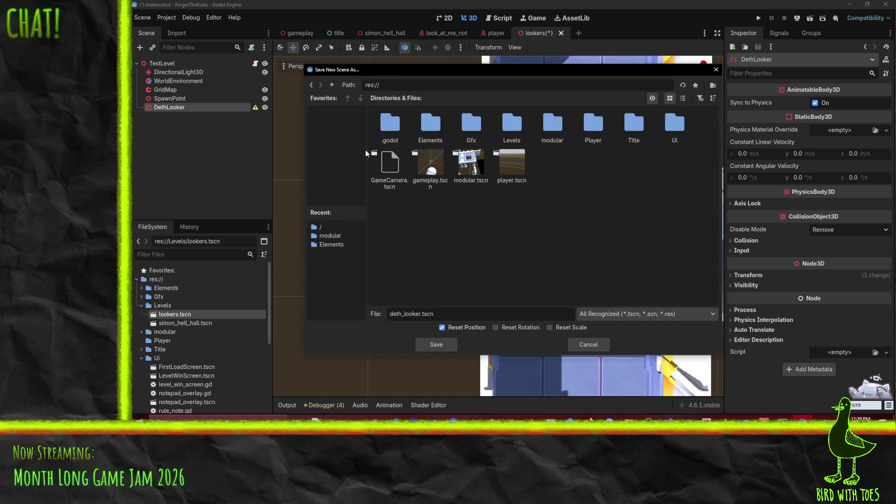
pyautogui.doubleClick(413, 148)
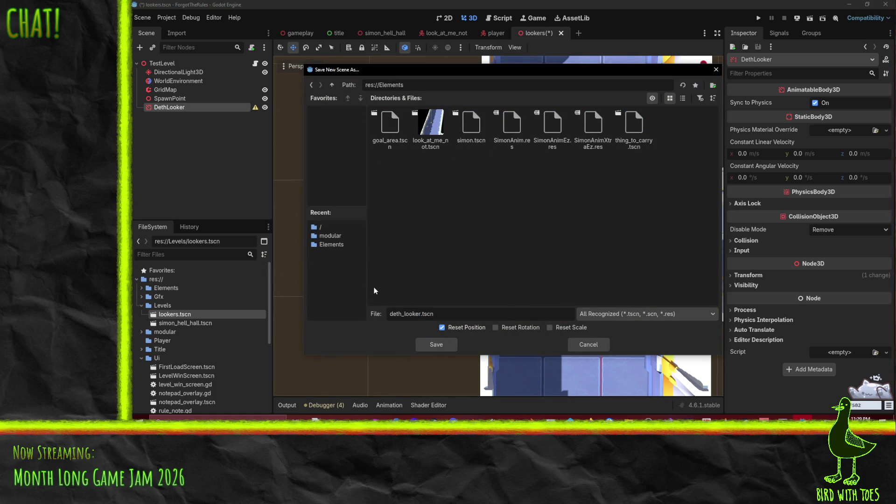
# Rename the file to DethLooker.tscn and save it into Elements.
pyautogui.click(408, 311)
pyautogui.press('BackSpace')
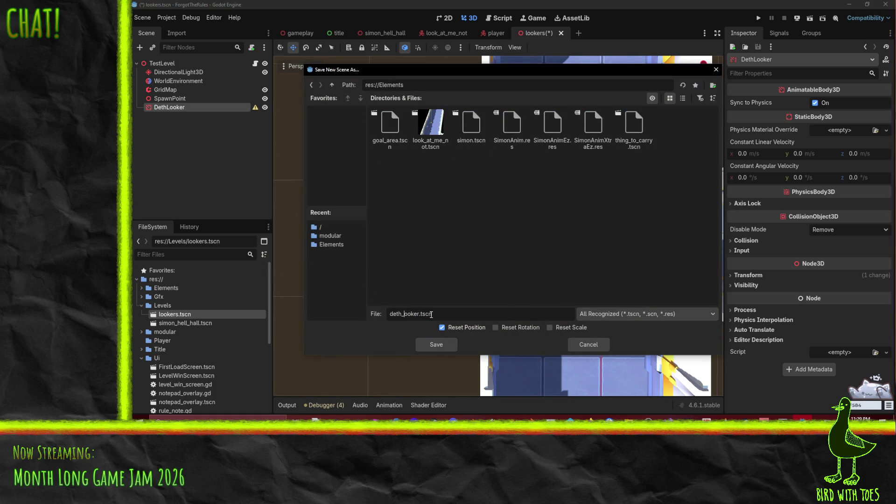
pyautogui.press('Delete')
pyautogui.write('L')
pyautogui.press('Home')
pyautogui.press('Delete')
pyautogui.write('D')
pyautogui.click(416, 345)
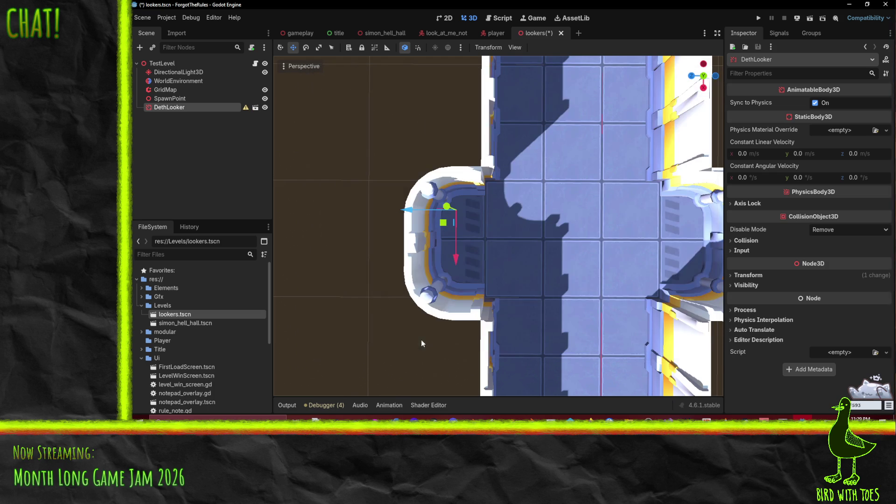
pyautogui.click(255, 108)
# Add a CollisionShape3D child node to DethLooker.
pyautogui.rightClick(142, 64)
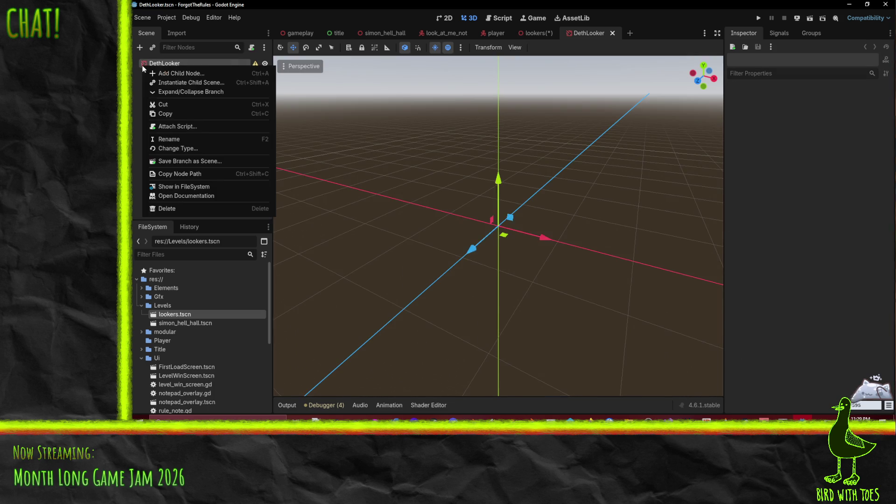
pyautogui.click(174, 73)
pyautogui.write('box')
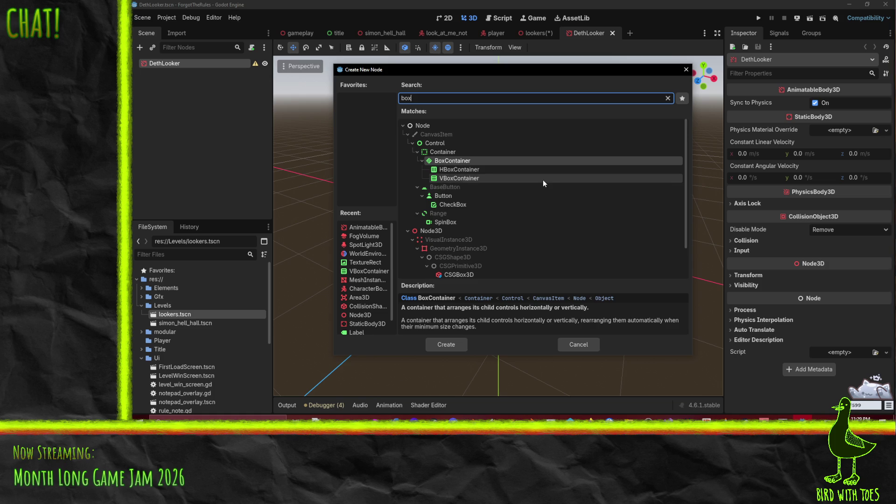
pyautogui.press('BackSpace')
pyautogui.press('BackSpace')
pyautogui.press('BackSpace')
pyautogui.write('cp')
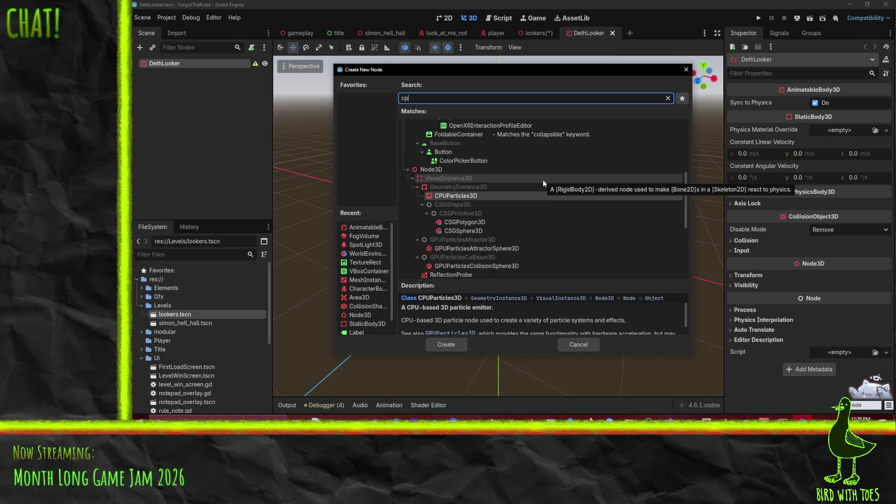
pyautogui.press('BackSpace')
pyautogui.write('oll')
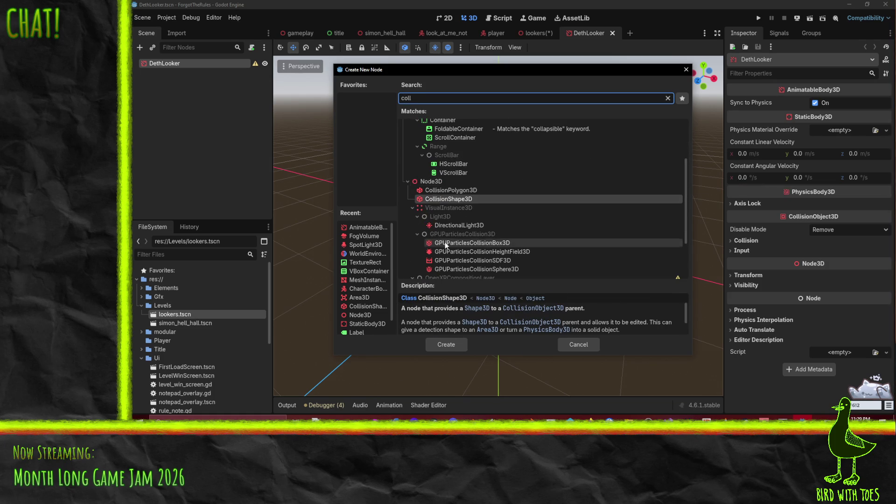
pyautogui.click(446, 344)
# Add a MeshInstance3D child to DethLooker and give it a new TorusMesh.
pyautogui.rightClick(169, 63)
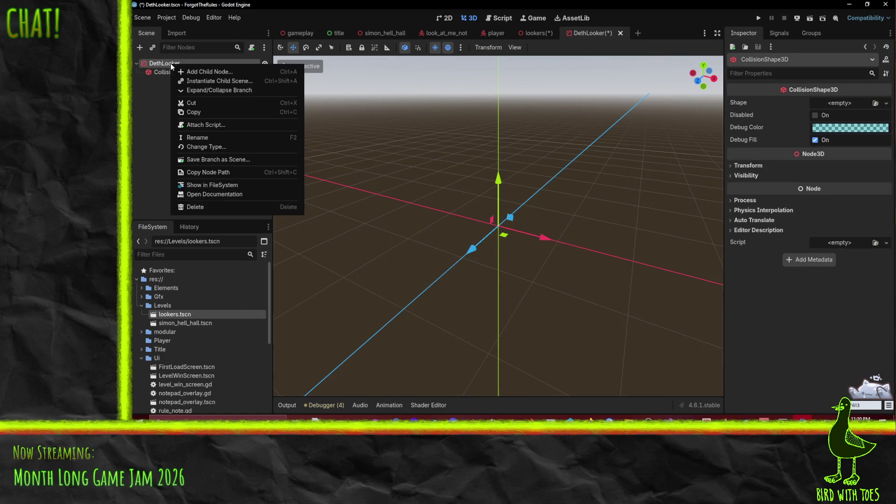
pyautogui.click(212, 71)
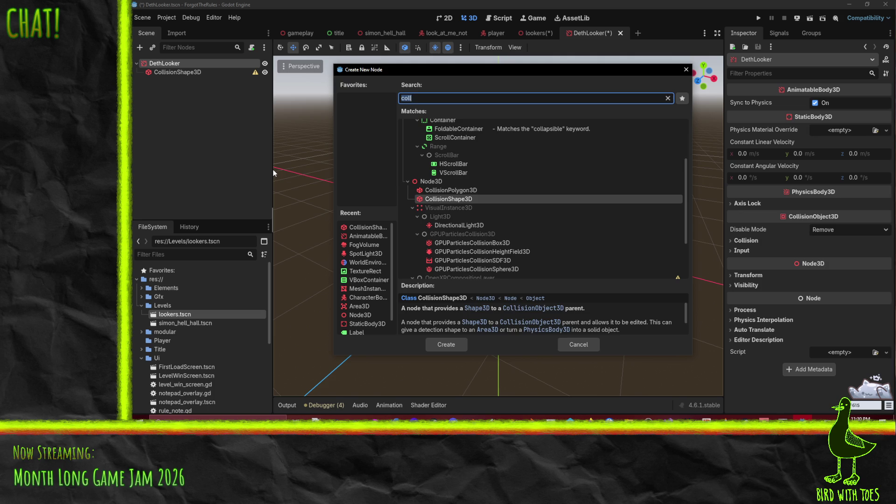
pyautogui.write('mesh')
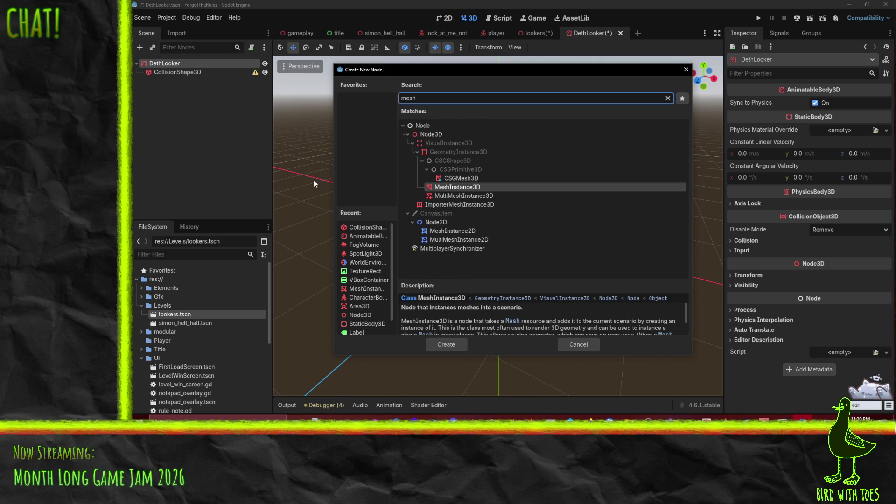
pyautogui.click(446, 345)
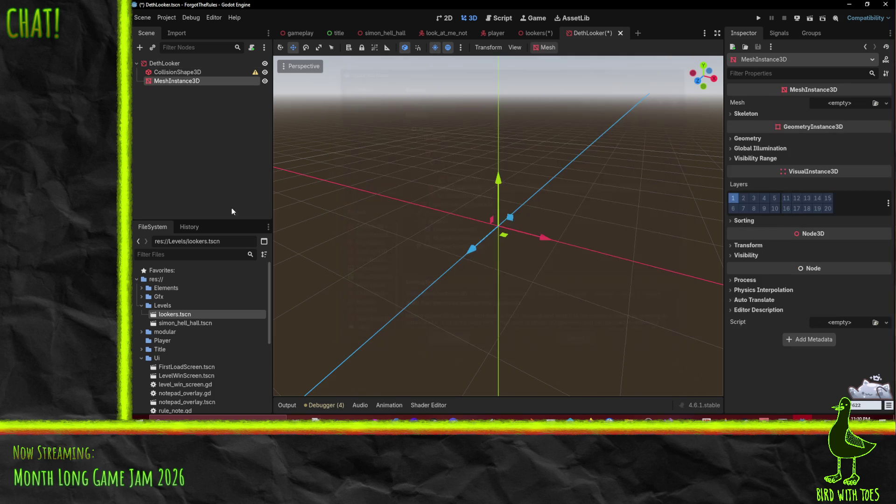
pyautogui.click(885, 104)
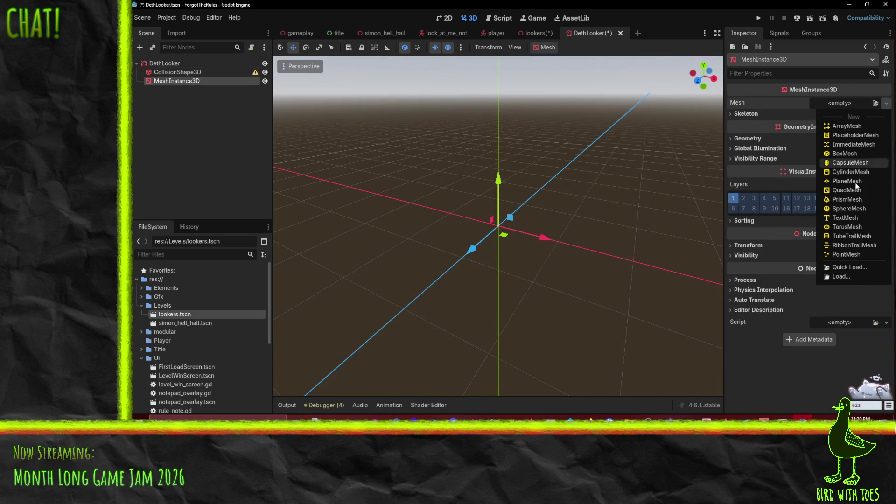
pyautogui.click(850, 227)
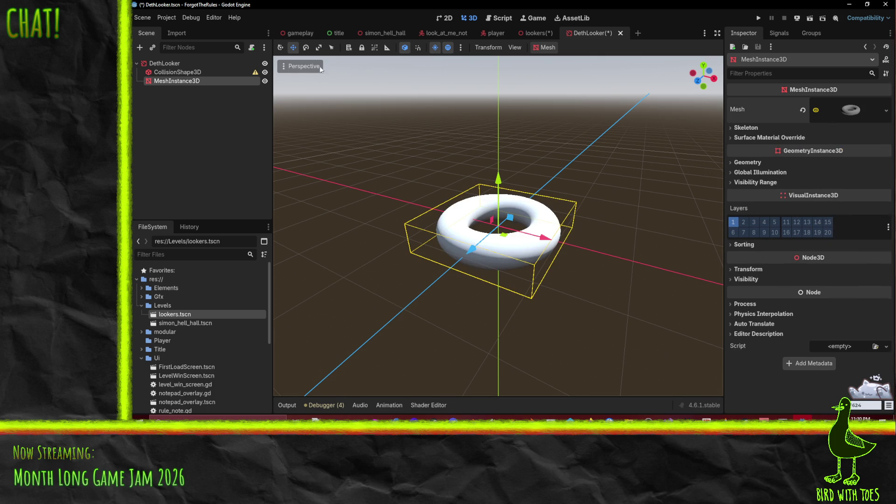
# Rotate the torus -90° so the ring stands upright.
pyautogui.click(305, 47)
pyautogui.moveTo(500, 193); pyautogui.dragTo(519, 220)
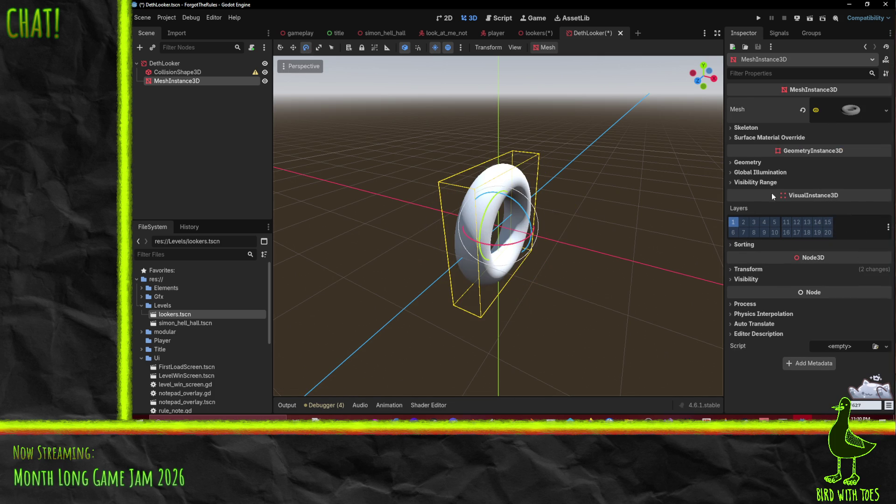
pyautogui.click(839, 119)
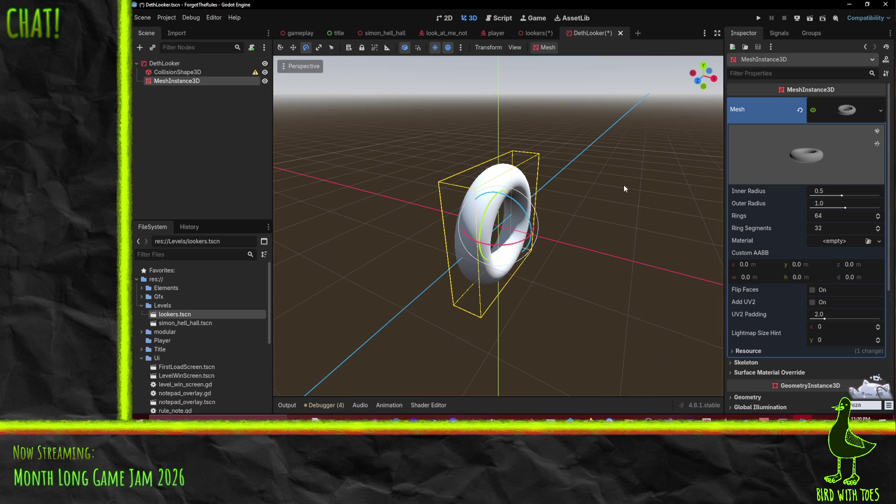
pyautogui.moveTo(623, 185)
pyautogui.mouseDown()
pyautogui.moveTo(570, 183)
pyautogui.moveTo(525, 153)
pyautogui.moveTo(542, 171)
pyautogui.mouseUp()
# Set the torus outer radius to 0.8 and inner radius to 0.2.
pyautogui.click(824, 205)
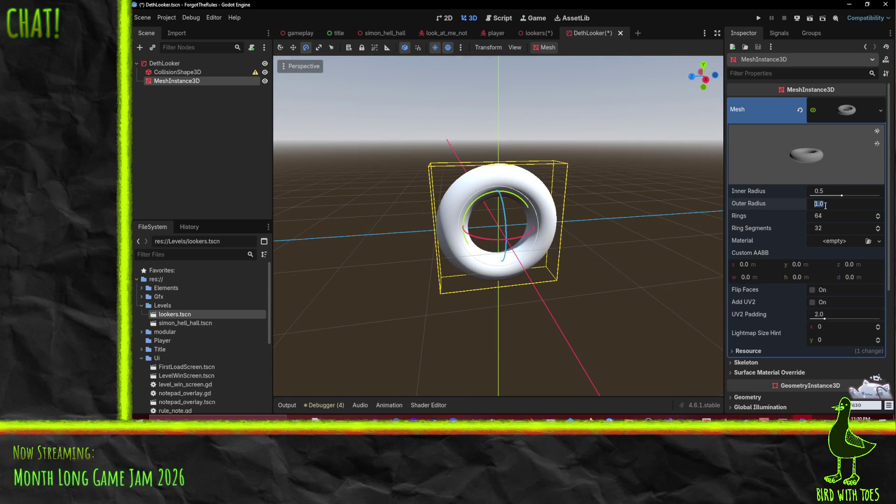
pyautogui.write('0.8')
pyautogui.press('Return')
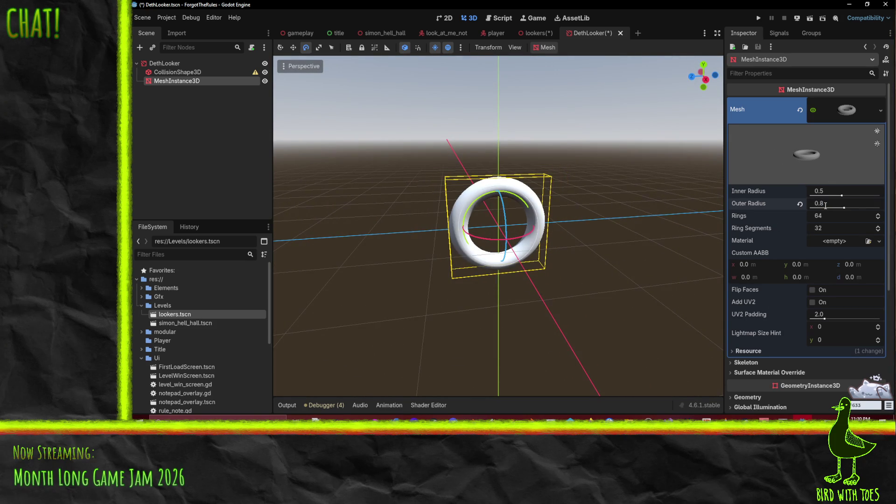
pyautogui.click(844, 191)
pyautogui.write('.2')
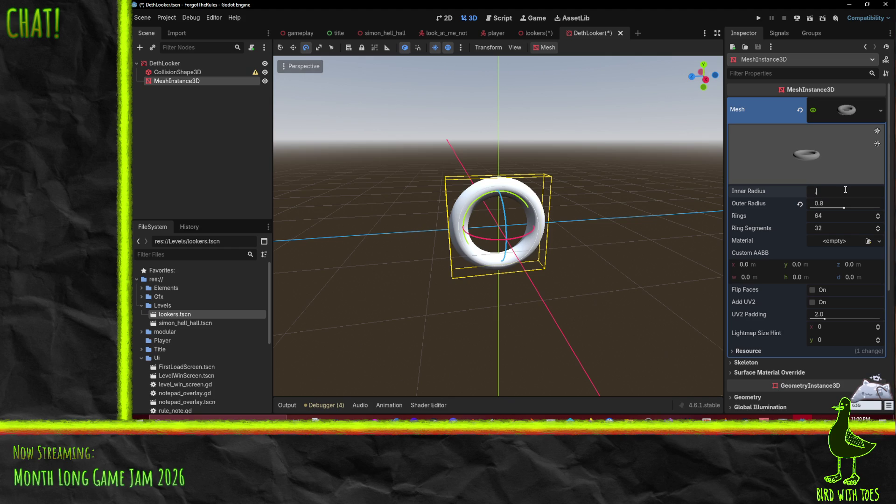
pyautogui.press('Return')
pyautogui.moveTo(537, 240)
pyautogui.mouseDown()
pyautogui.moveTo(646, 223)
pyautogui.moveTo(637, 212)
pyautogui.moveTo(632, 225)
pyautogui.mouseUp()
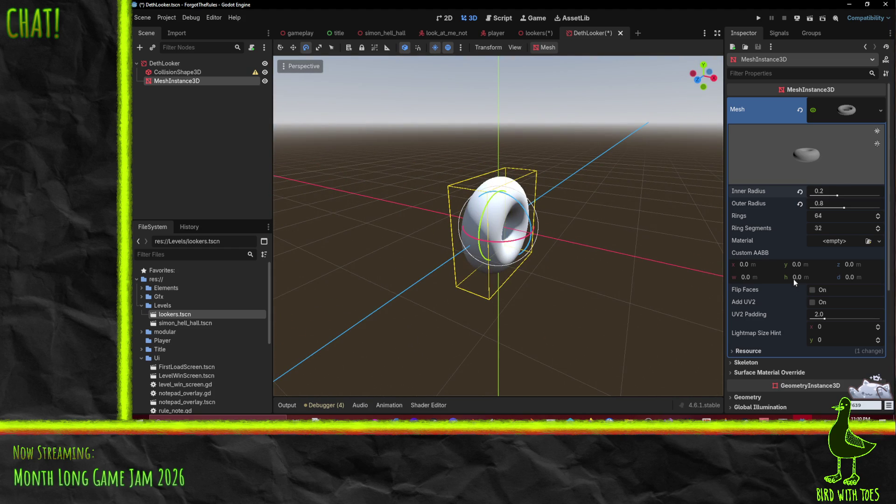
# Try 32 rings and 16 ring segments on the torus.
pyautogui.click(837, 216)
pyautogui.write('32')
pyautogui.click(836, 226)
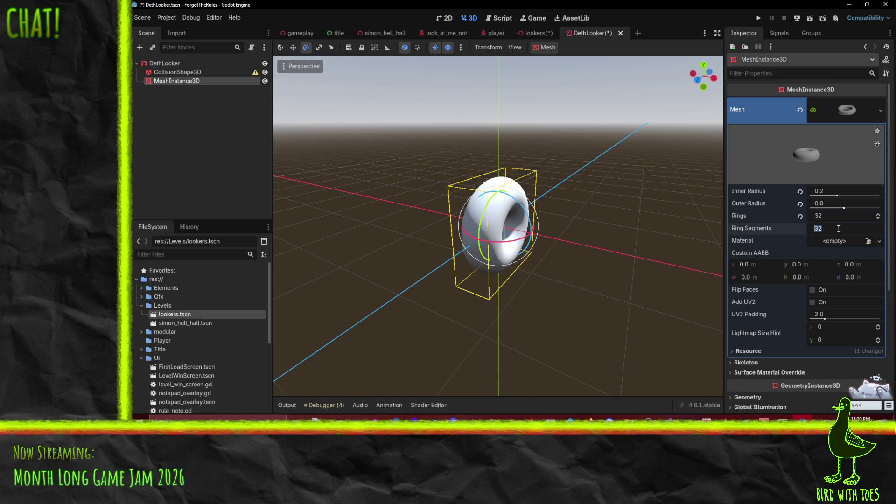
pyautogui.write('16')
pyautogui.hotkey('shift', 'Tab')
pyautogui.moveTo(666, 262); pyautogui.dragTo(624, 238)
pyautogui.scroll(6, 630, 241)
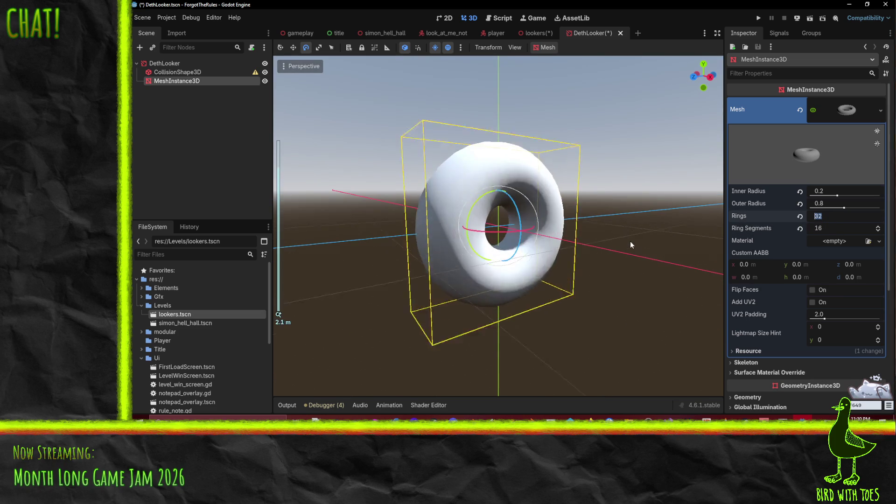
pyautogui.moveTo(575, 257)
pyautogui.mouseDown()
pyautogui.moveTo(520, 304)
pyautogui.moveTo(653, 284)
pyautogui.mouseUp()
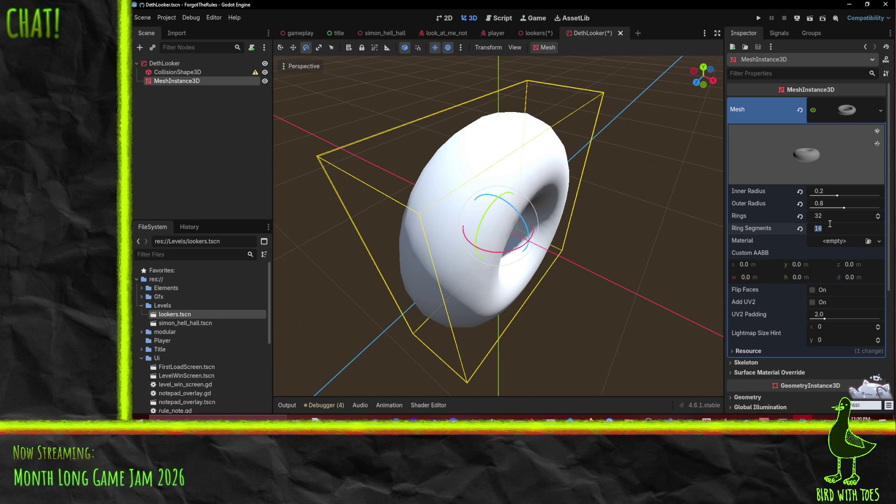
# Settle the torus on 12 ring segments and 24 rings.
pyautogui.moveTo(823, 228); pyautogui.dragTo(802, 227)
pyautogui.moveTo(628, 242); pyautogui.dragTo(529, 170)
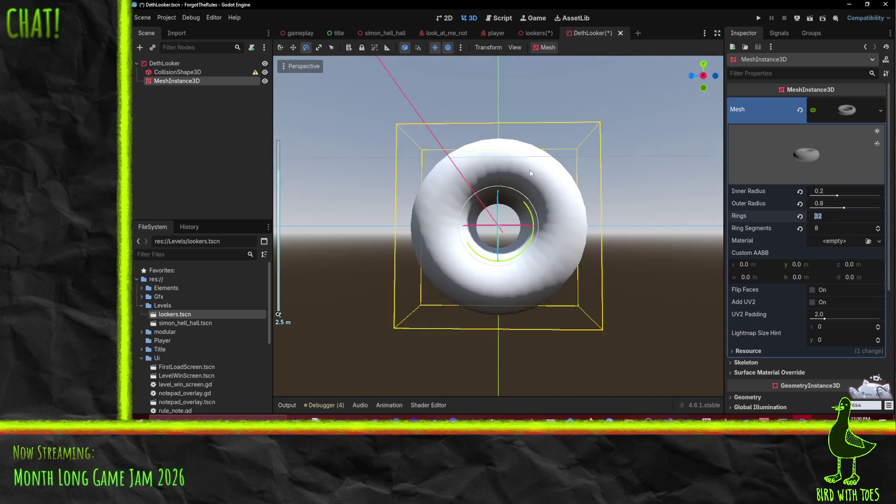
pyautogui.scroll(-3, 530, 170)
pyautogui.click(833, 229)
pyautogui.write('12')
pyautogui.hotkey('shift', 'Tab')
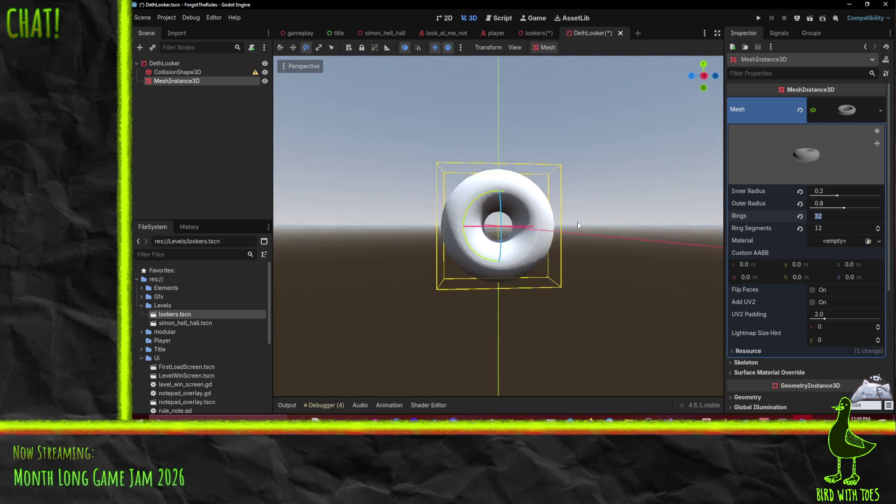
pyautogui.moveTo(577, 221)
pyautogui.mouseDown()
pyautogui.moveTo(666, 250)
pyautogui.moveTo(717, 251)
pyautogui.mouseUp()
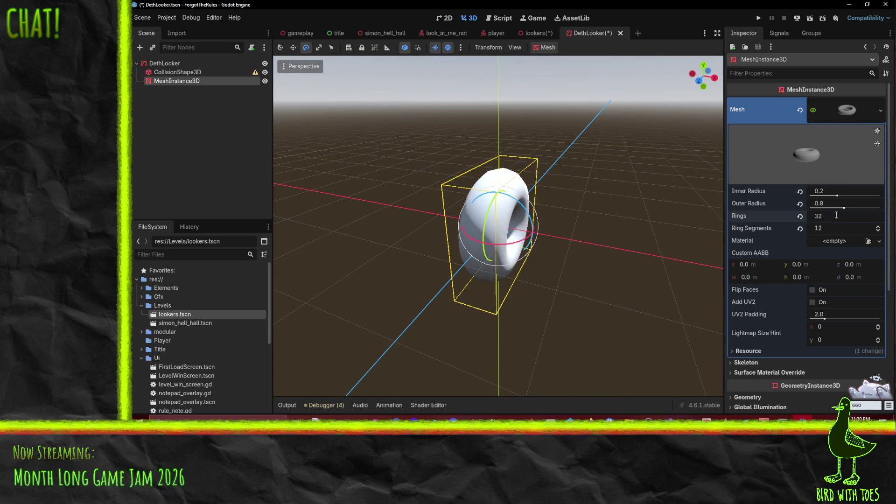
pyautogui.write('24')
pyautogui.press('Tab')
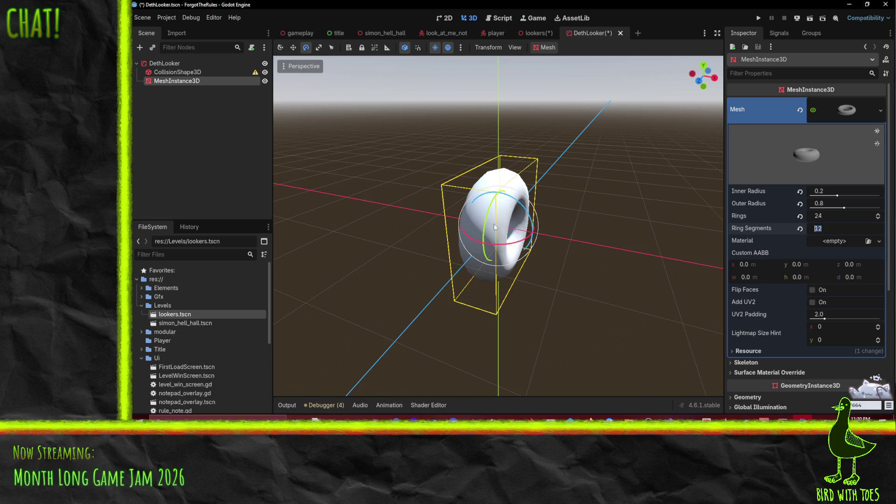
# Switch to the Move tool and raise the torus 1 m.
pyautogui.moveTo(537, 205)
pyautogui.mouseDown()
pyautogui.moveTo(553, 158)
pyautogui.moveTo(536, 168)
pyautogui.moveTo(472, 170)
pyautogui.moveTo(457, 191)
pyautogui.mouseUp()
pyautogui.scroll(-2, 536, 168)
pyautogui.click(293, 47)
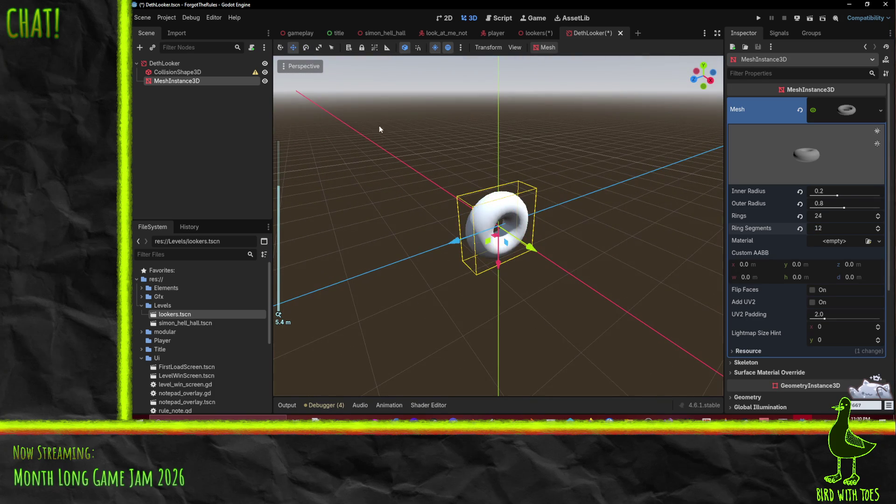
pyautogui.moveTo(499, 263)
pyautogui.mouseDown()
pyautogui.moveTo(489, 234)
pyautogui.moveTo(464, 234)
pyautogui.moveTo(575, 262)
pyautogui.moveTo(615, 228)
pyautogui.moveTo(610, 242)
pyautogui.moveTo(531, 239)
pyautogui.moveTo(556, 268)
pyautogui.moveTo(537, 252)
pyautogui.mouseUp()
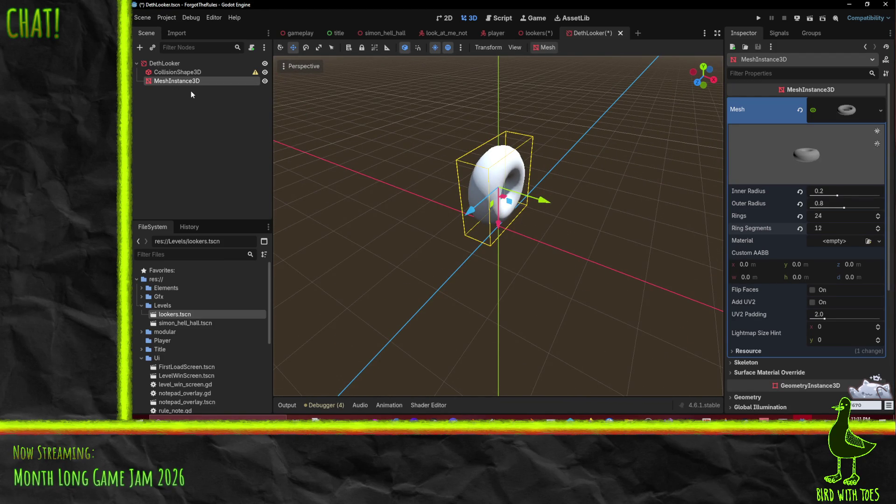
# Duplicate the torus node, give the copy a SphereMesh, and shift it sideways along X.
pyautogui.rightClick(177, 81)
pyautogui.click(181, 105)
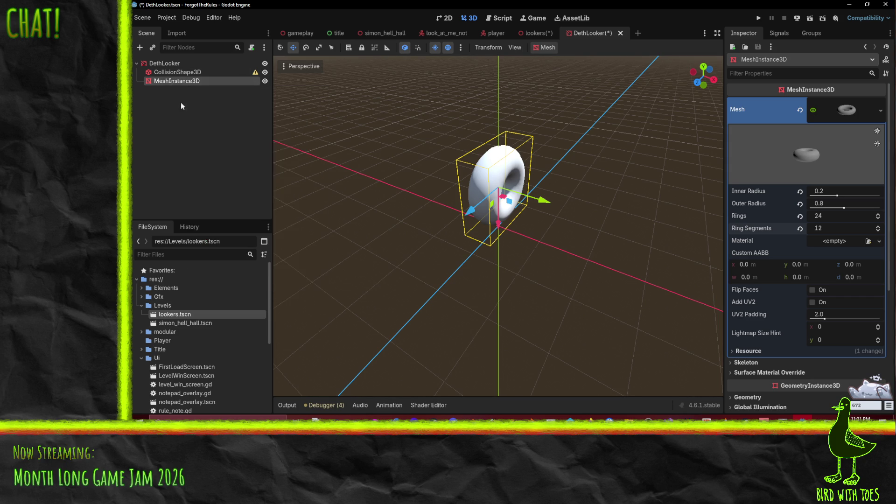
pyautogui.rightClick(165, 83)
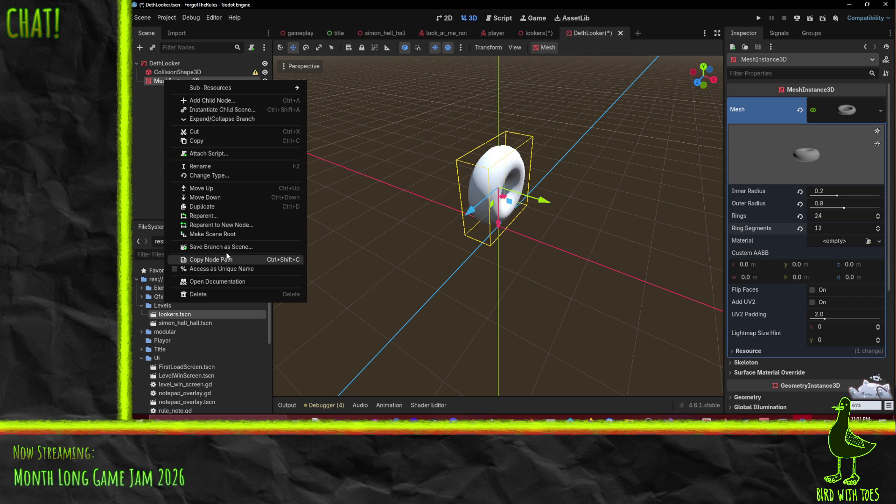
pyautogui.click(238, 207)
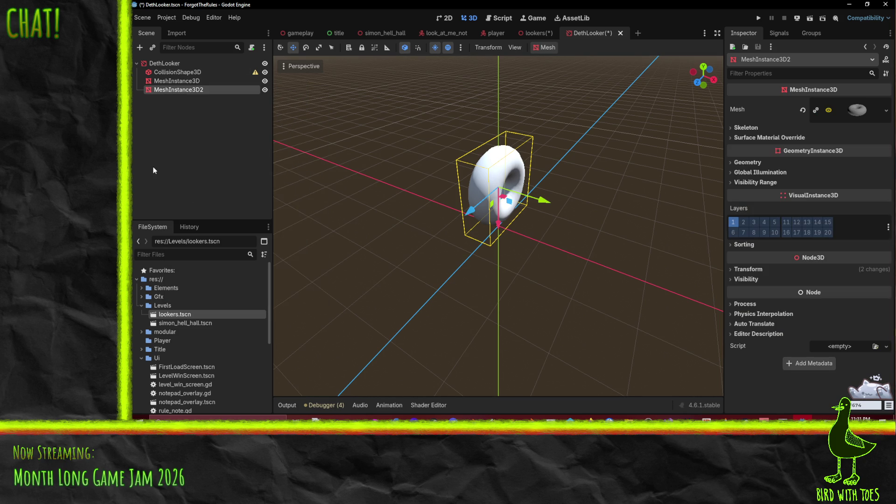
pyautogui.click(886, 110)
pyautogui.click(847, 222)
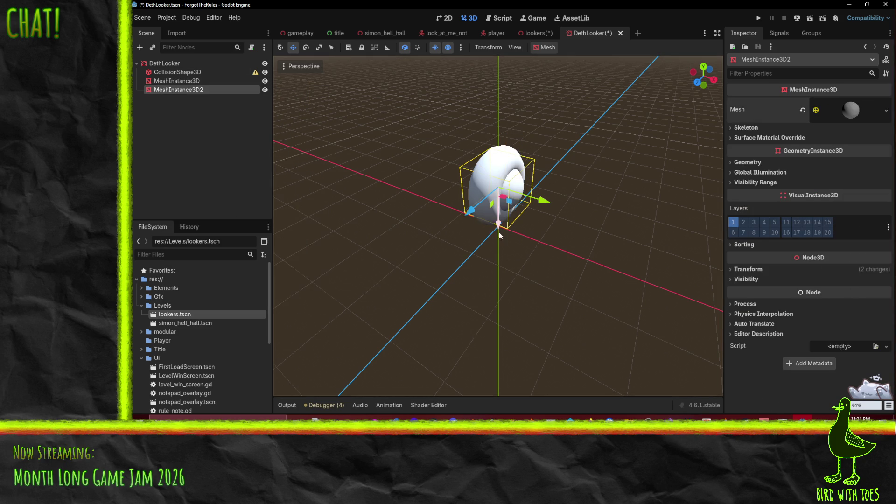
pyautogui.moveTo(545, 202)
pyautogui.mouseDown()
pyautogui.moveTo(561, 214)
pyautogui.moveTo(406, 161)
pyautogui.moveTo(579, 224)
pyautogui.moveTo(433, 219)
pyautogui.mouseUp()
# Select DethLooker and rotate the whole body with the Rotate tool.
pyautogui.click(165, 63)
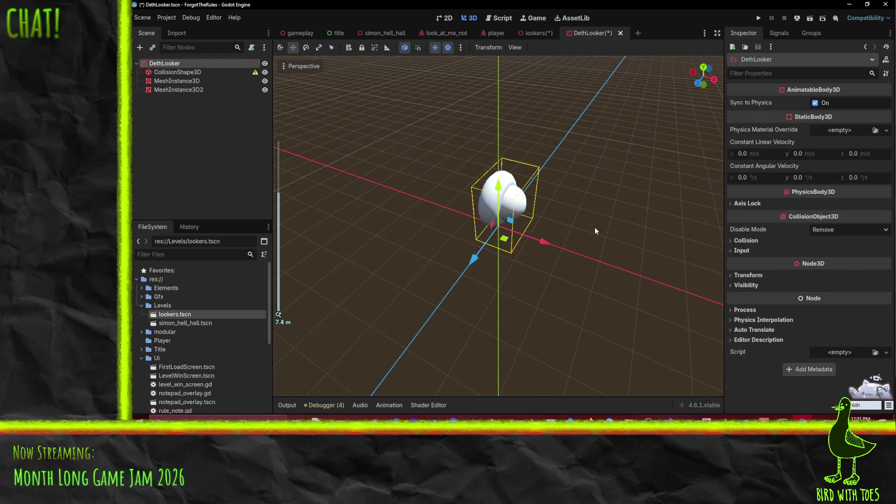
pyautogui.click(306, 48)
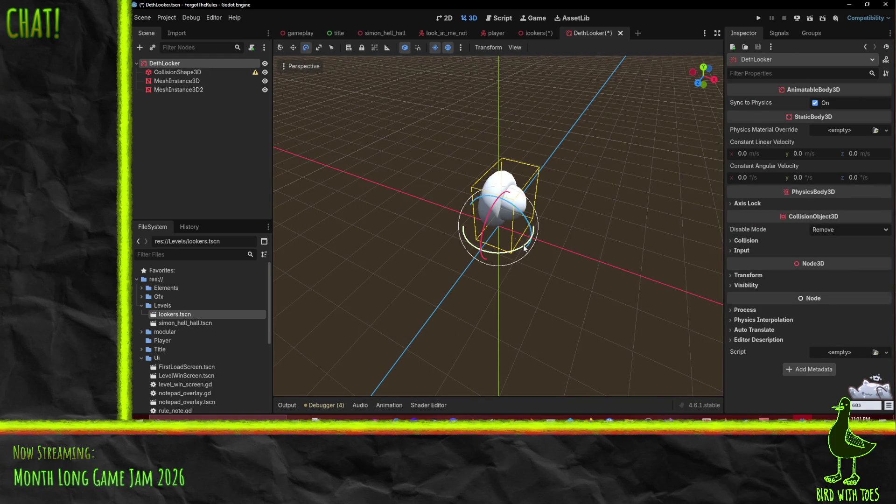
pyautogui.moveTo(514, 256); pyautogui.dragTo(423, 237)
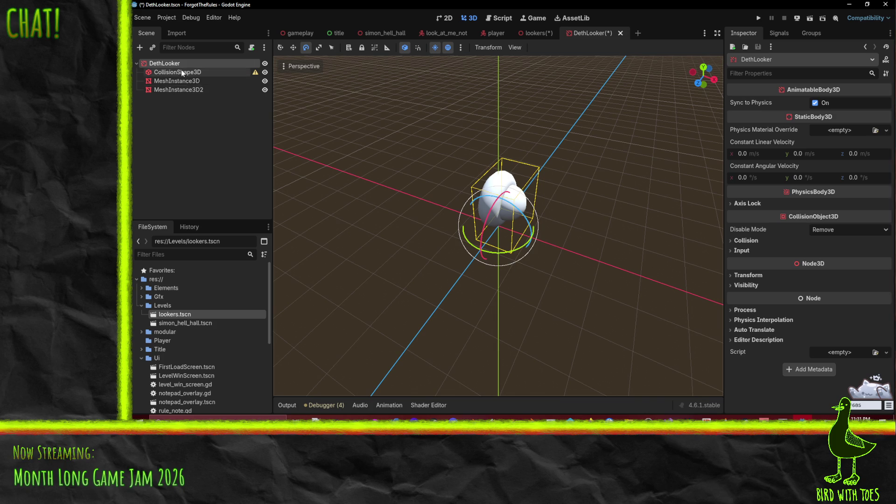
# Add an Area3D under DethLooker with a CollisionShape3D child.
pyautogui.rightClick(171, 64)
pyautogui.click(193, 71)
pyautogui.doubleClick(505, 153)
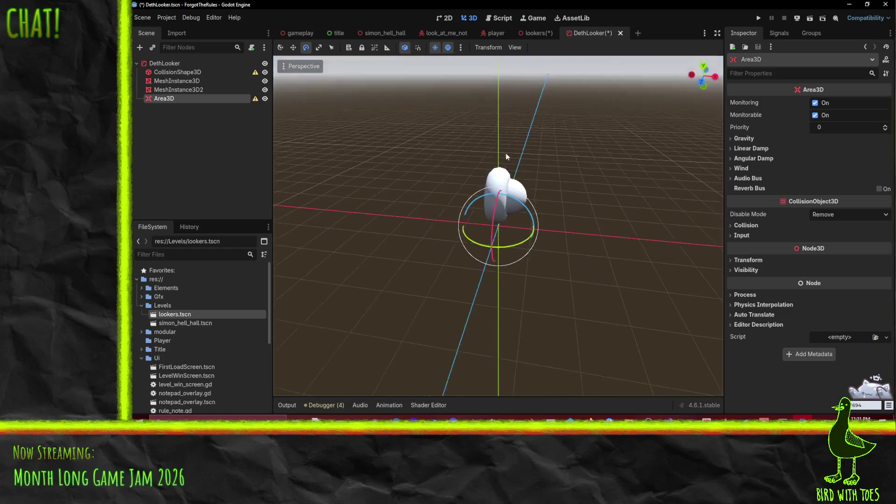
pyautogui.rightClick(158, 98)
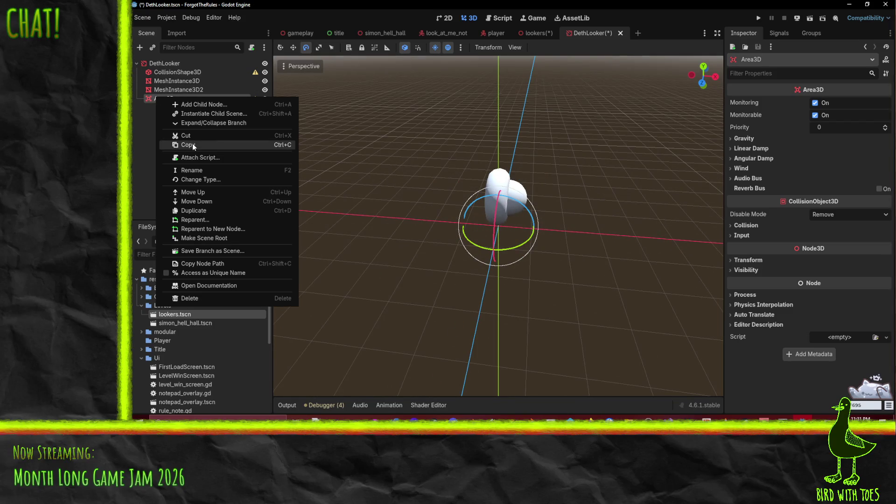
pyautogui.click(202, 104)
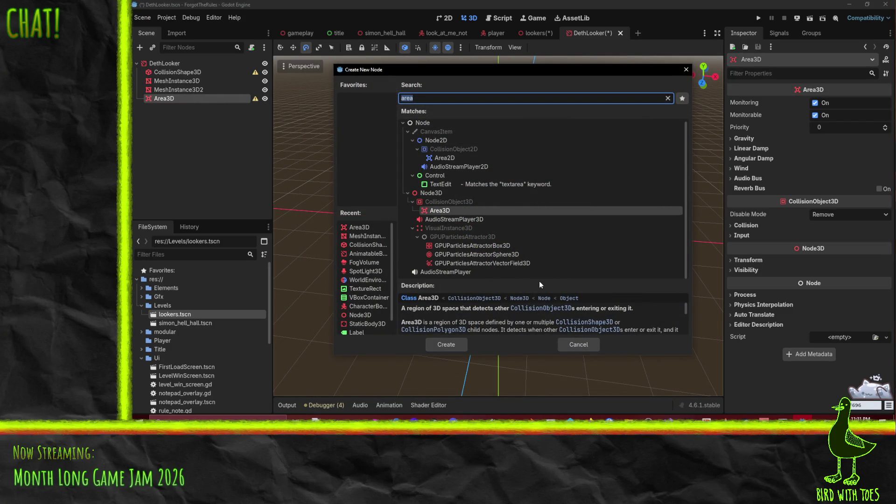
pyautogui.write('e')
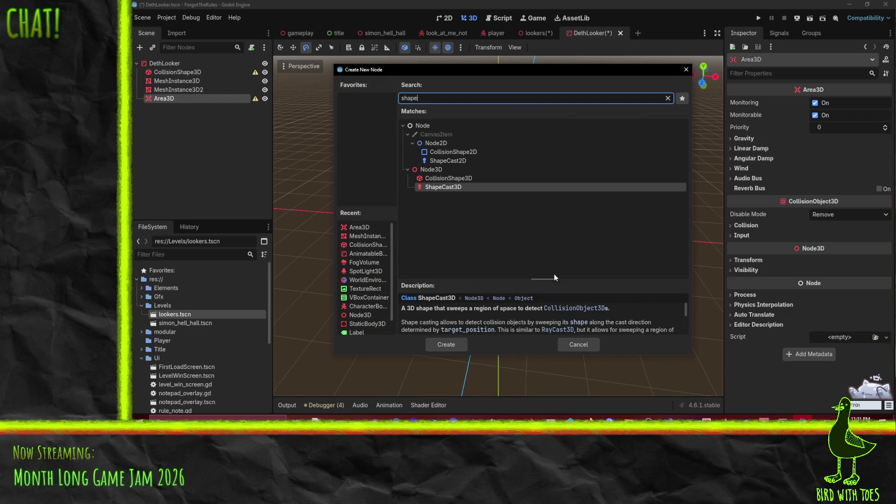
pyautogui.click(448, 179)
pyautogui.click(446, 346)
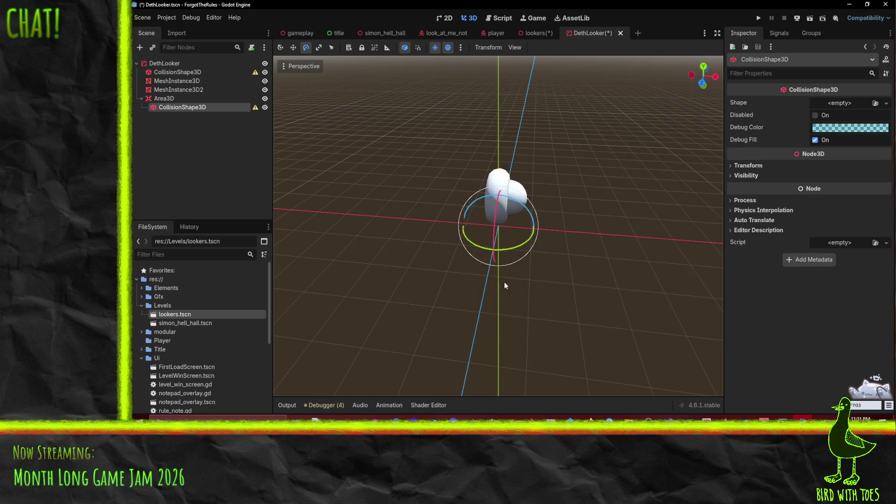
# Give the collision shape a BoxShape3D and resize it into a long 10 × 1 × 1 beam.
pyautogui.click(886, 103)
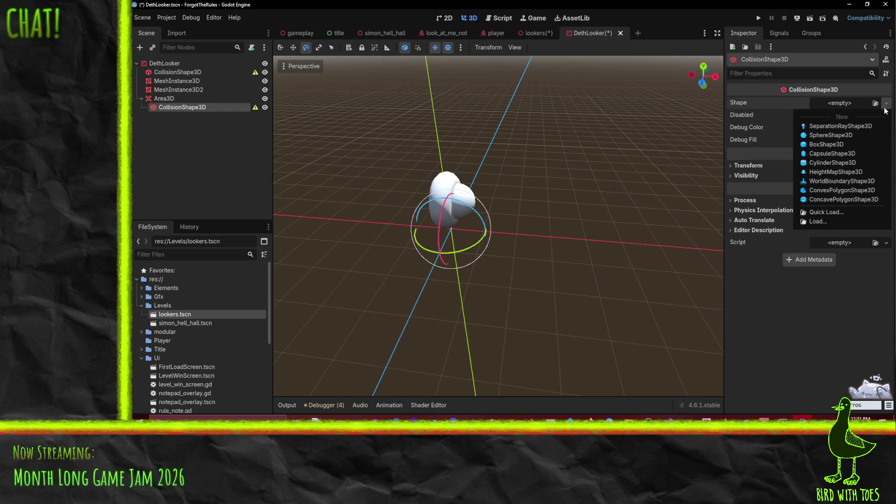
pyautogui.click(839, 144)
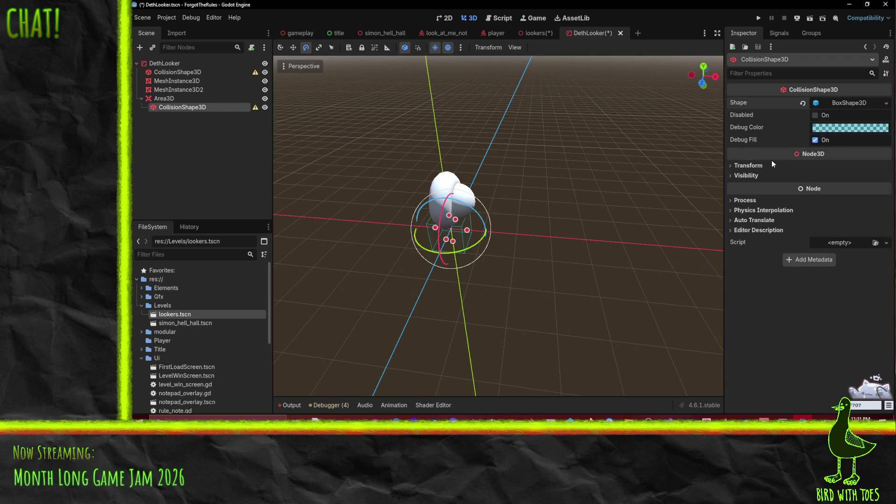
pyautogui.moveTo(449, 217); pyautogui.dragTo(448, 249)
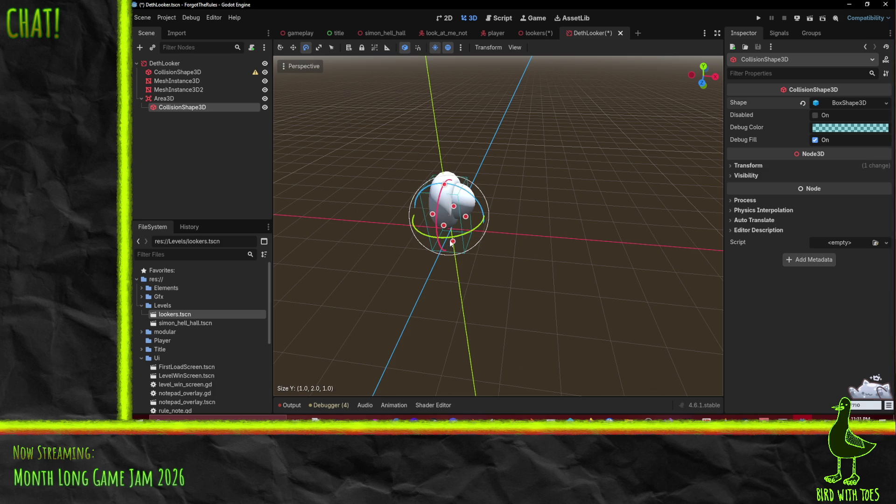
pyautogui.click(451, 242)
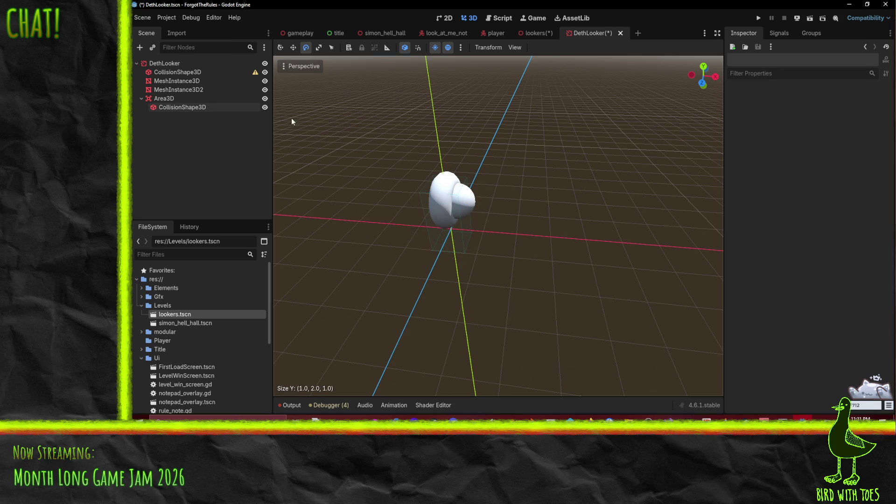
pyautogui.click(182, 107)
pyautogui.moveTo(452, 242)
pyautogui.mouseDown()
pyautogui.moveTo(455, 221)
pyautogui.moveTo(544, 202)
pyautogui.moveTo(649, 217)
pyautogui.moveTo(447, 230)
pyautogui.moveTo(523, 230)
pyautogui.moveTo(492, 228)
pyautogui.moveTo(509, 233)
pyautogui.moveTo(519, 220)
pyautogui.moveTo(570, 245)
pyautogui.moveTo(488, 156)
pyautogui.moveTo(574, 176)
pyautogui.mouseUp()
pyautogui.scroll(-5, 640, 217)
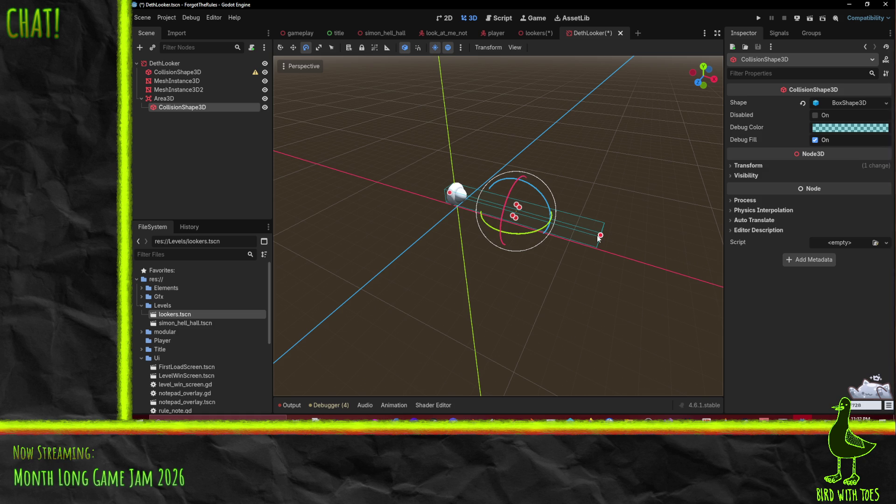
# Add an AnimationPlayer to DethLooker and move it to the top of the children.
pyautogui.rightClick(178, 65)
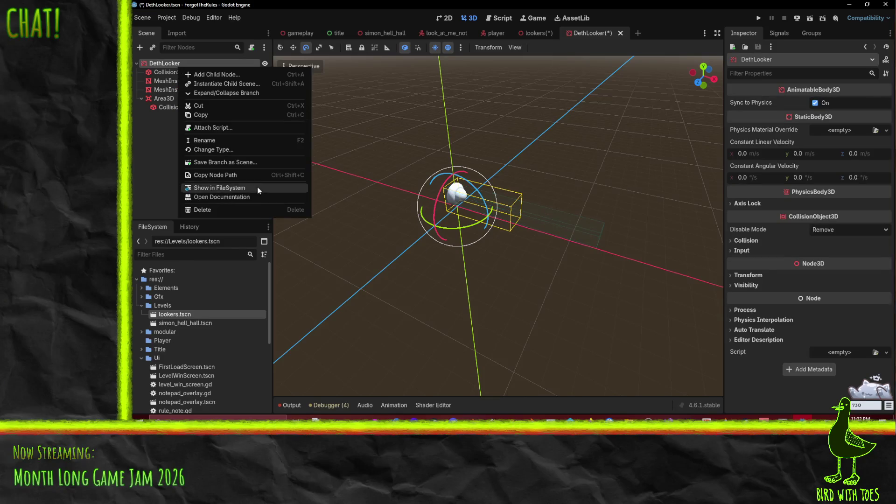
pyautogui.click(240, 72)
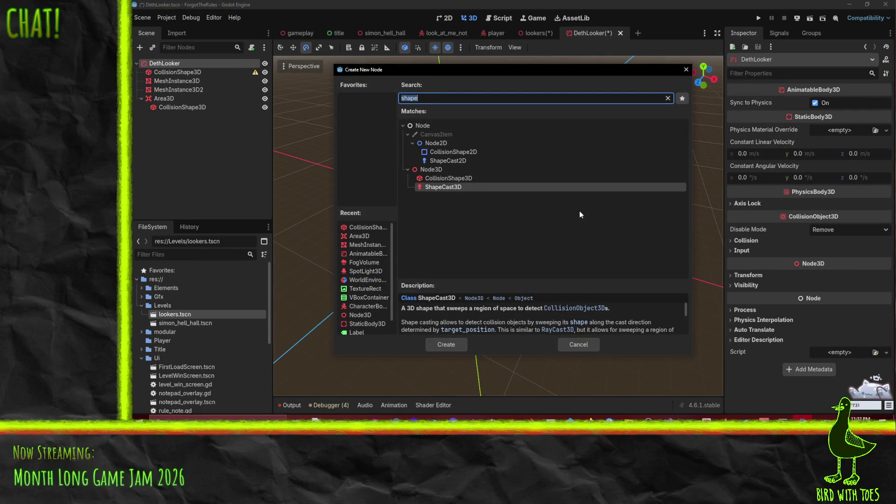
pyautogui.write('anim')
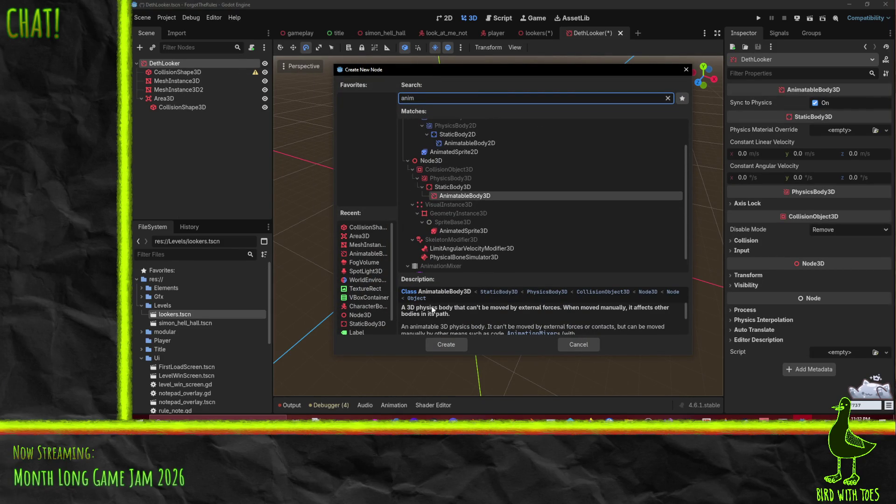
pyautogui.write('a')
pyautogui.doubleClick(448, 265)
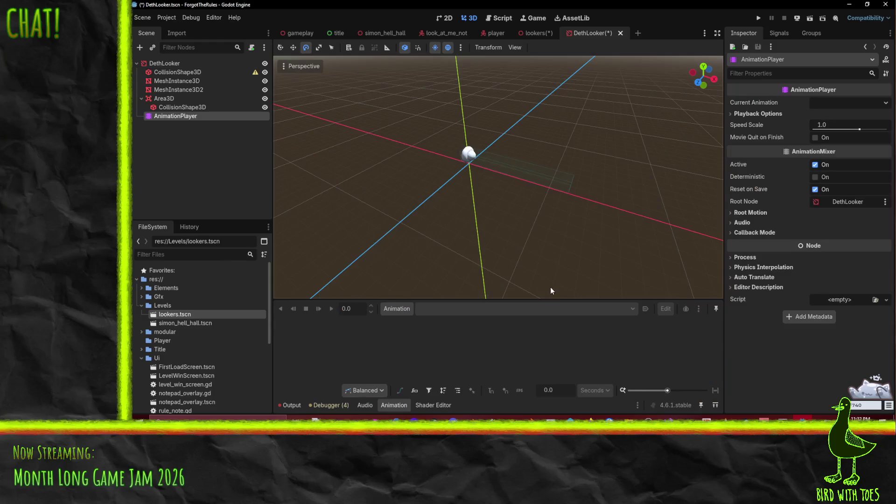
pyautogui.moveTo(448, 158); pyautogui.dragTo(468, 195)
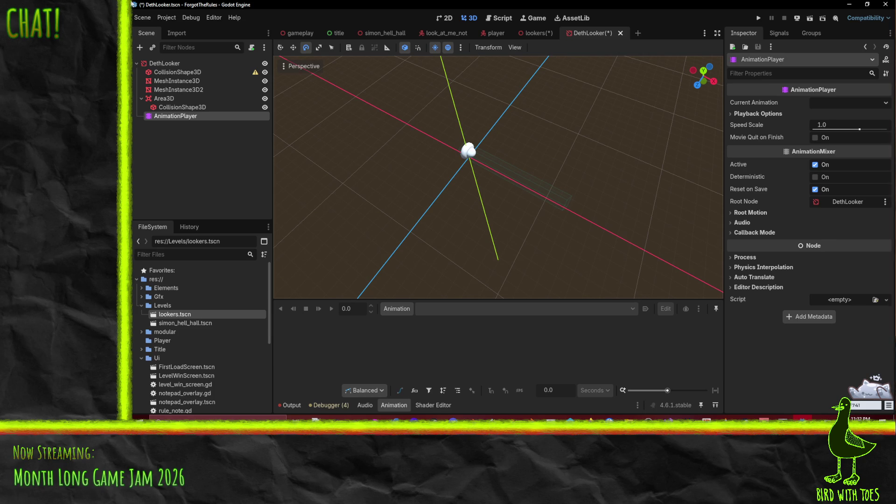
pyautogui.moveTo(176, 118); pyautogui.dragTo(178, 73)
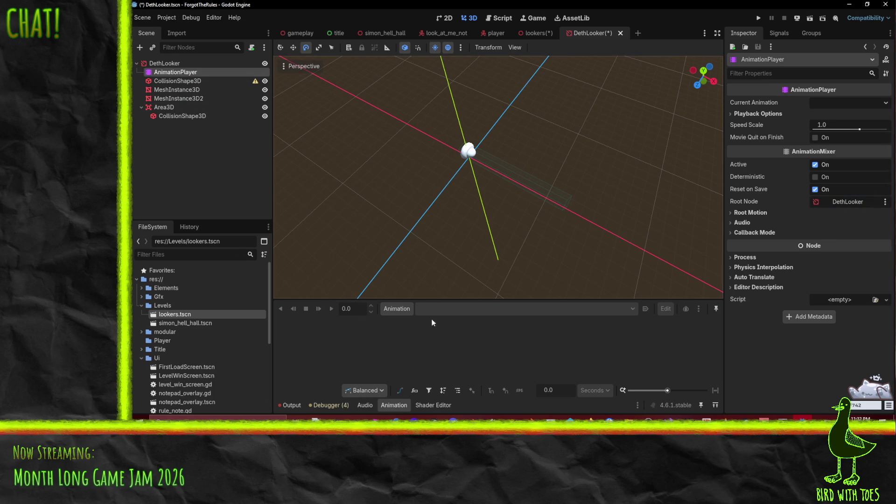
# Create a new animation named FwdCW.
pyautogui.click(402, 309)
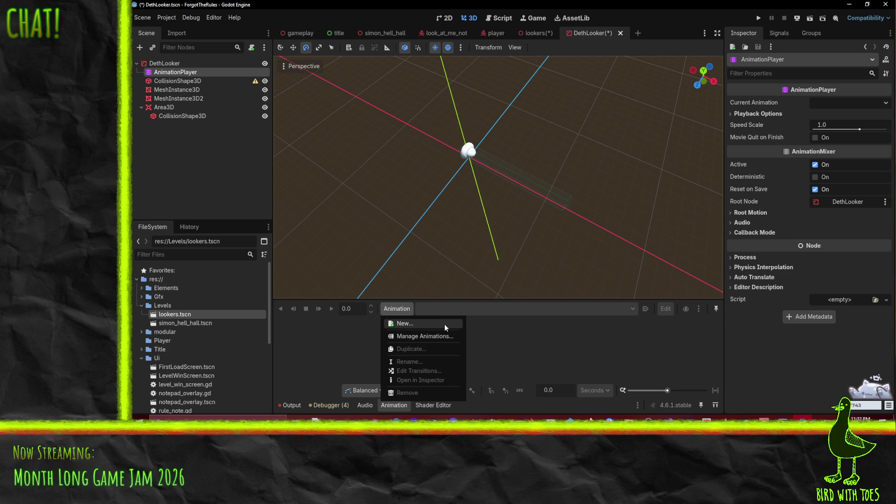
pyautogui.click(415, 324)
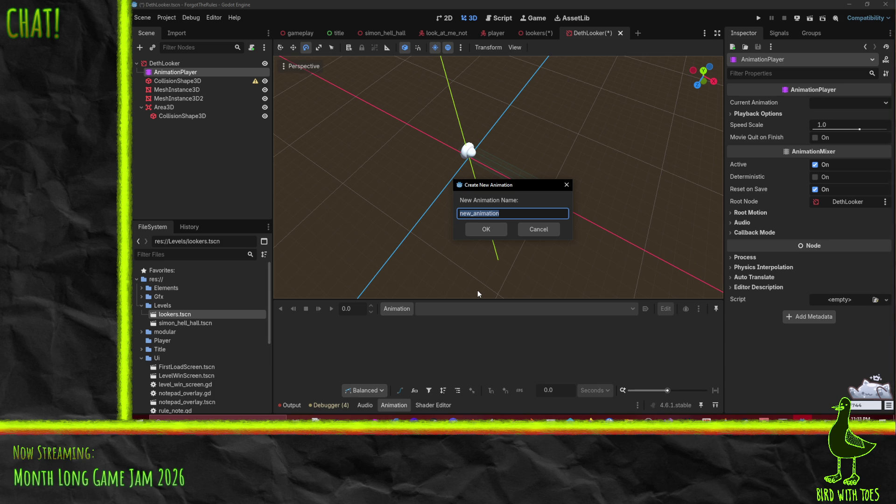
pyautogui.write('FwdCw')
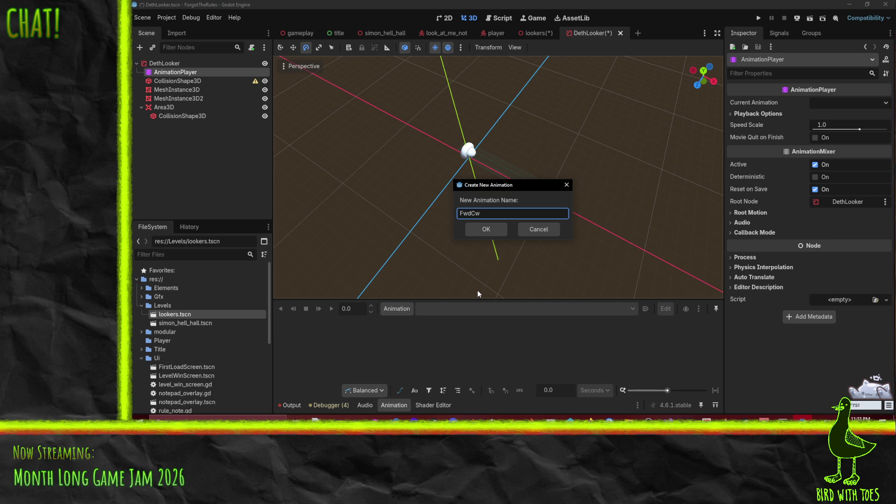
pyautogui.press('BackSpace')
pyautogui.write('W')
pyautogui.press('Return')
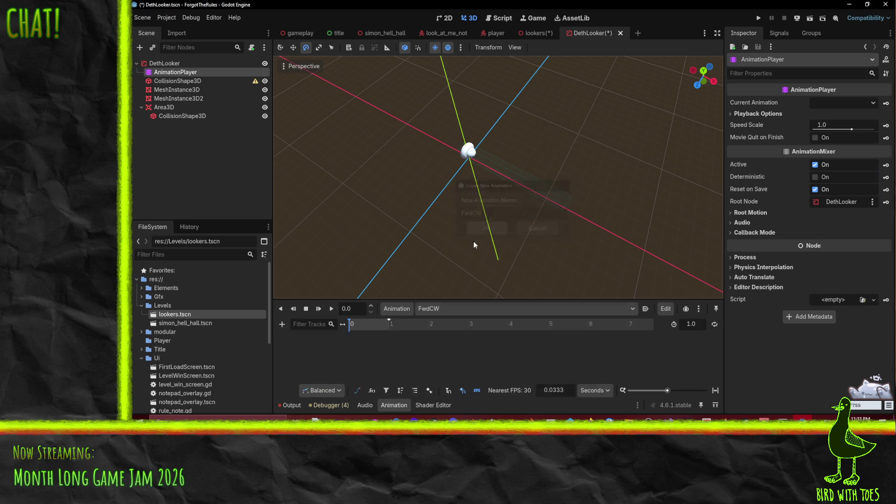
# Create a second animation named FwdCCW.
pyautogui.click(397, 309)
pyautogui.click(418, 324)
pyautogui.write('FwdCCW')
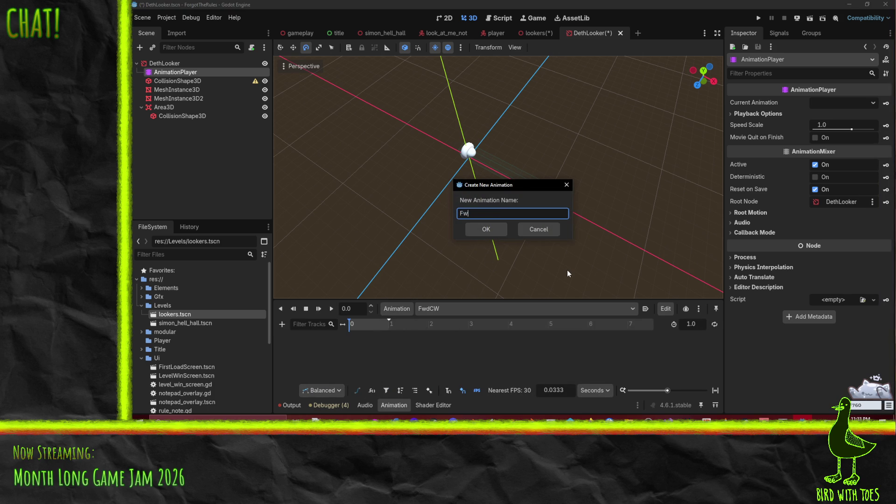
pyautogui.click(476, 229)
pyautogui.click(402, 309)
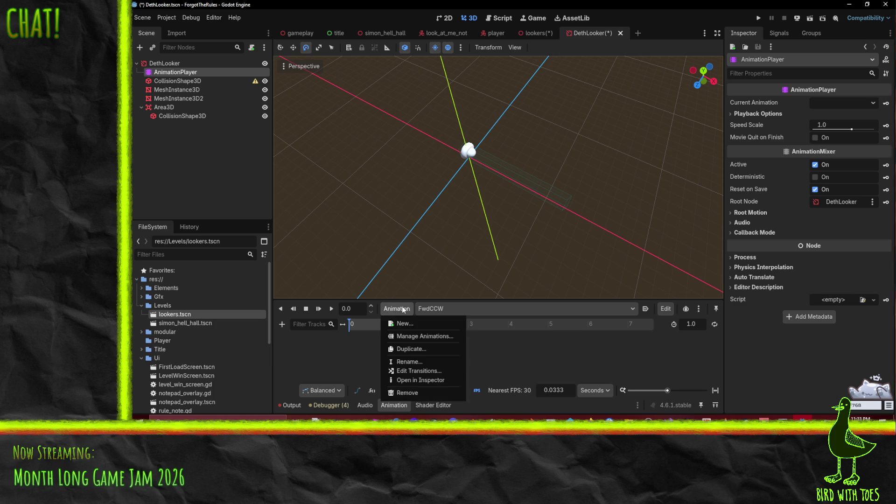
pyautogui.click(404, 324)
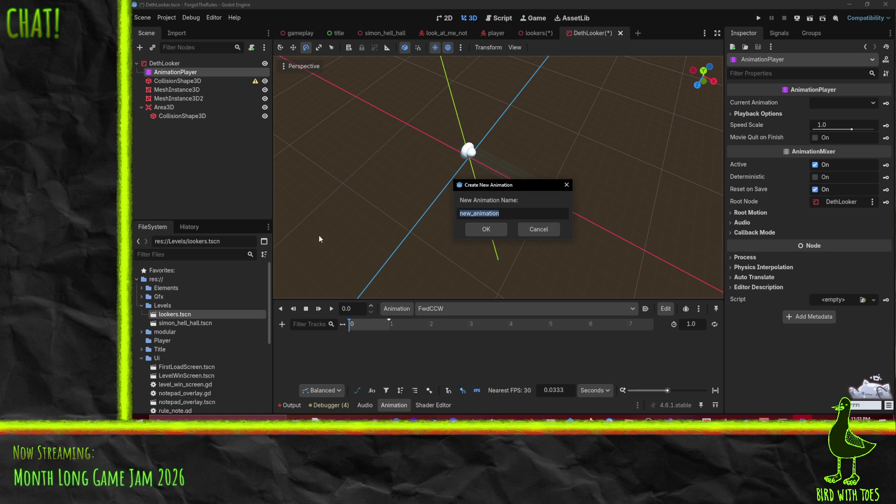
# Cancel the new-animation dialog and keep FwdCCW as the current animation.
pyautogui.click(535, 230)
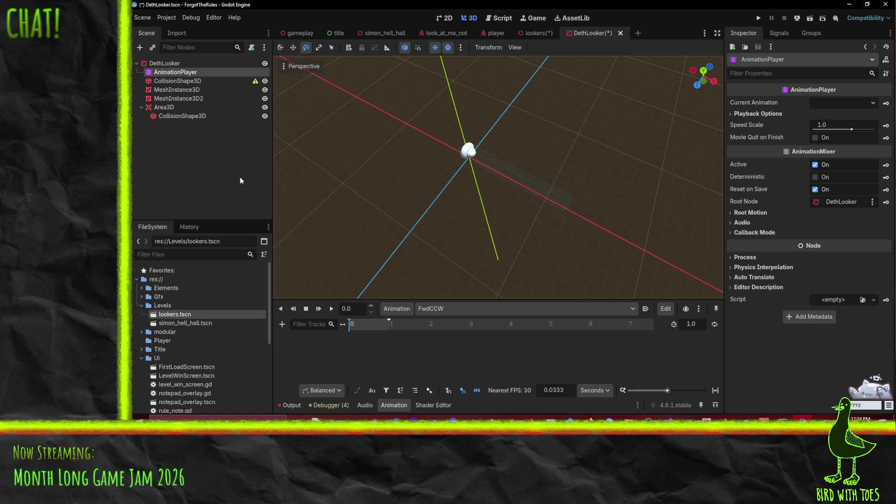
pyautogui.moveTo(373, 177)
pyautogui.mouseDown()
pyautogui.moveTo(447, 164)
pyautogui.moveTo(489, 169)
pyautogui.moveTo(475, 171)
pyautogui.mouseUp()
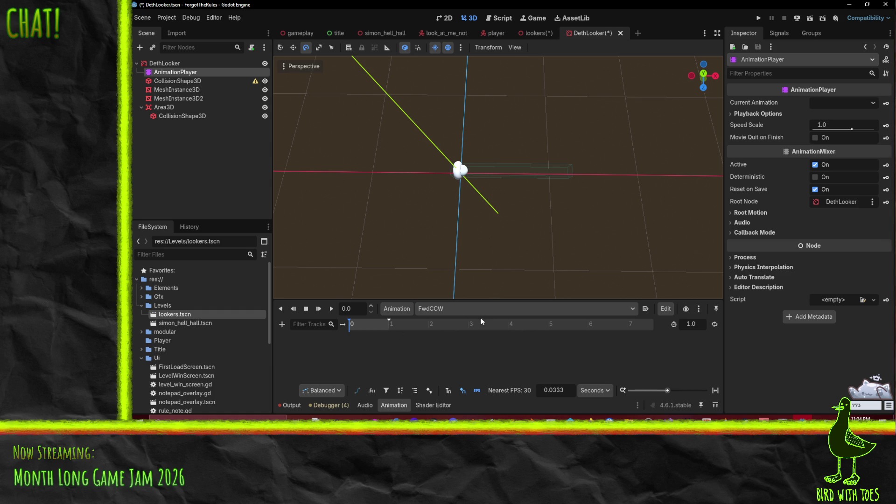
pyautogui.click(472, 310)
pyautogui.click(471, 310)
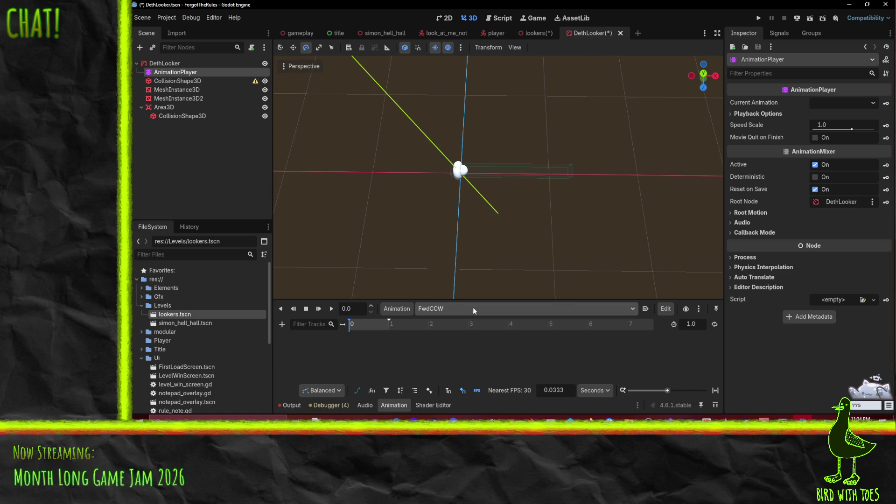
pyautogui.moveTo(473, 280)
pyautogui.mouseDown()
pyautogui.moveTo(513, 166)
pyautogui.moveTo(556, 169)
pyautogui.moveTo(563, 194)
pyautogui.moveTo(550, 194)
pyautogui.moveTo(499, 265)
pyautogui.moveTo(608, 208)
pyautogui.moveTo(528, 204)
pyautogui.moveTo(475, 223)
pyautogui.moveTo(425, 216)
pyautogui.moveTo(444, 219)
pyautogui.mouseUp()
pyautogui.scroll(2, 562, 195)
pyautogui.scroll(-1, 541, 205)
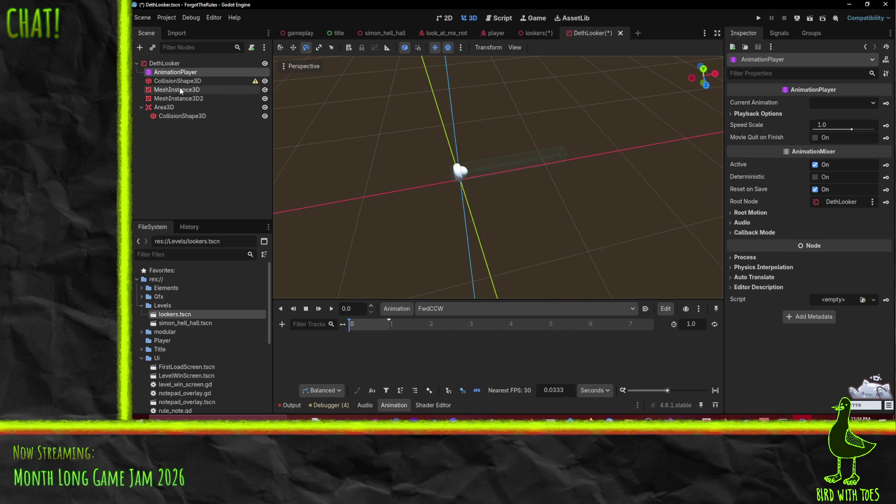
# Select MeshInstance3D and MeshInstance3D2 and rotate both rings -60 degrees.
pyautogui.click(194, 90)
pyautogui.keyDown('ctrl'); pyautogui.click(196, 100); pyautogui.keyUp('ctrl')
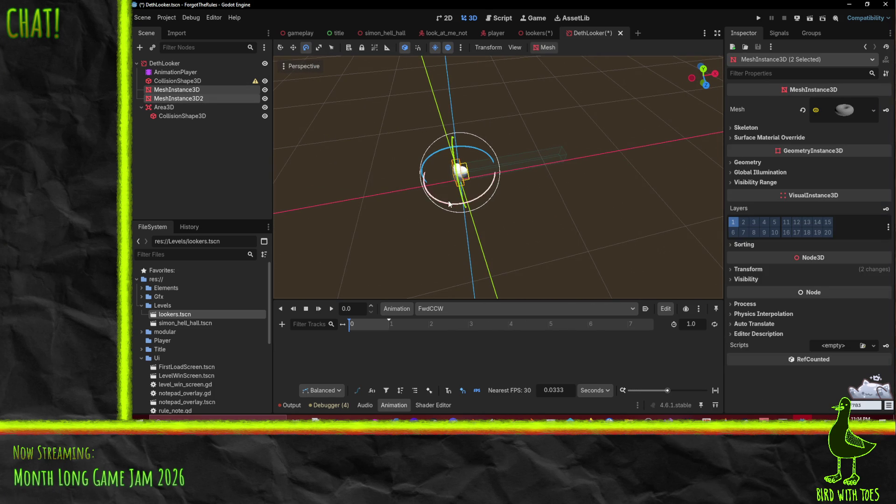
pyautogui.moveTo(449, 205)
pyautogui.mouseDown()
pyautogui.moveTo(513, 189)
pyautogui.moveTo(421, 186)
pyautogui.mouseUp()
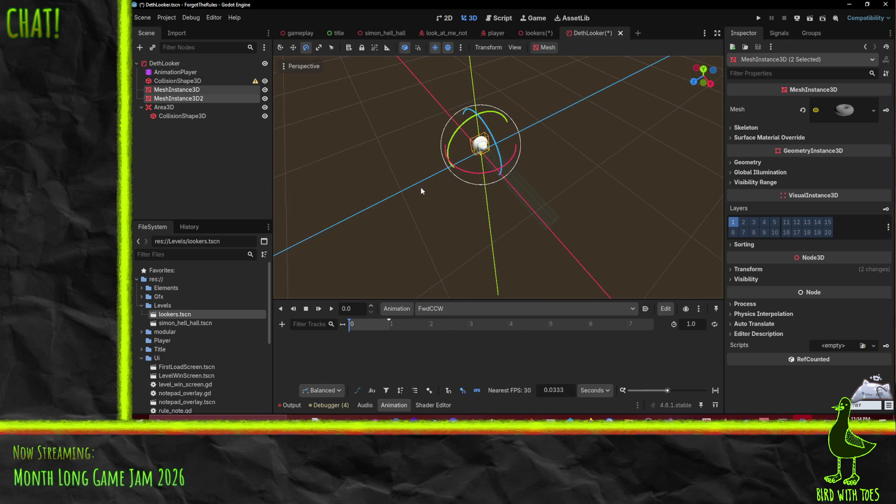
# Add a Node3D child to DethLooker, placed above the mesh instances.
pyautogui.rightClick(165, 64)
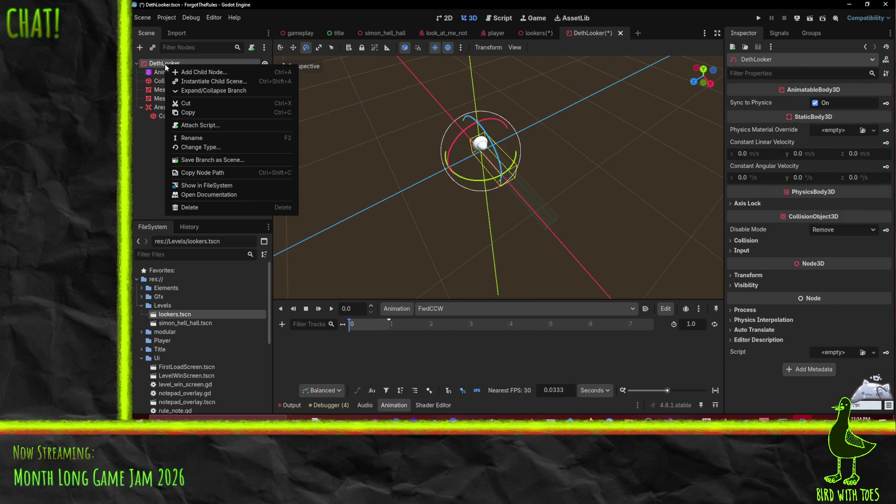
pyautogui.click(191, 74)
pyautogui.write('node3')
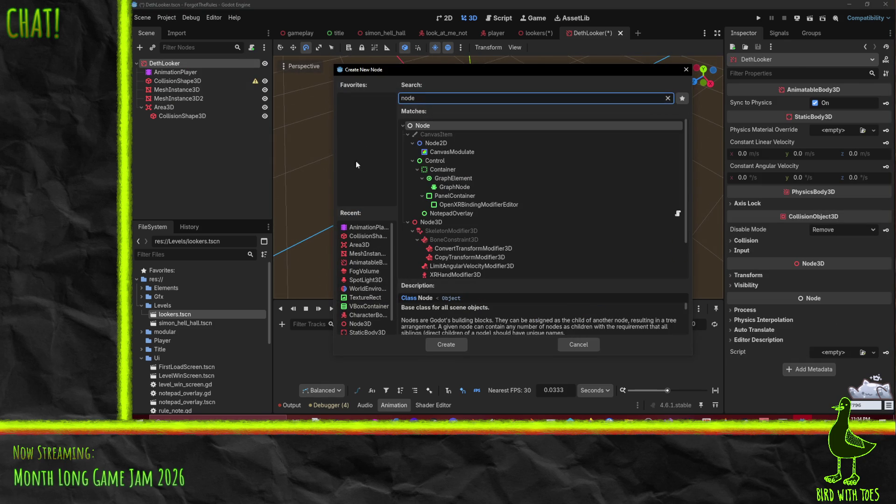
pyautogui.press('Return')
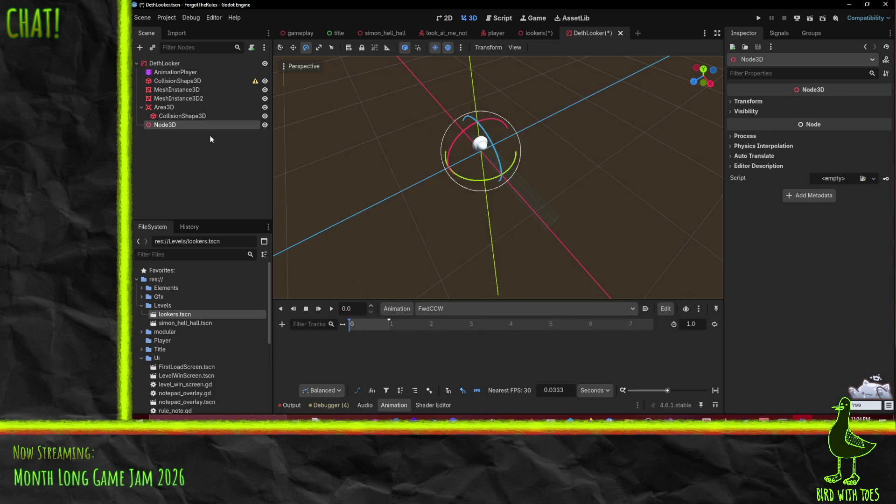
pyautogui.moveTo(185, 126); pyautogui.dragTo(180, 89)
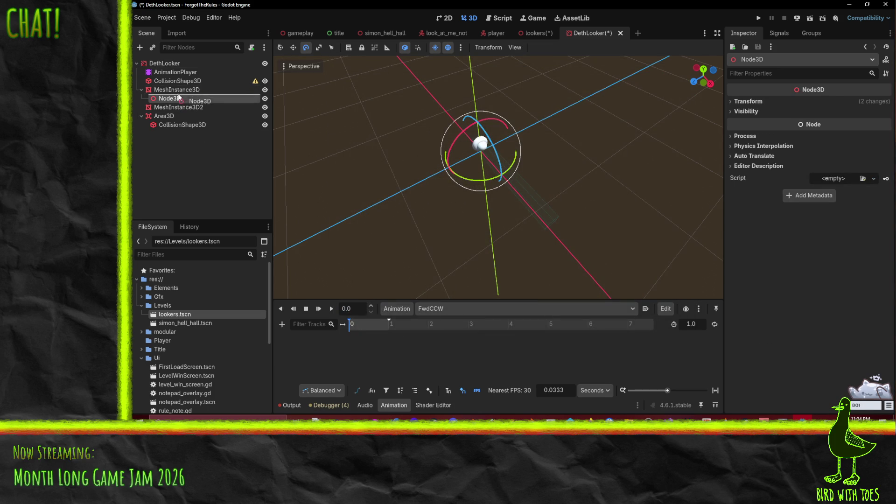
# Reparent both MeshInstance3D rings under Node3D and rotate Node3D 75 degrees.
pyautogui.click(182, 100)
pyautogui.keyDown('shift'); pyautogui.click(178, 106); pyautogui.keyUp('shift')
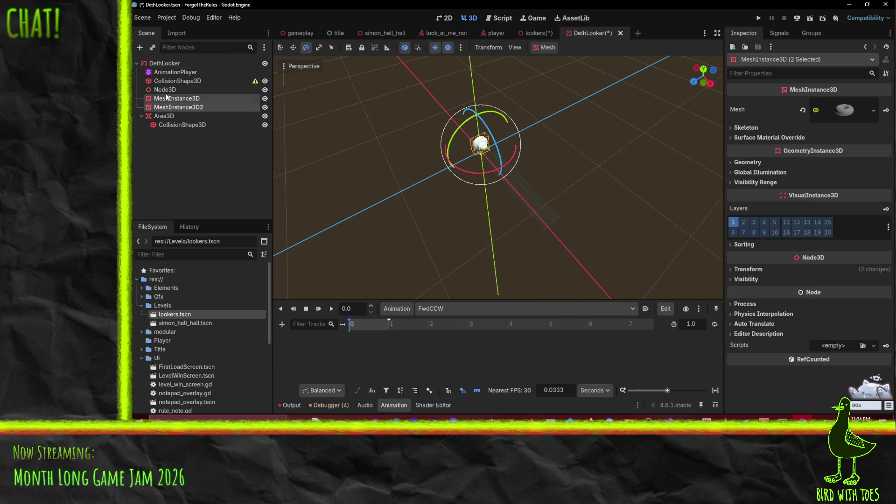
pyautogui.moveTo(169, 101); pyautogui.dragTo(167, 92)
pyautogui.click(167, 91)
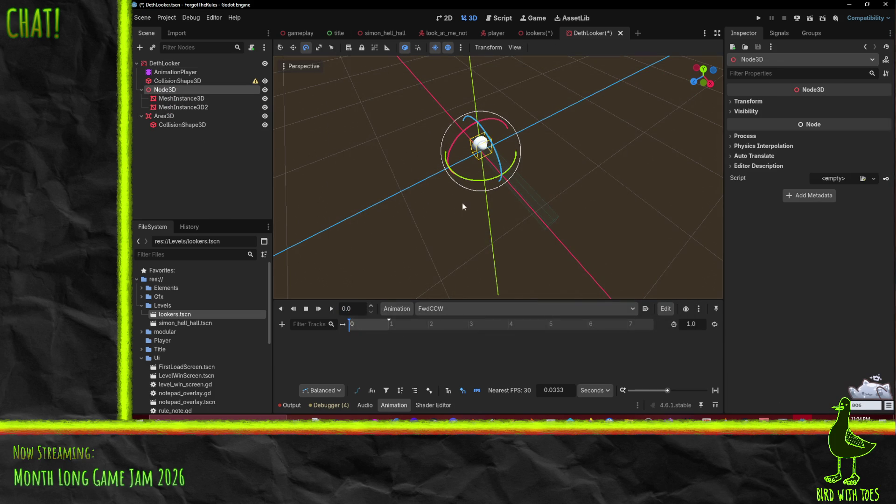
pyautogui.moveTo(466, 179)
pyautogui.mouseDown()
pyautogui.moveTo(504, 172)
pyautogui.moveTo(484, 155)
pyautogui.mouseUp()
pyautogui.moveTo(570, 184)
pyautogui.mouseDown()
pyautogui.moveTo(436, 162)
pyautogui.moveTo(464, 173)
pyautogui.moveTo(457, 168)
pyautogui.mouseUp()
pyautogui.click(292, 48)
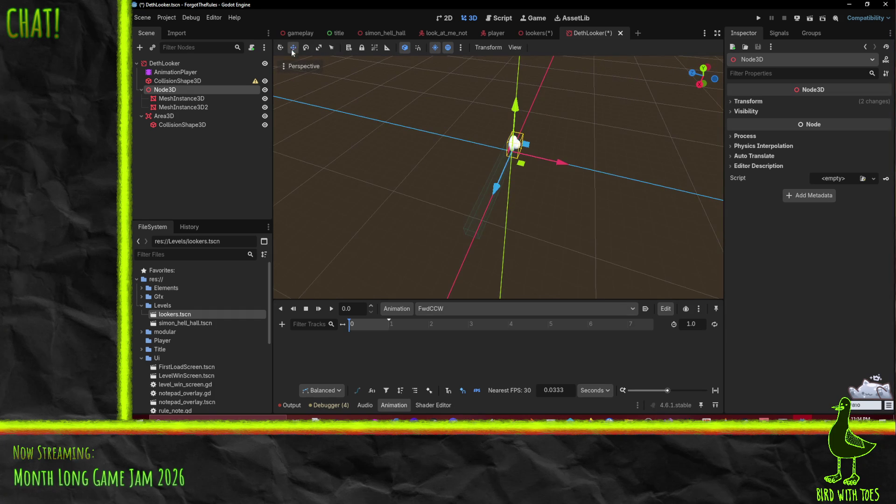
pyautogui.click(175, 64)
pyautogui.moveTo(539, 162)
pyautogui.mouseDown()
pyautogui.moveTo(563, 172)
pyautogui.moveTo(522, 175)
pyautogui.mouseUp()
# Rotate the Area3D node with the rotate gizmo.
pyautogui.click(171, 115)
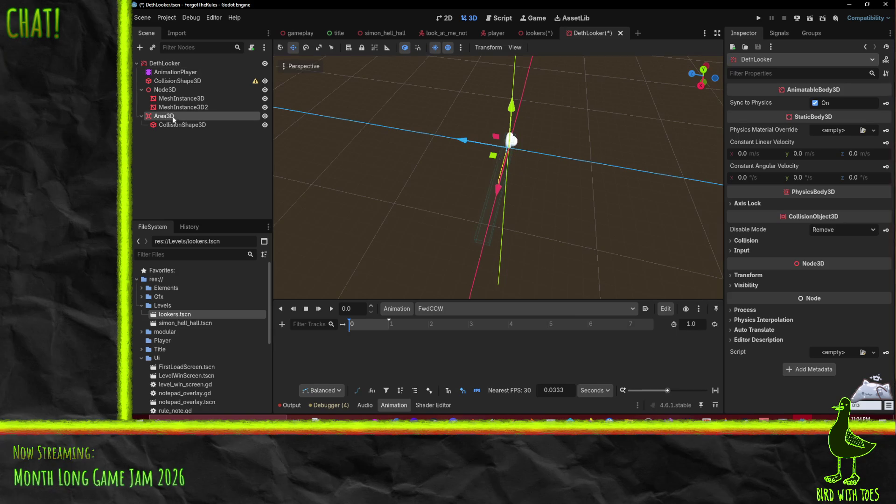
pyautogui.click(306, 48)
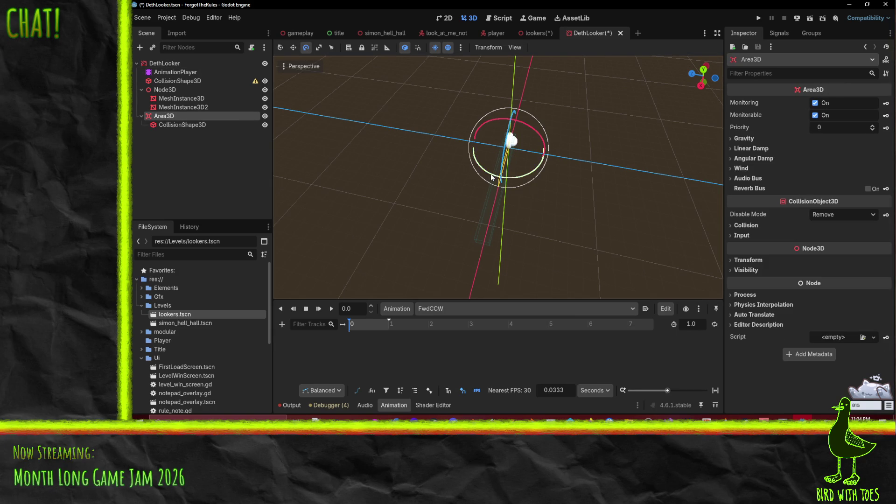
pyautogui.moveTo(536, 168)
pyautogui.mouseDown()
pyautogui.moveTo(520, 178)
pyautogui.moveTo(531, 174)
pyautogui.mouseUp()
pyautogui.scroll(5, 482, 191)
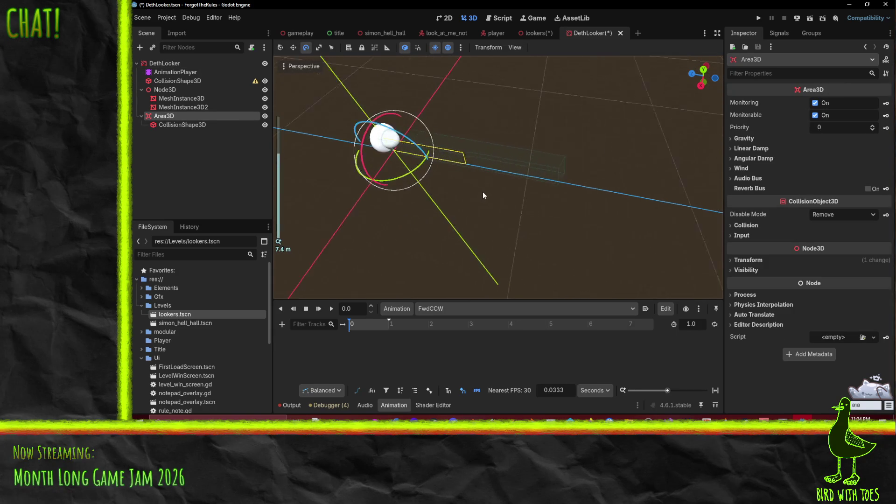
pyautogui.moveTo(469, 175)
pyautogui.mouseDown()
pyautogui.moveTo(434, 187)
pyautogui.moveTo(549, 195)
pyautogui.mouseUp()
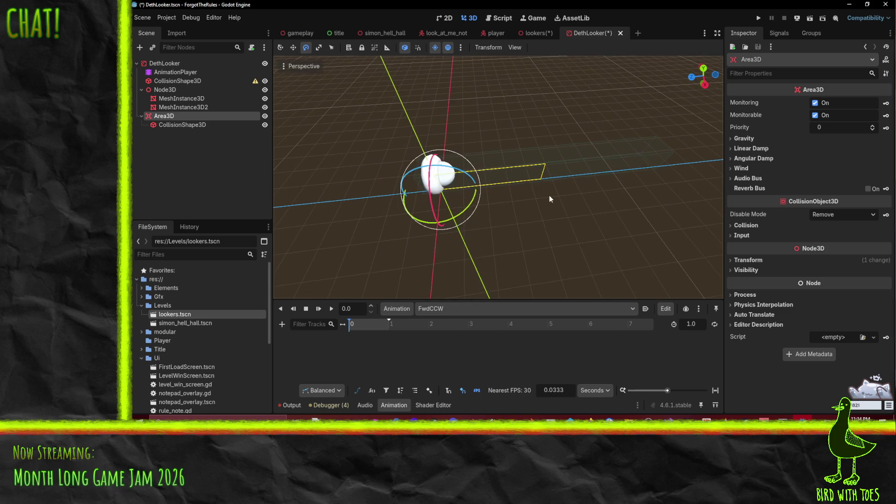
# Save the DethLooker scene and move the FwdCCW playhead to 1.0.
pyautogui.hotkey('ctrl', 's')
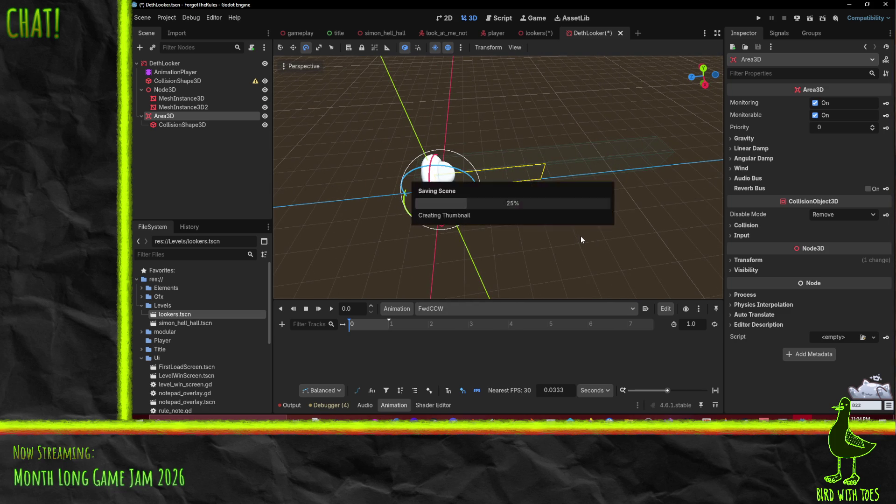
pyautogui.moveTo(651, 198)
pyautogui.mouseDown()
pyautogui.moveTo(531, 194)
pyautogui.moveTo(536, 188)
pyautogui.moveTo(559, 194)
pyautogui.moveTo(500, 200)
pyautogui.moveTo(521, 207)
pyautogui.mouseUp()
pyautogui.scroll(-3, 536, 188)
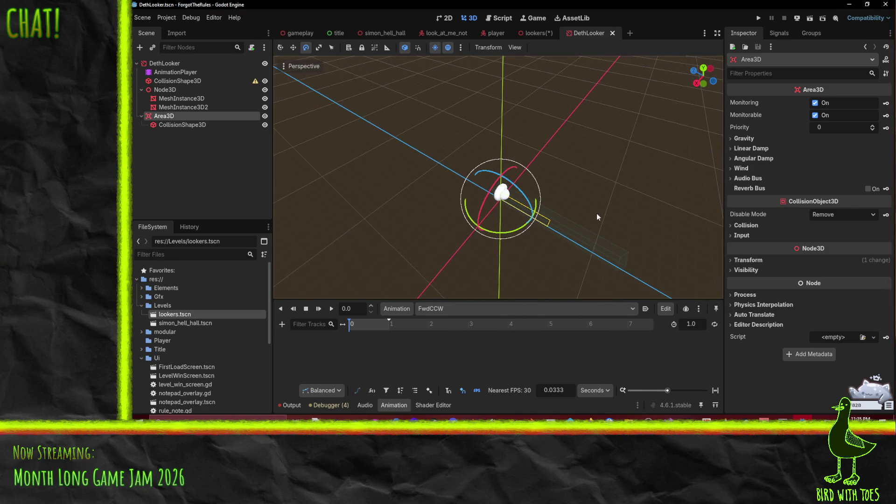
pyautogui.moveTo(596, 213); pyautogui.dragTo(508, 172)
pyautogui.scroll(2, 508, 172)
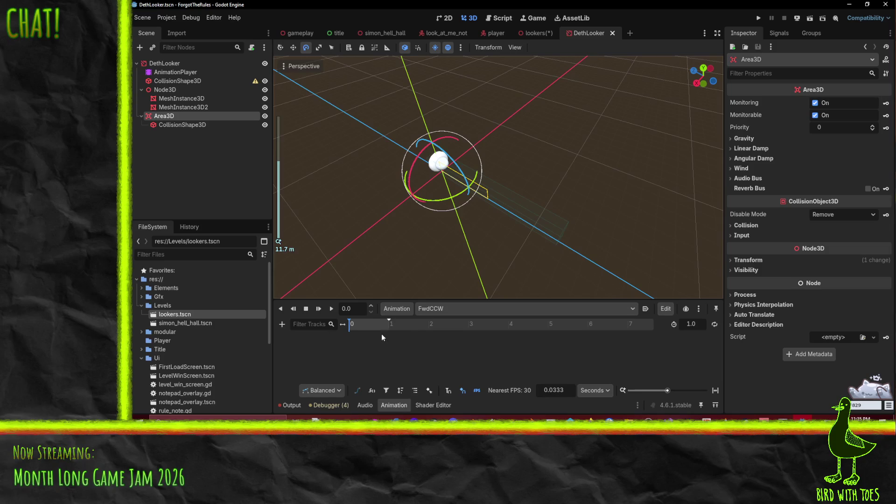
pyautogui.click(463, 310)
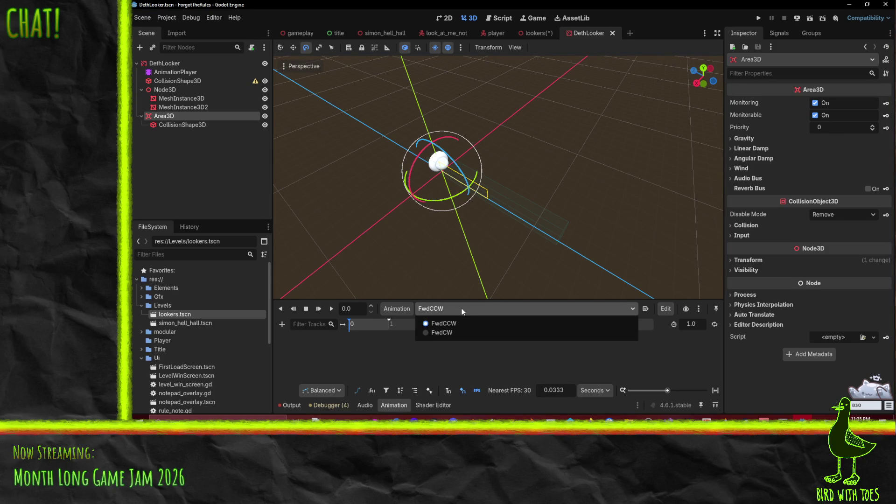
pyautogui.click(462, 310)
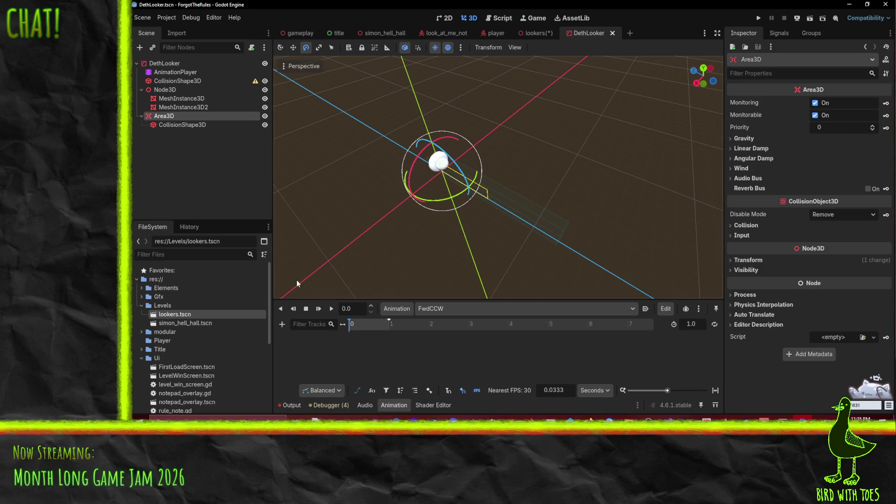
pyautogui.moveTo(362, 326); pyautogui.dragTo(389, 283)
# Key DethLooker's rotation in FwdCCW, creating a new rotation track.
pyautogui.click(154, 66)
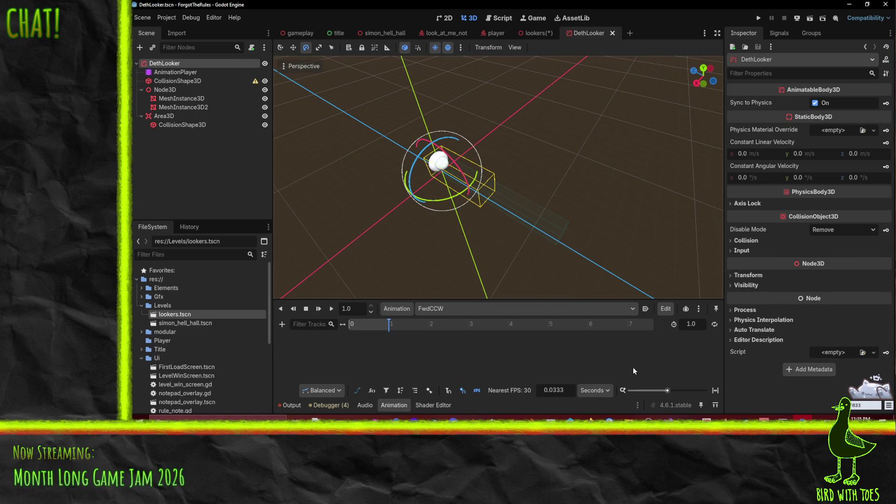
pyautogui.click(750, 273)
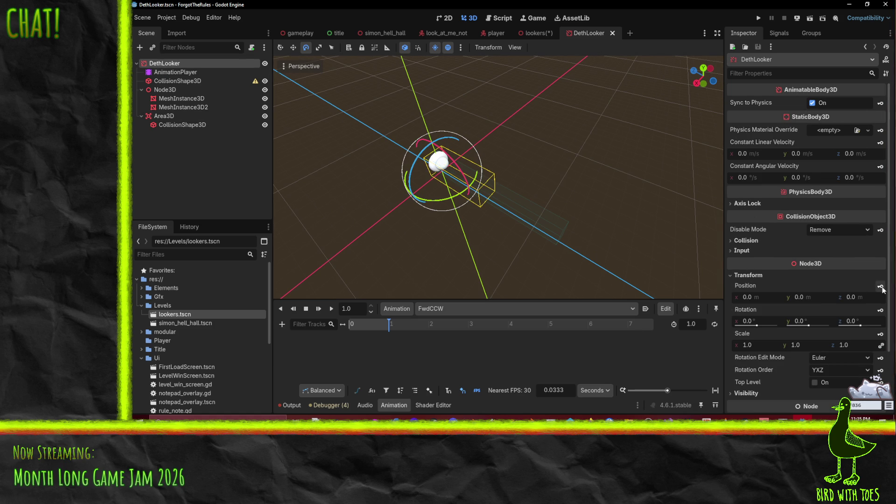
pyautogui.click(880, 310)
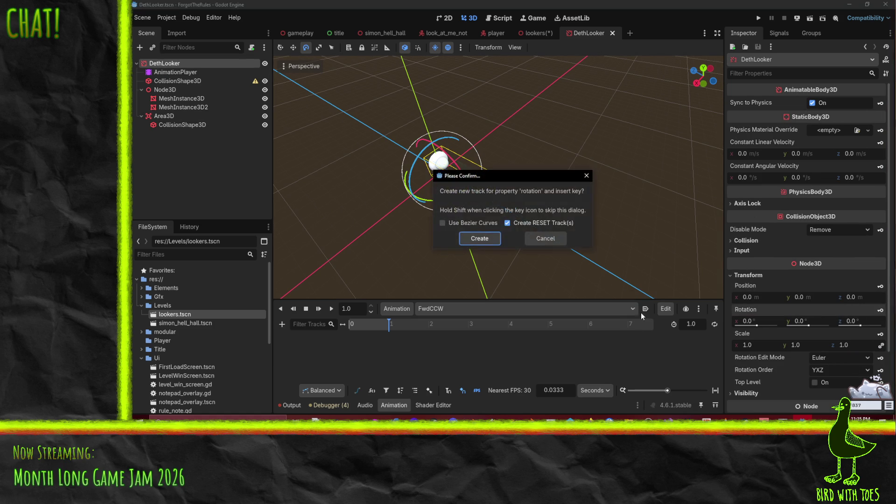
pyautogui.click(479, 238)
# Switch to FwdCW and key DethLooker's rotation there as well.
pyautogui.click(438, 309)
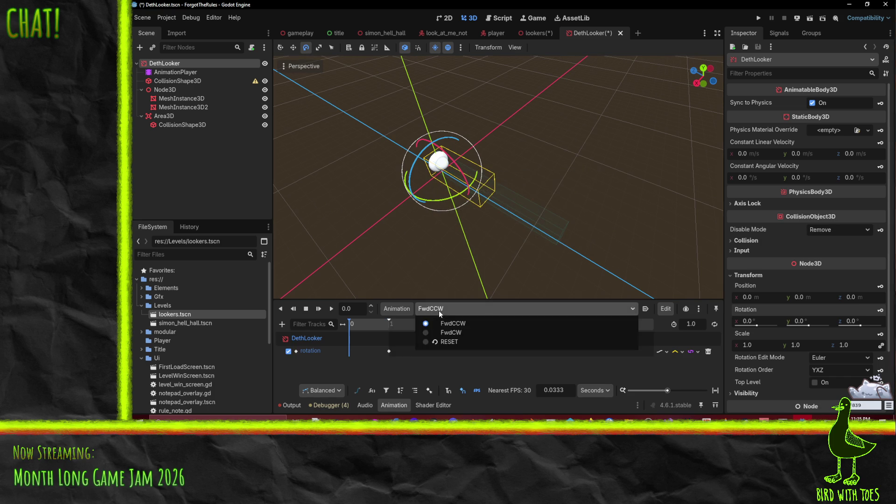
pyautogui.click(459, 333)
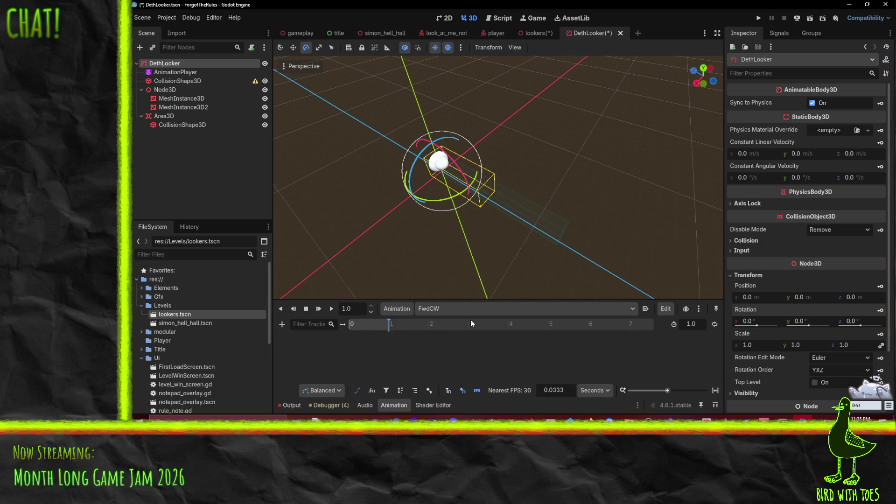
pyautogui.click(879, 309)
pyautogui.click(479, 238)
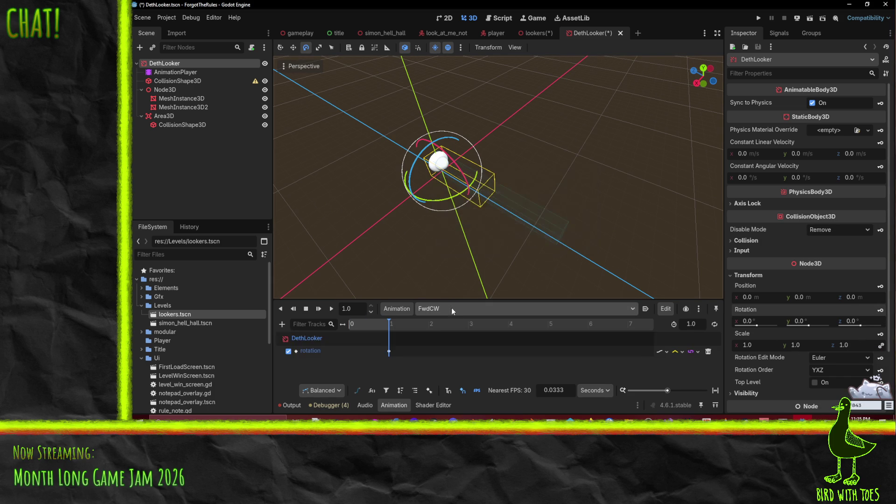
# Start creating a new animation from the animation options.
pyautogui.click(451, 307)
pyautogui.click(453, 307)
pyautogui.click(397, 309)
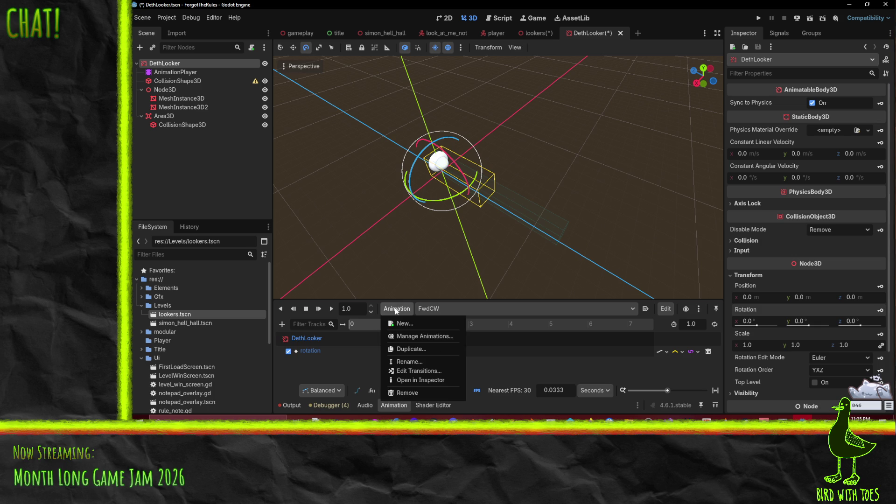
pyautogui.click(412, 323)
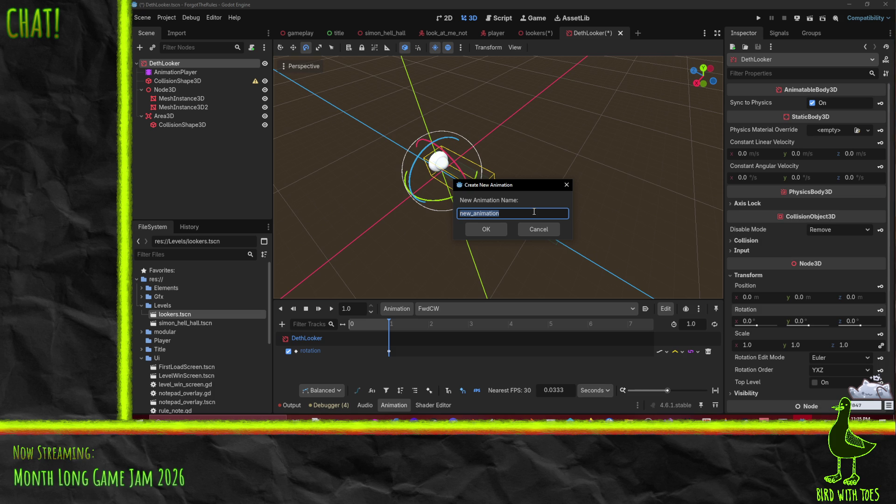
# Confirm the LeftCW animation, then create a second animation named LeftCCW.
pyautogui.write('Ke')
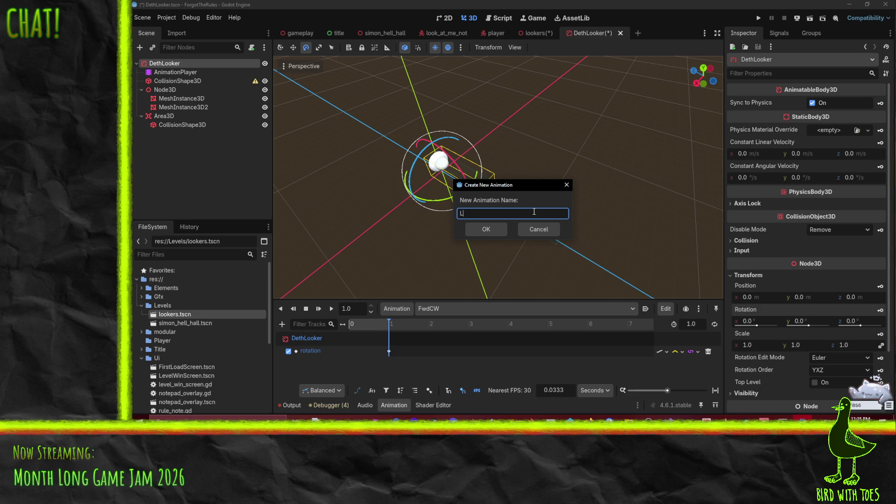
pyautogui.press('Return')
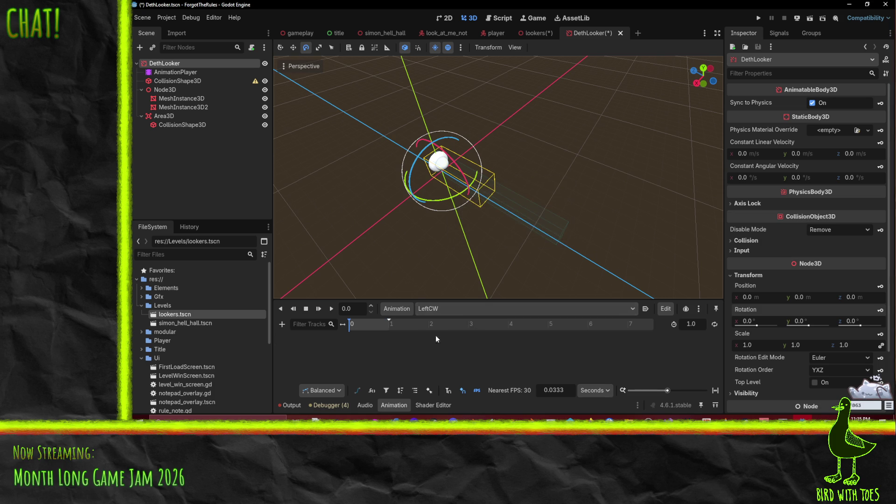
pyautogui.click(397, 308)
pyautogui.click(417, 326)
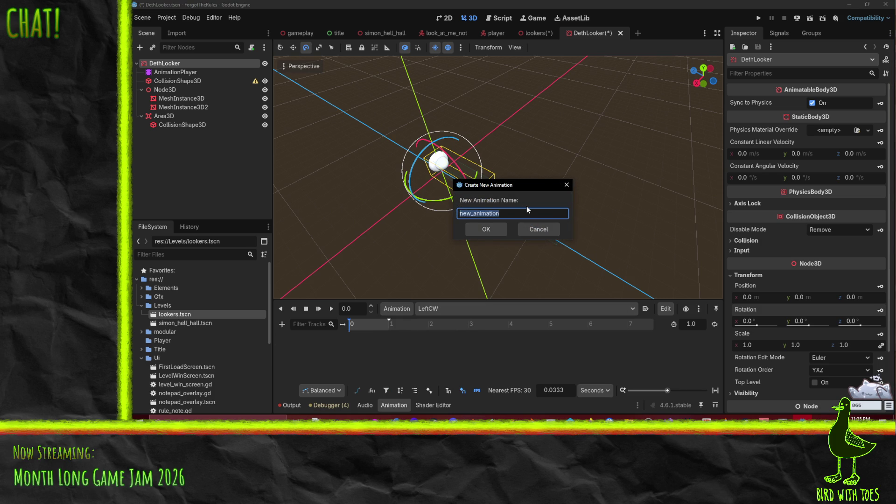
pyautogui.write('LeftCCW')
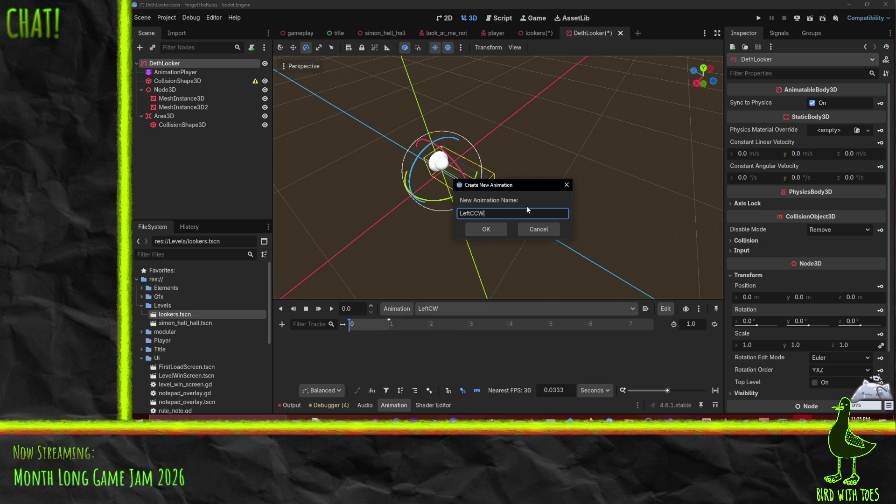
pyautogui.press('Return')
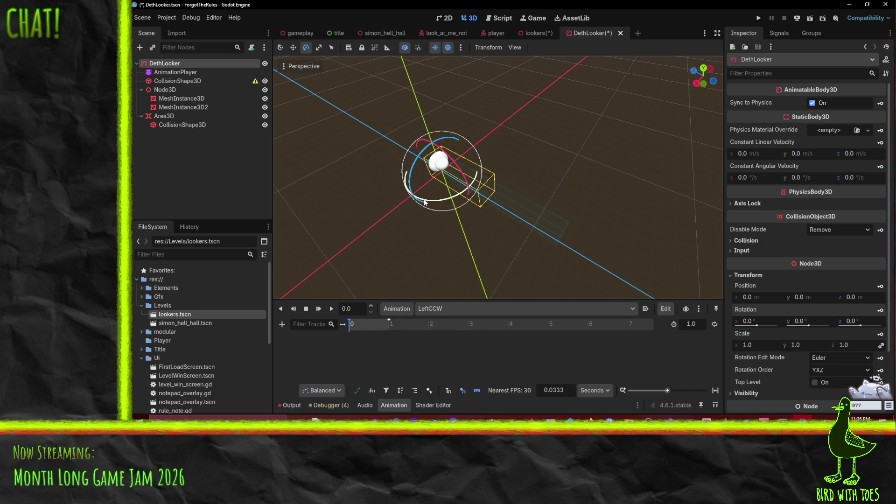
# Turn DethLooker to Y 90° and key that rotation at 1 s in LeftCCW.
pyautogui.moveTo(424, 202); pyautogui.dragTo(471, 189)
pyautogui.scroll(-3, 848, 250)
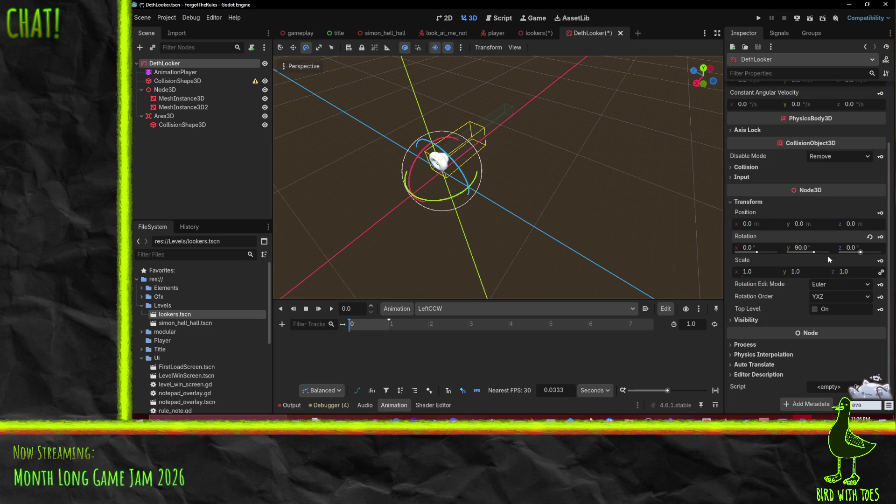
pyautogui.click(882, 238)
pyautogui.click(479, 238)
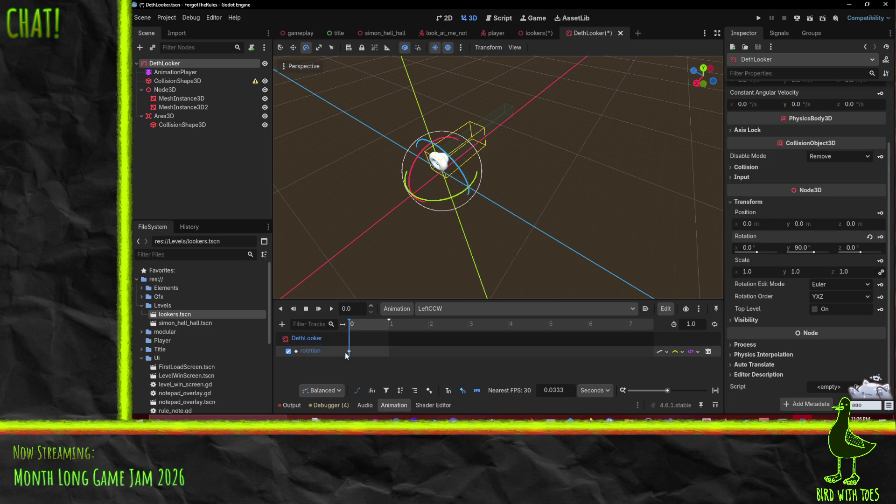
pyautogui.click(377, 351)
pyautogui.moveTo(377, 355); pyautogui.dragTo(385, 355)
# Key the same Y 90° rotation at 1 s in LeftCW, then begin a new animation.
pyautogui.click(449, 312)
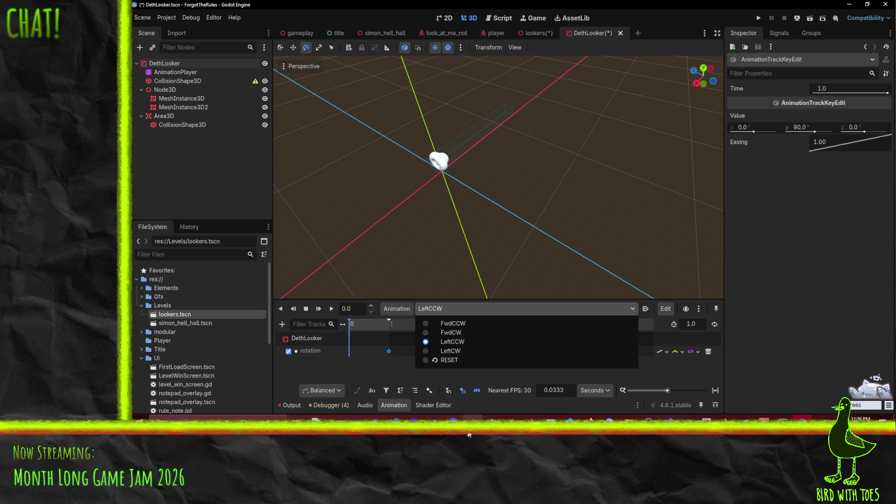
pyautogui.click(463, 351)
pyautogui.click(389, 324)
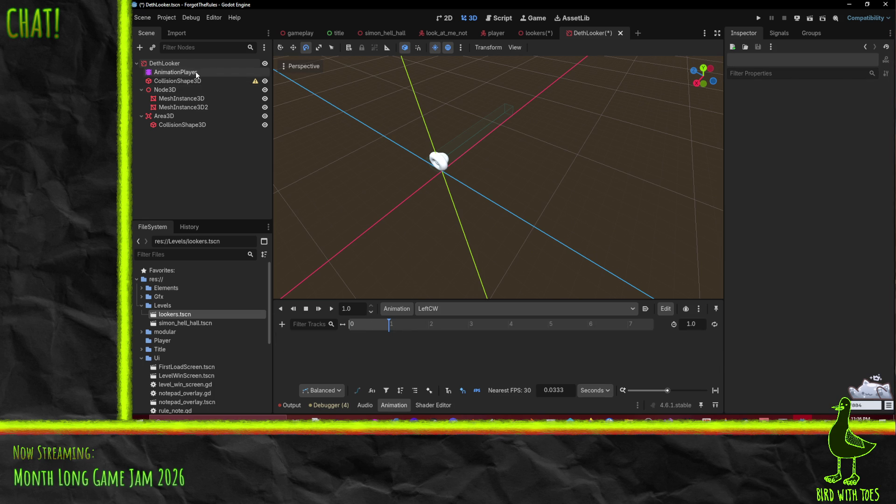
pyautogui.click(181, 64)
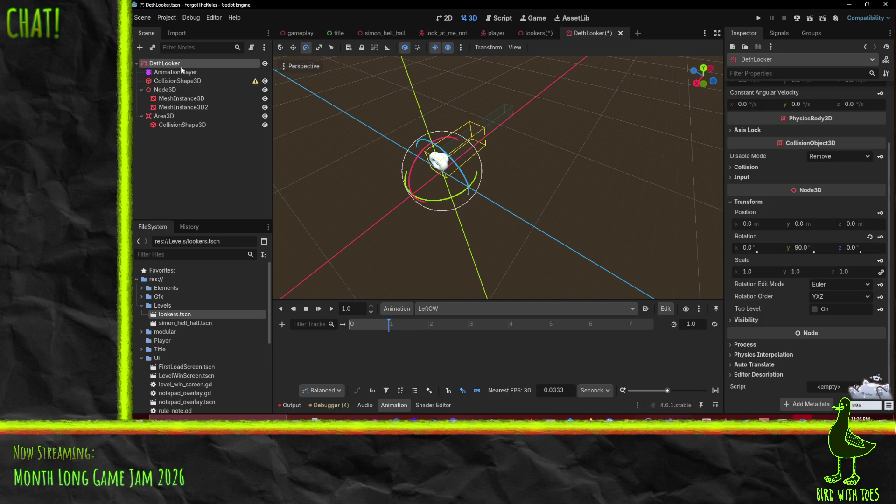
pyautogui.click(881, 237)
pyautogui.click(480, 237)
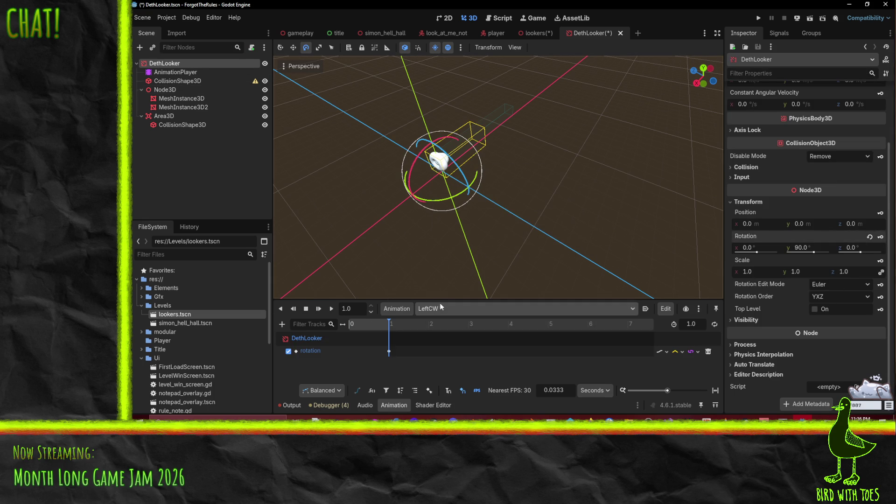
pyautogui.click(389, 308)
pyautogui.click(402, 323)
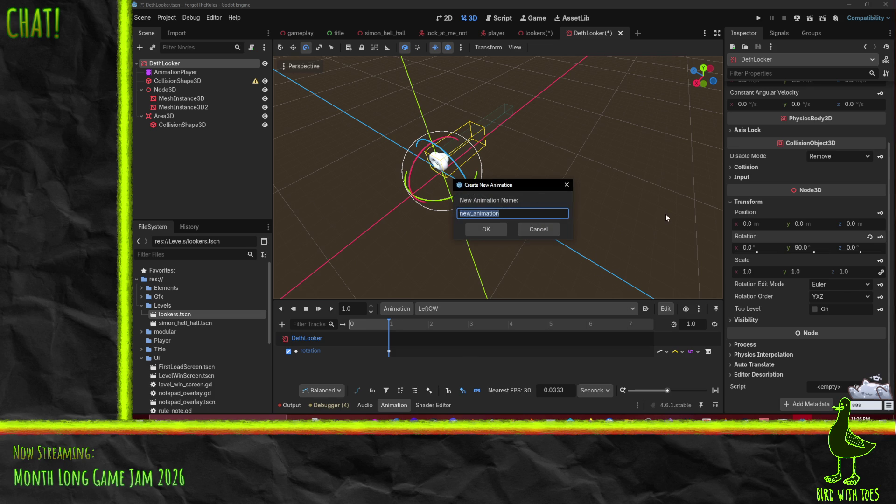
# Create two new animations named RightCW and RightCCW.
pyautogui.write('RightCW')
pyautogui.press('Return')
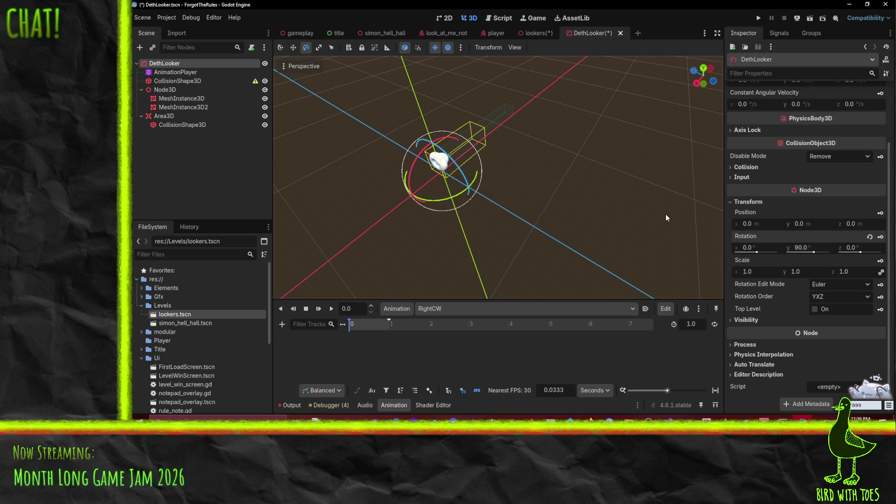
pyautogui.click(396, 308)
pyautogui.click(409, 322)
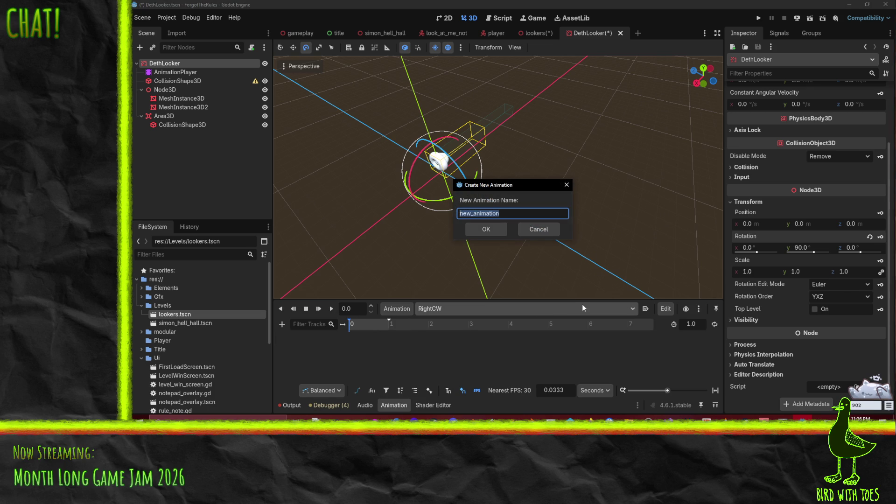
pyautogui.write('RightCCW')
pyautogui.press('Return')
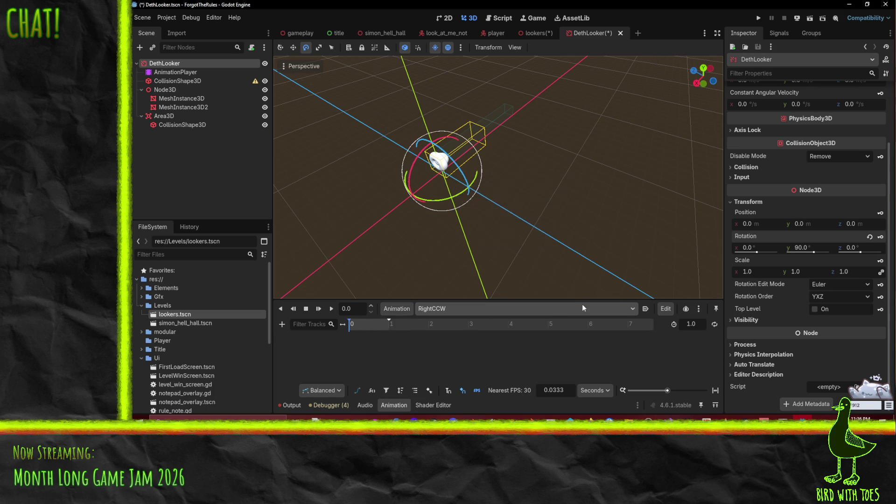
# Set DethLooker's Y rotation to -90 and key it at 1 s in RightCCW.
pyautogui.click(389, 323)
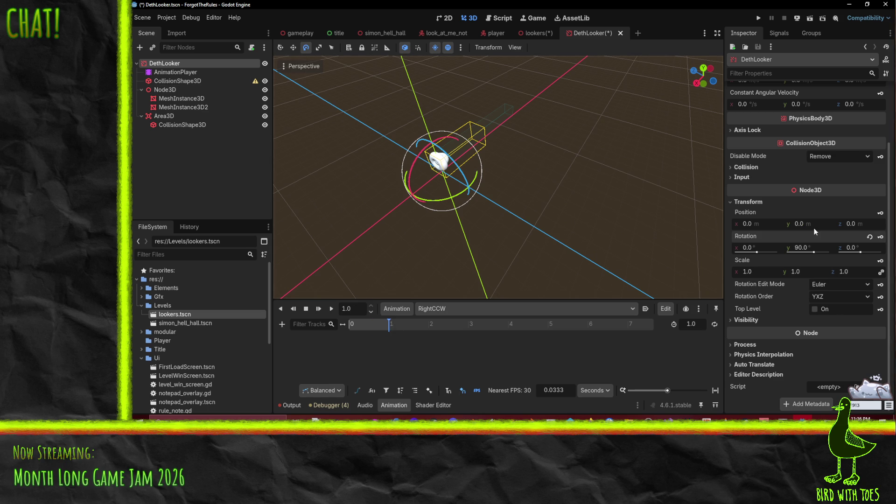
pyautogui.moveTo(813, 252); pyautogui.dragTo(807, 250)
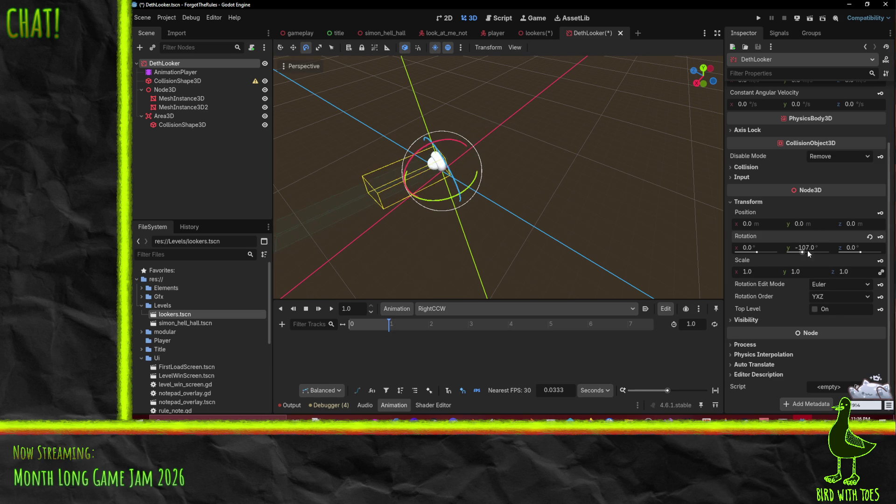
pyautogui.click(818, 249)
pyautogui.write('-90')
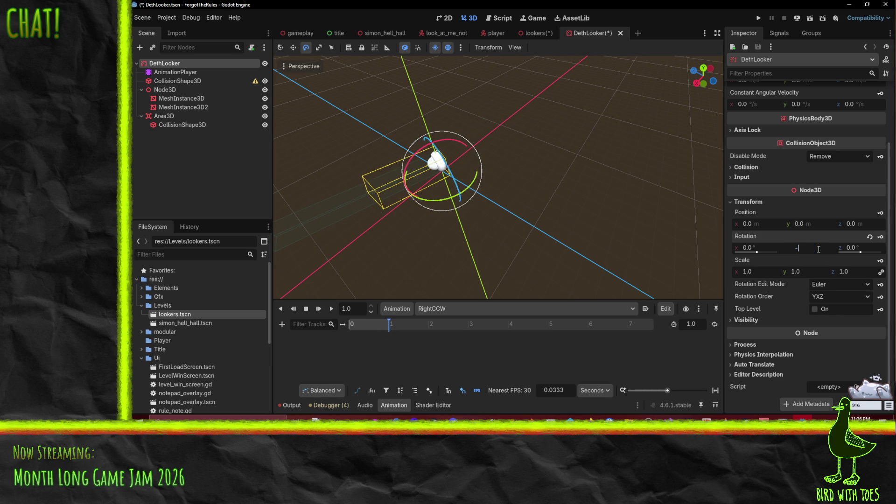
pyautogui.press('Return')
pyautogui.click(877, 239)
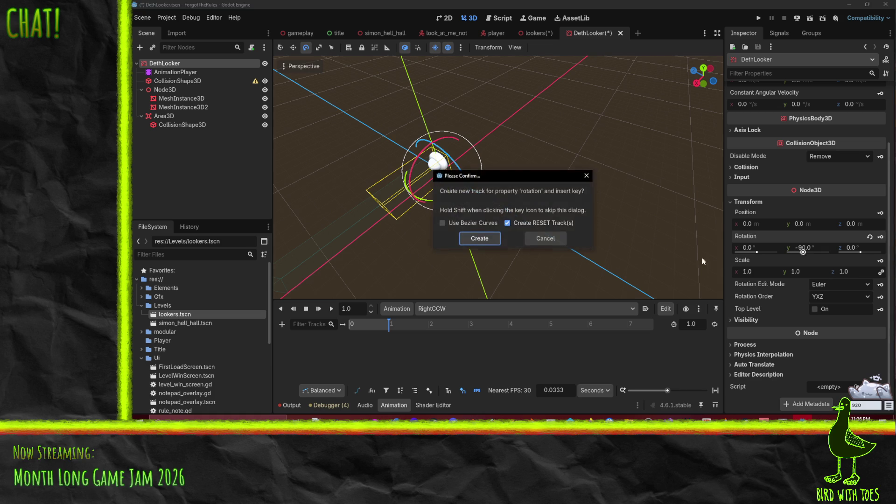
pyautogui.click(497, 240)
# Key the -90° rotation in RightCW, save the scene, and start another animation.
pyautogui.click(463, 310)
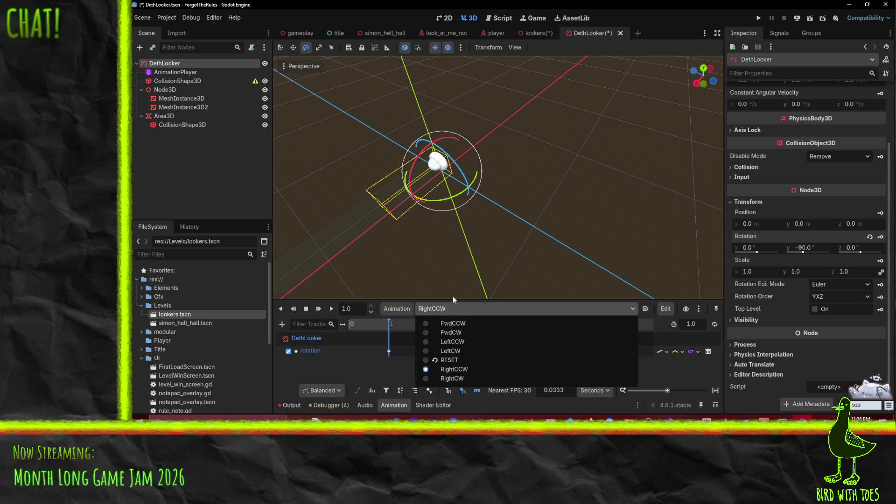
pyautogui.click(453, 378)
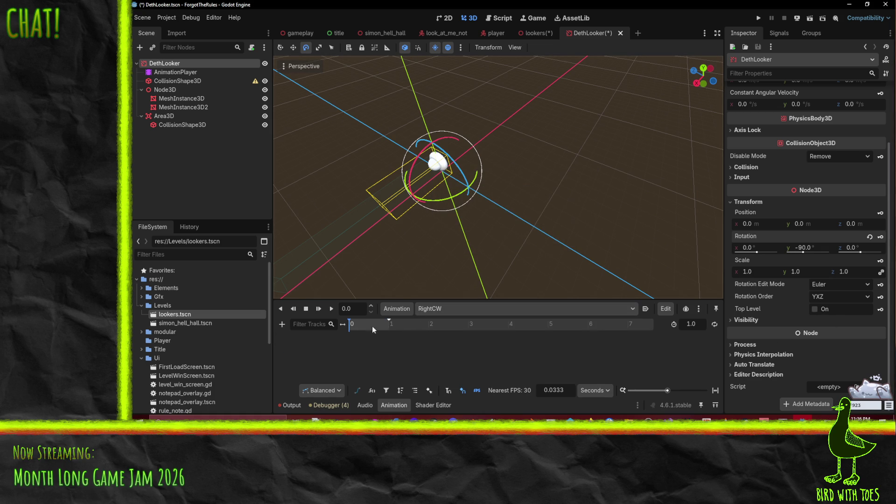
pyautogui.click(880, 239)
pyautogui.click(496, 239)
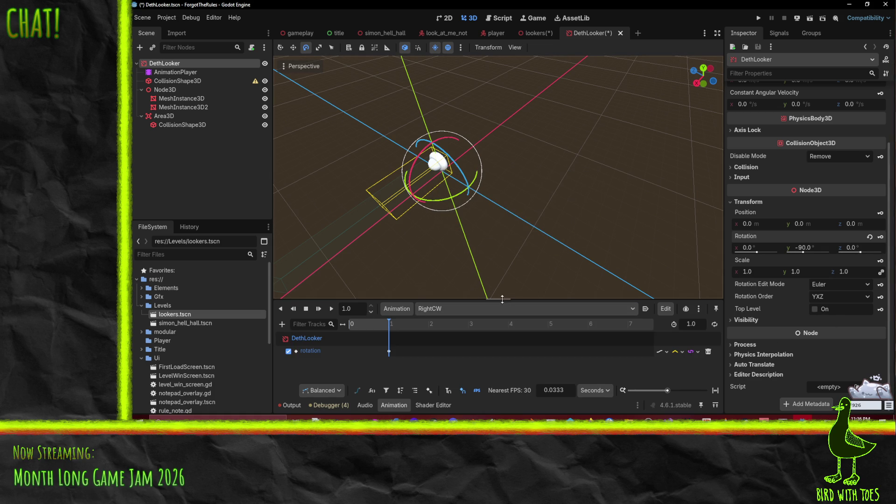
pyautogui.hotkey('ctrl', 's')
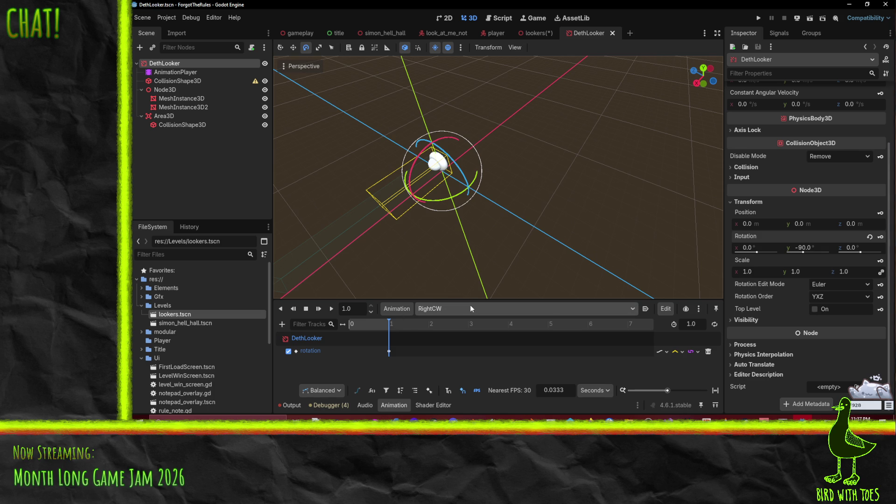
pyautogui.click(397, 308)
pyautogui.click(402, 324)
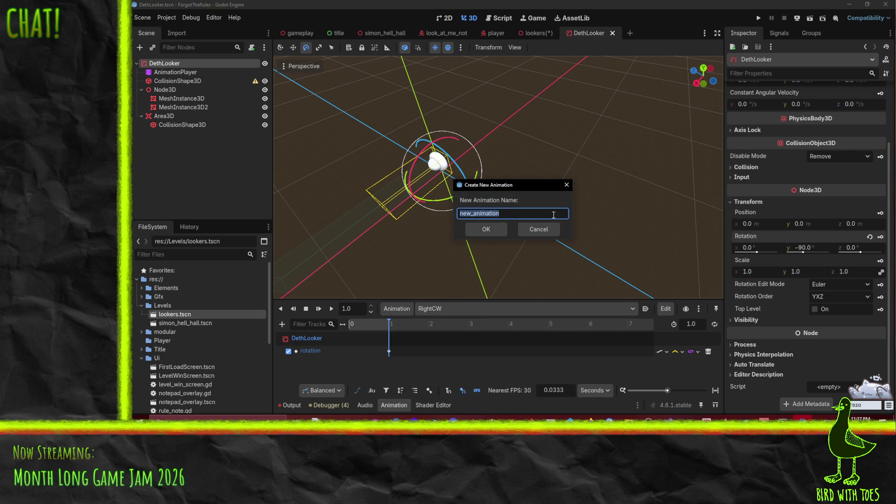
# Create a BackCW animation and key a Y 180° rotation at 1 s.
pyautogui.write('BackCW')
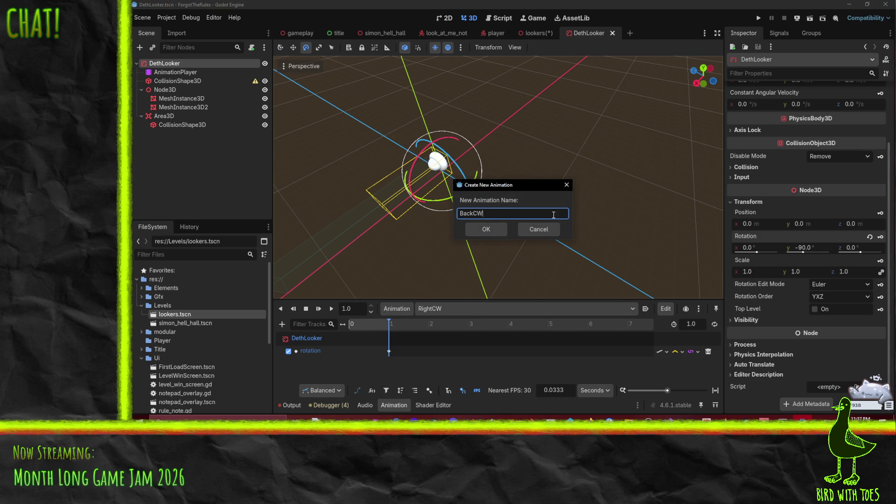
pyautogui.press('Return')
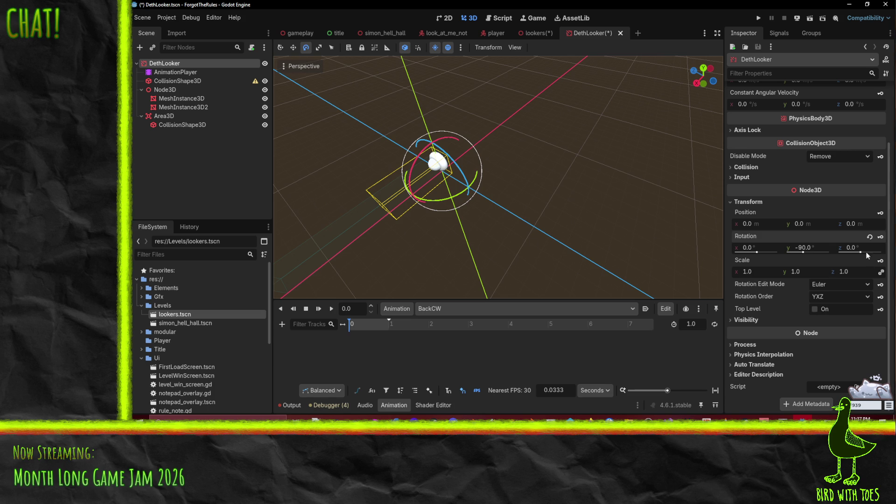
pyautogui.click(824, 251)
pyautogui.write('180')
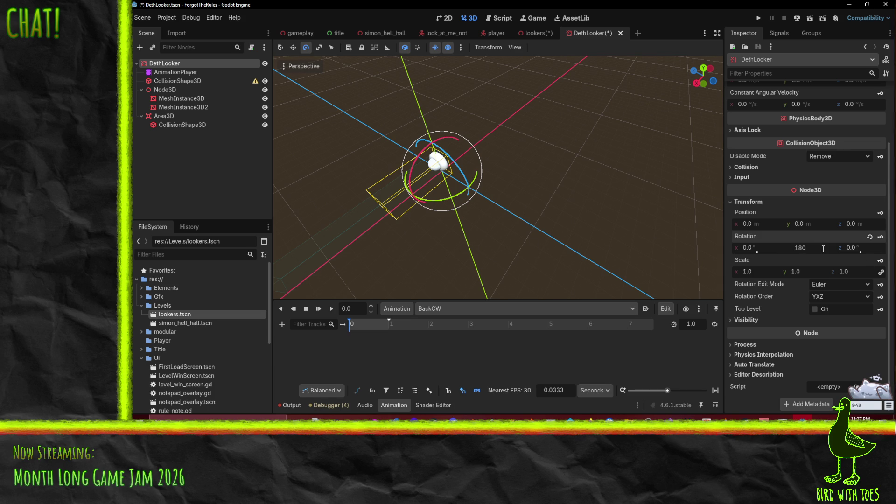
pyautogui.press('Return')
pyautogui.click(389, 323)
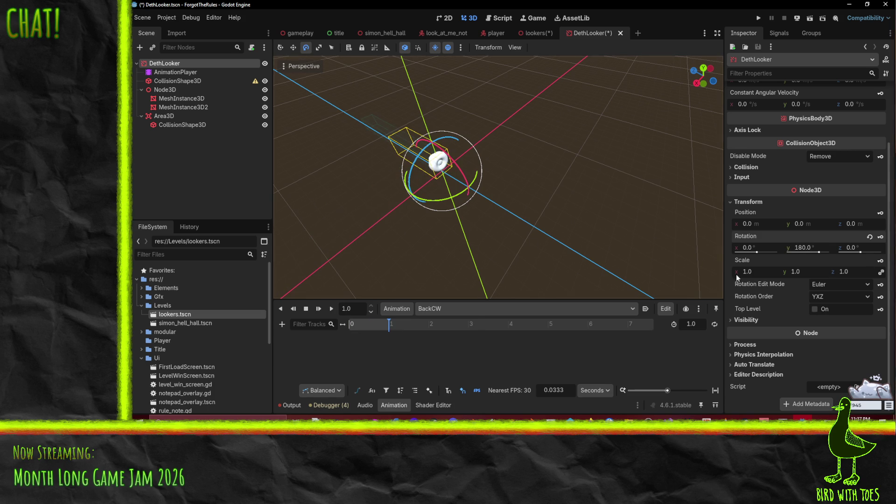
pyautogui.click(880, 237)
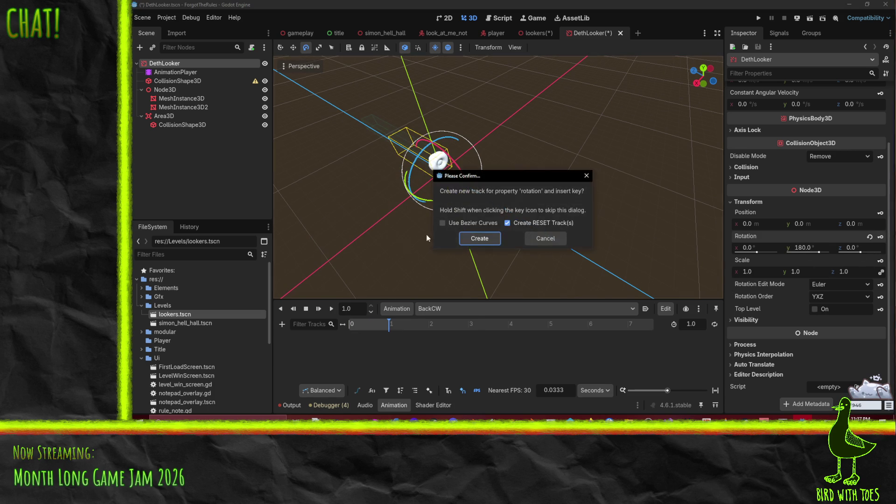
pyautogui.click(479, 238)
# Create another new animation named BackCCW.
pyautogui.click(438, 309)
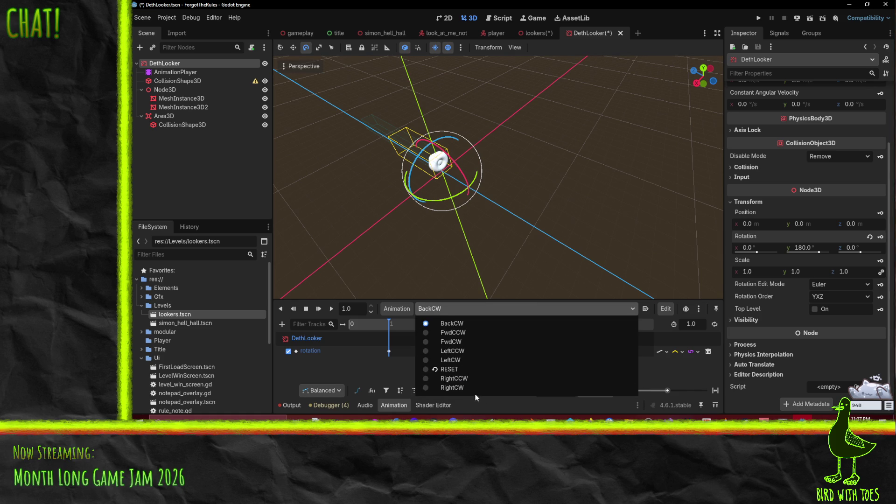
pyautogui.click(372, 350)
pyautogui.click(395, 308)
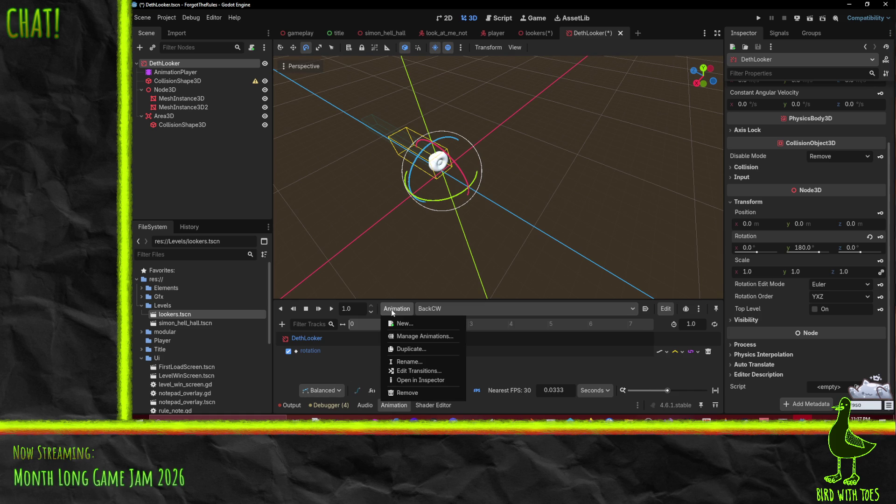
pyautogui.click(412, 321)
pyautogui.write('Back')
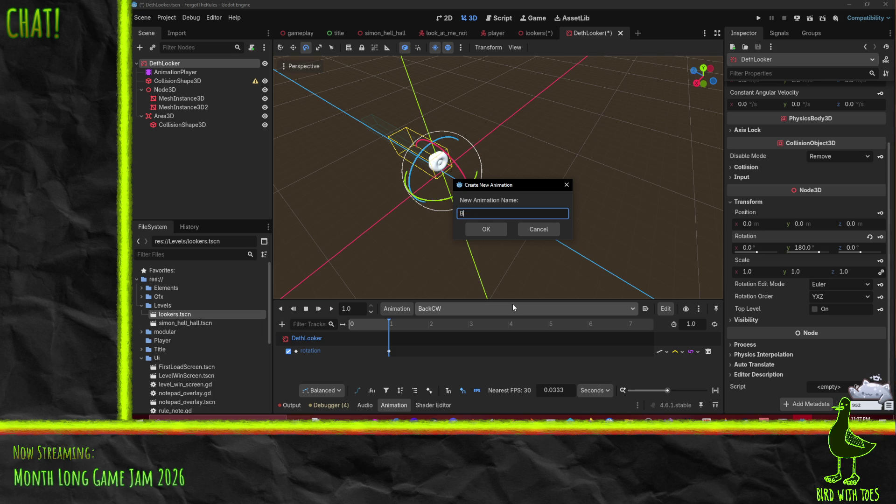
pyautogui.write('CCW')
pyautogui.press('Return')
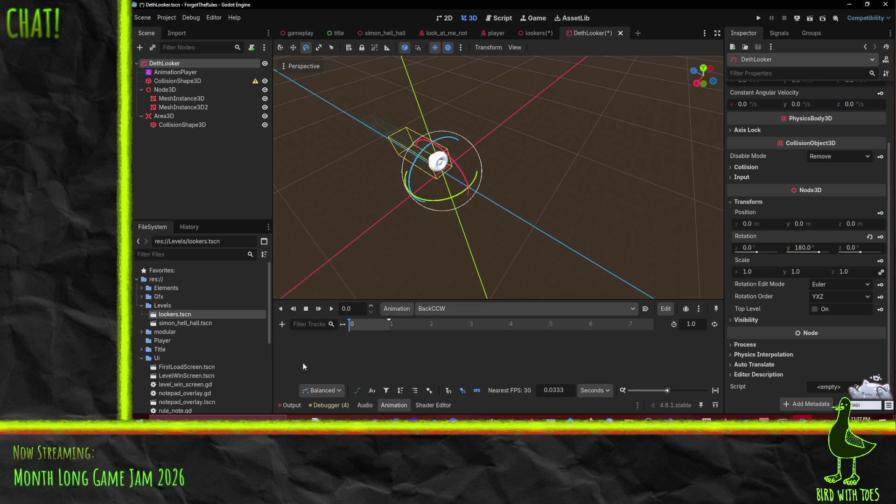
# Key BackCCW's rotation at the 1-second mark and return the timeline to the start.
pyautogui.moveTo(381, 329); pyautogui.dragTo(620, 325)
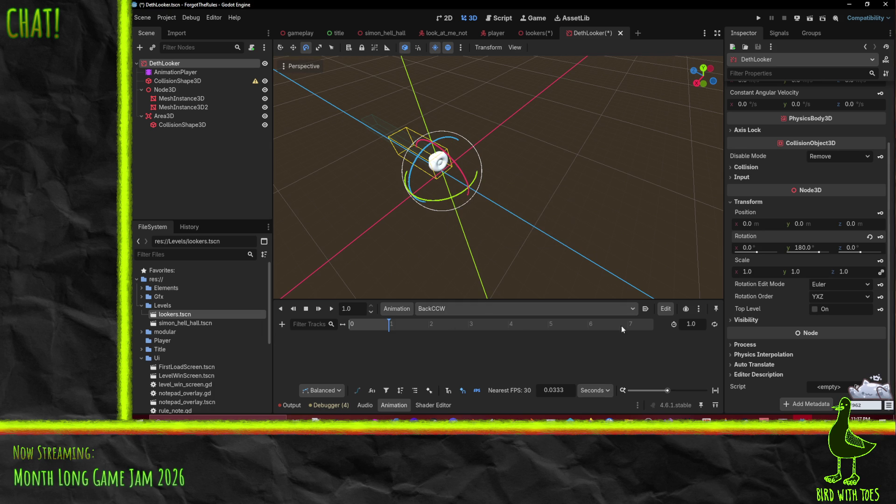
pyautogui.click(880, 238)
pyautogui.click(485, 233)
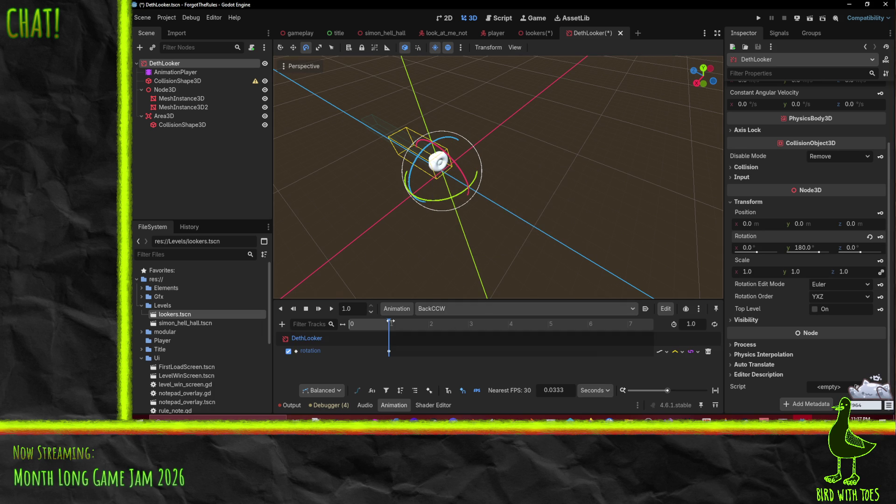
pyautogui.moveTo(379, 322); pyautogui.dragTo(350, 323)
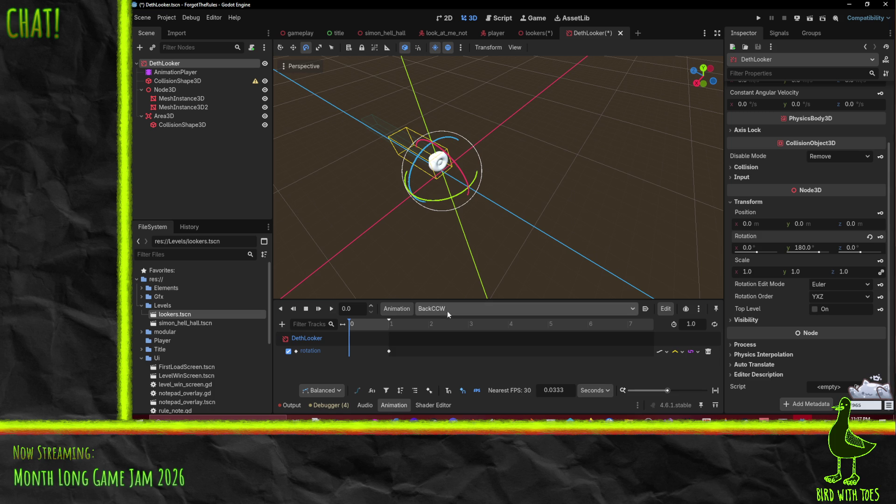
pyautogui.moveTo(477, 229)
pyautogui.mouseDown()
pyautogui.moveTo(417, 229)
pyautogui.moveTo(443, 230)
pyautogui.mouseUp()
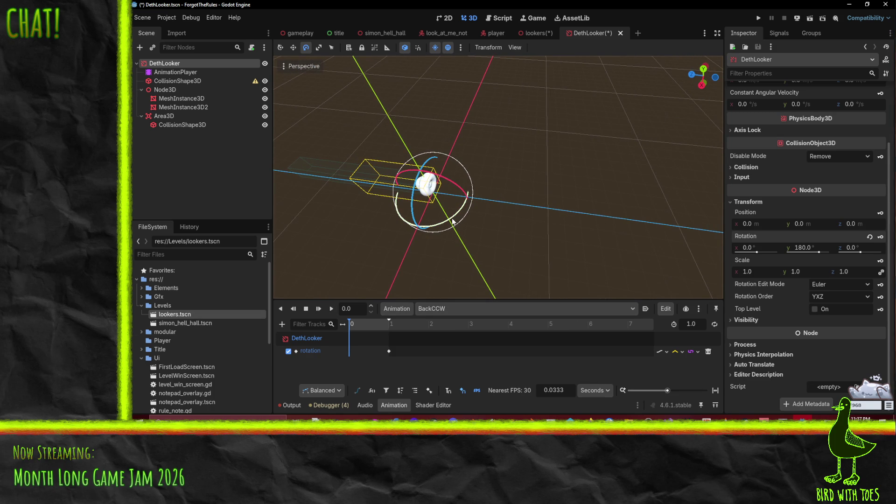
pyautogui.moveTo(451, 220)
pyautogui.mouseDown()
pyautogui.moveTo(418, 230)
pyautogui.moveTo(519, 267)
pyautogui.moveTo(489, 256)
pyautogui.moveTo(463, 226)
pyautogui.moveTo(412, 235)
pyautogui.mouseUp()
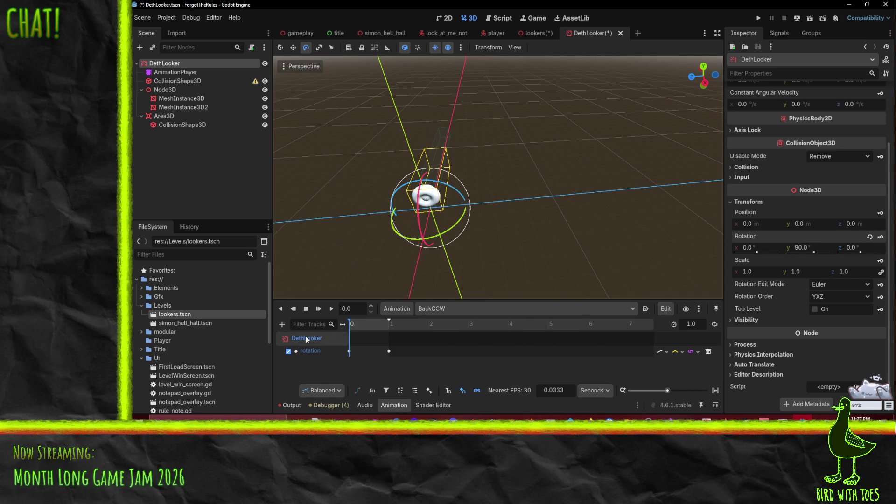
# Preview BackCCW, then switch to BackCW and preview it.
pyautogui.click(331, 309)
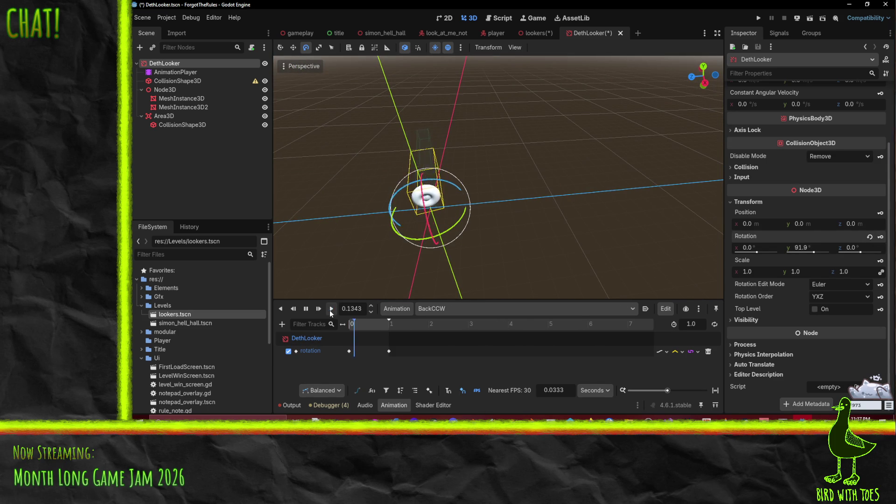
pyautogui.click(463, 308)
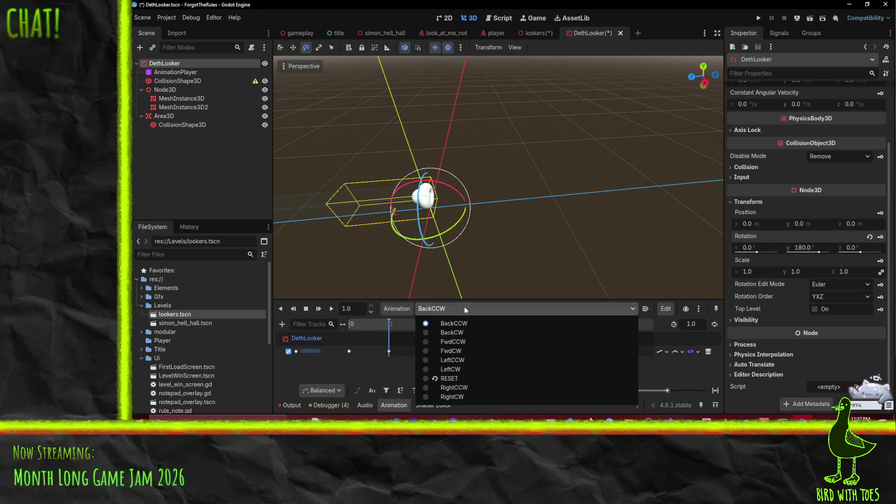
pyautogui.click(471, 331)
pyautogui.moveTo(441, 235)
pyautogui.mouseDown()
pyautogui.moveTo(500, 210)
pyautogui.moveTo(501, 179)
pyautogui.mouseUp()
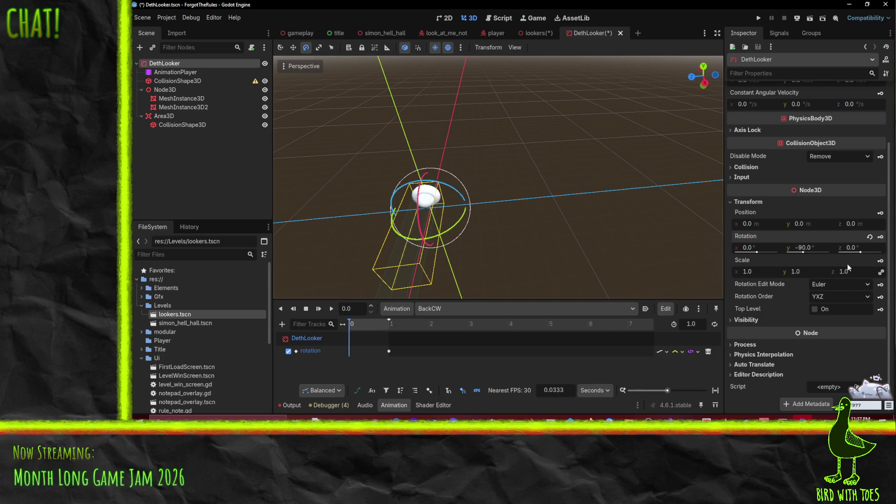
pyautogui.click(330, 309)
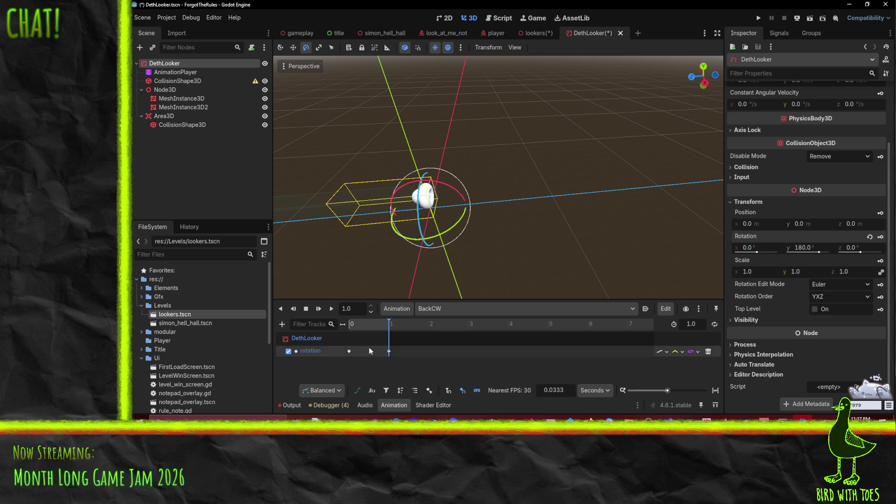
# Set BackCW's 1-second rotation key to Y -180, preview it, then load FwdCCW.
pyautogui.click(389, 351)
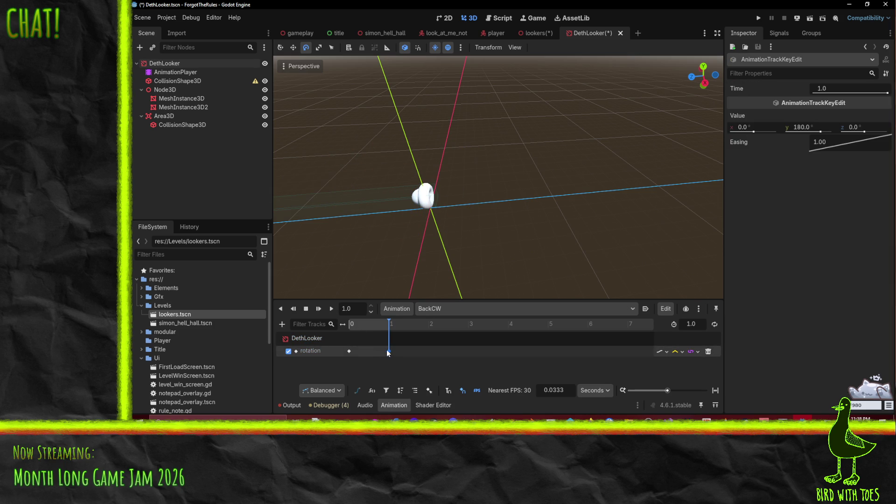
pyautogui.click(817, 127)
pyautogui.write('-180')
pyautogui.press('Return')
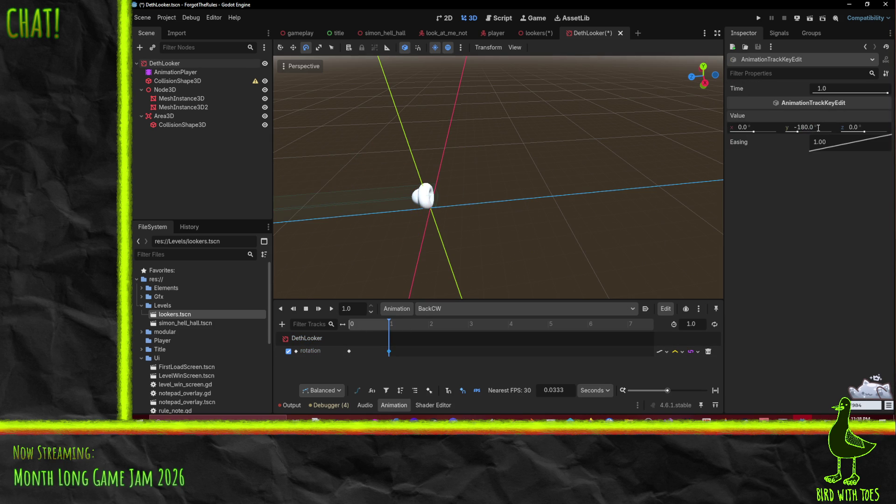
pyautogui.click(330, 308)
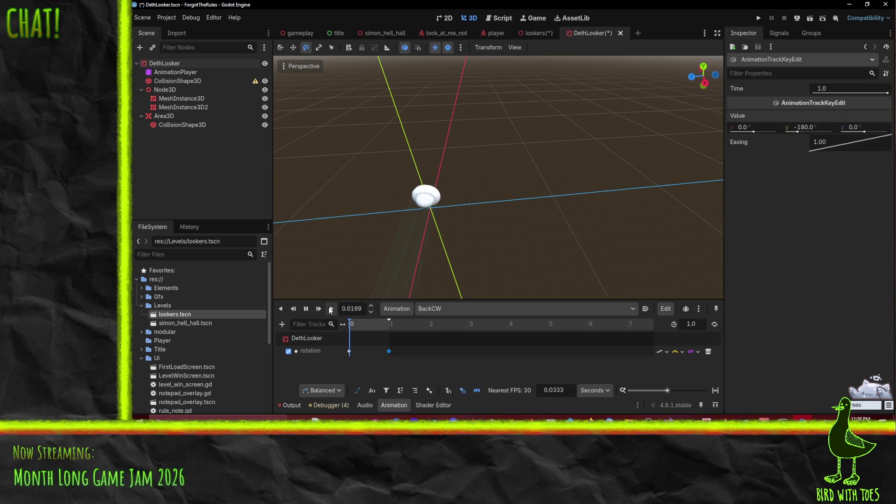
pyautogui.click(469, 308)
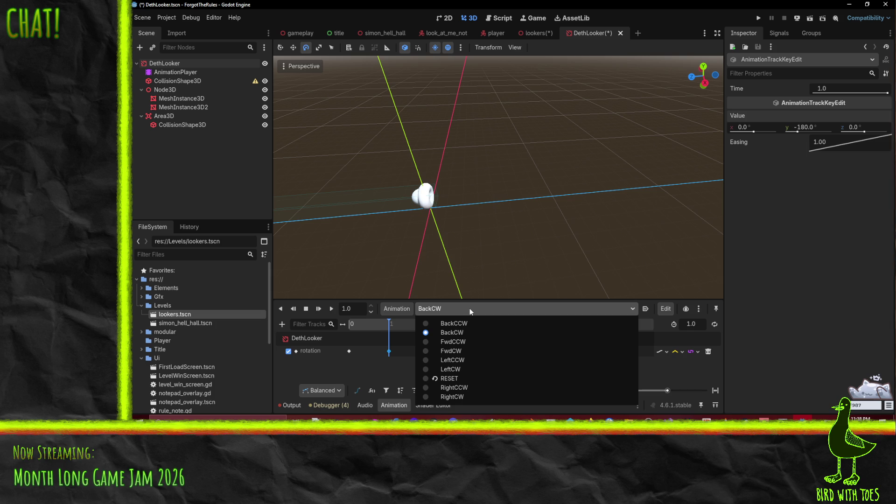
pyautogui.click(475, 345)
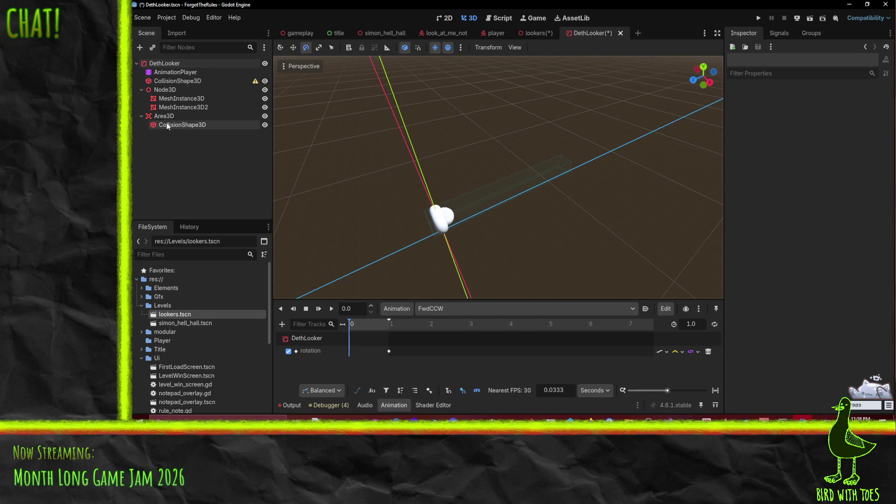
# Select DethLooker and adjust its Y rotation across LeftCW, FwdCW and LeftCCW, ending back at 0°.
pyautogui.click(163, 63)
pyautogui.moveTo(400, 244)
pyautogui.mouseDown()
pyautogui.moveTo(441, 266)
pyautogui.moveTo(494, 245)
pyautogui.moveTo(496, 229)
pyautogui.mouseUp()
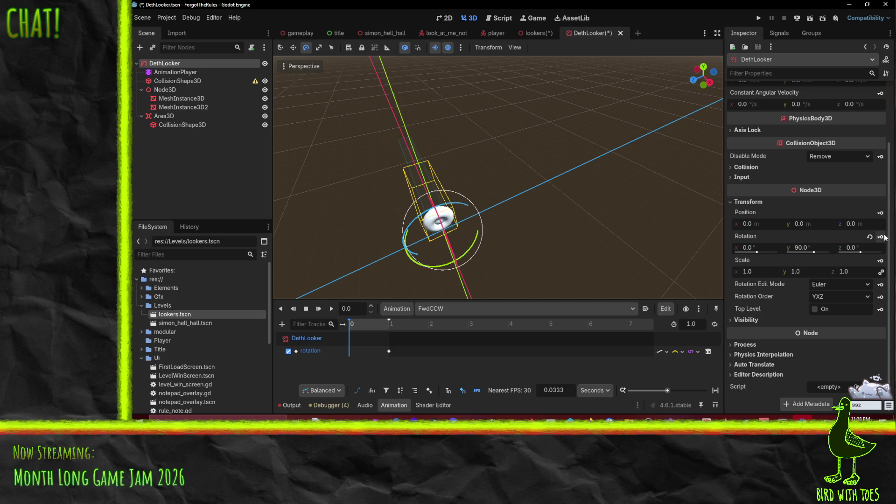
pyautogui.moveTo(448, 187)
pyautogui.mouseDown()
pyautogui.moveTo(477, 174)
pyautogui.moveTo(461, 145)
pyautogui.mouseUp()
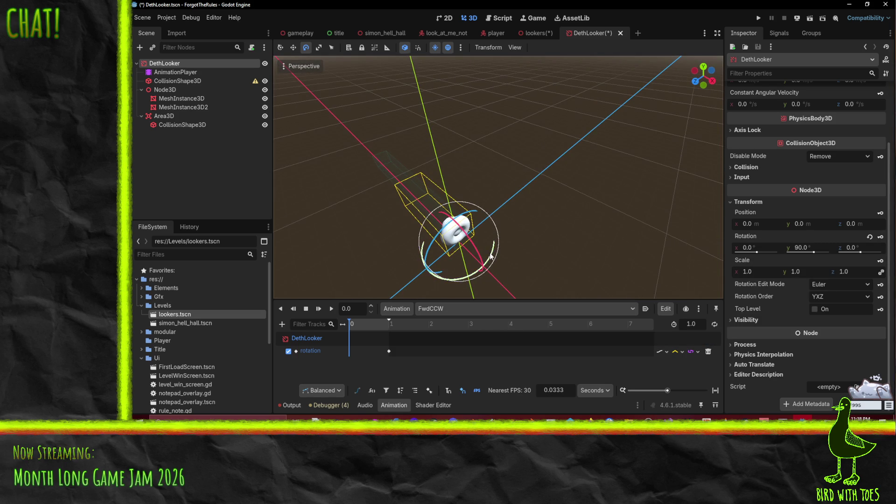
pyautogui.moveTo(480, 257)
pyautogui.mouseDown()
pyautogui.moveTo(466, 276)
pyautogui.moveTo(432, 263)
pyautogui.moveTo(411, 228)
pyautogui.mouseUp()
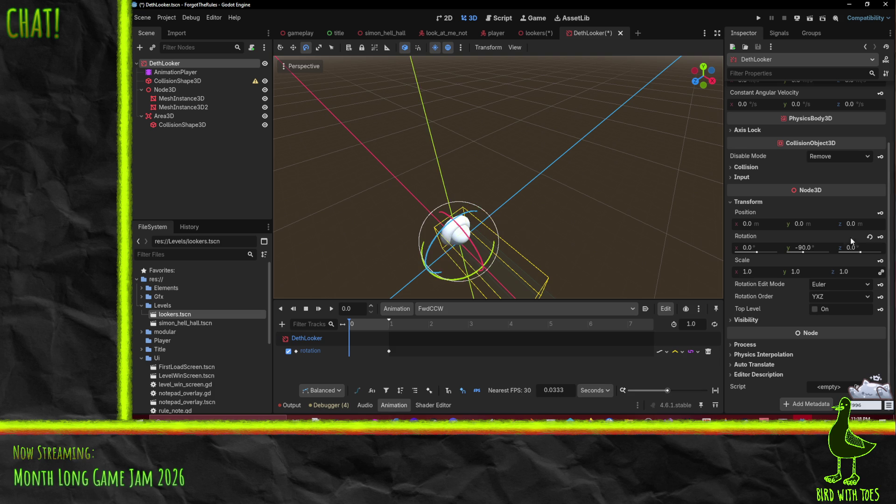
pyautogui.click(447, 309)
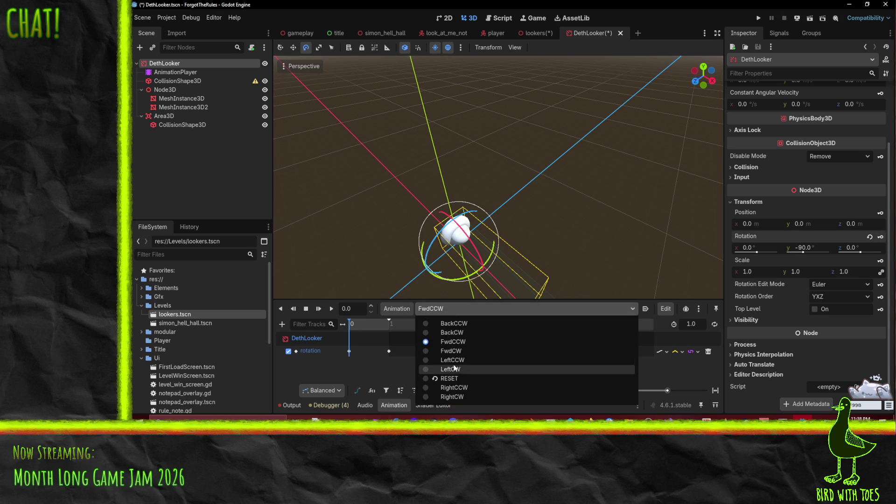
pyautogui.click(478, 351)
pyautogui.moveTo(466, 278)
pyautogui.mouseDown()
pyautogui.moveTo(512, 262)
pyautogui.moveTo(518, 224)
pyautogui.mouseUp()
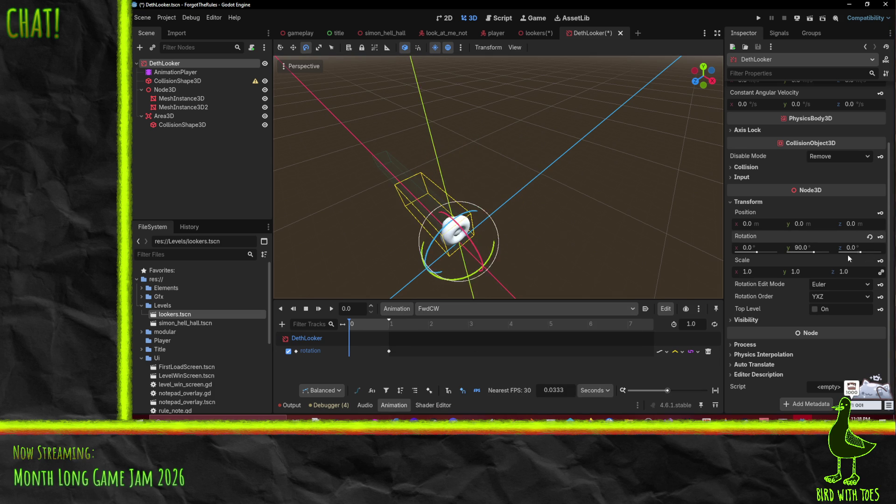
pyautogui.click(453, 309)
pyautogui.click(466, 357)
pyautogui.moveTo(494, 259); pyautogui.dragTo(660, 264)
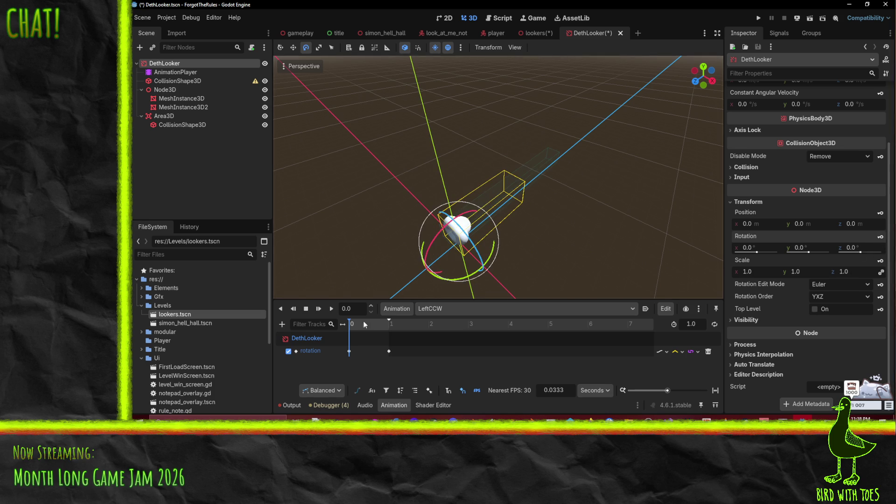
# Preview the LeftCCW, BackCCW, BackCW and LeftCW animations in turn.
pyautogui.click(332, 309)
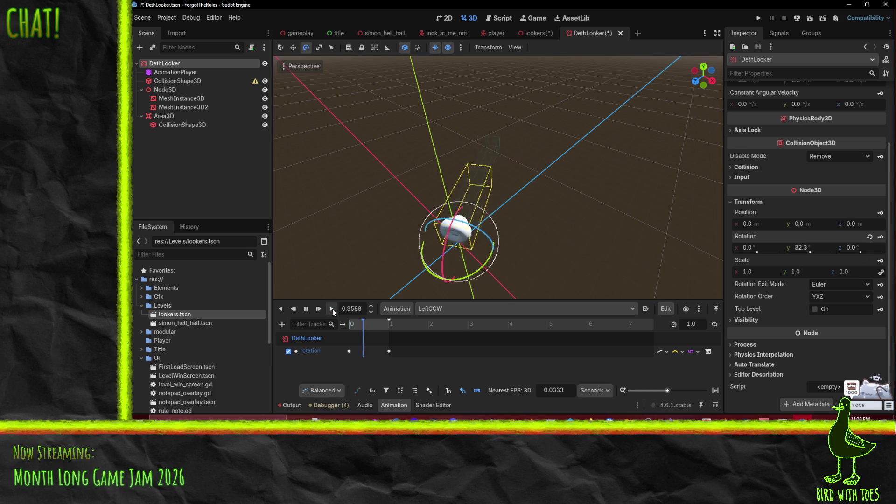
pyautogui.click(463, 309)
pyautogui.click(449, 323)
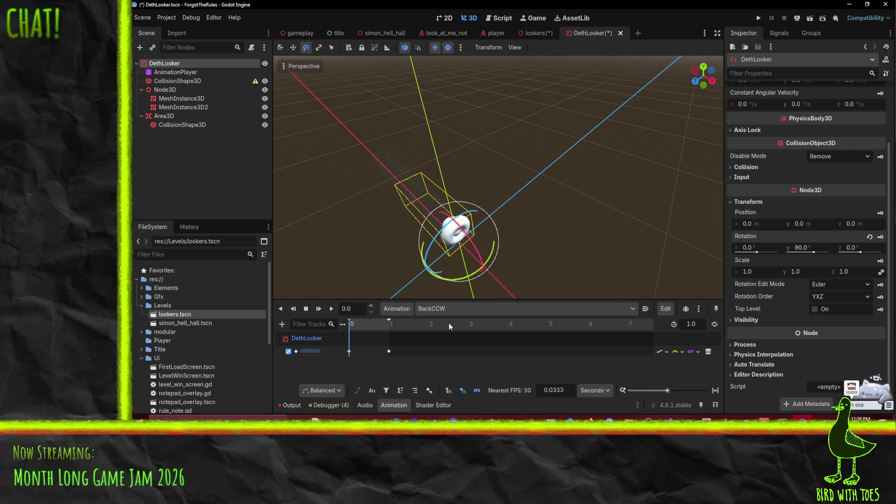
pyautogui.click(329, 310)
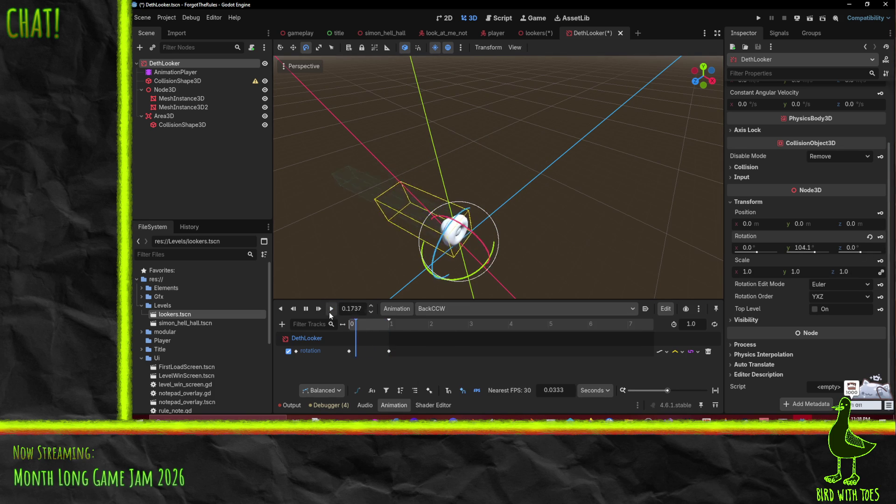
pyautogui.click(469, 309)
pyautogui.click(451, 332)
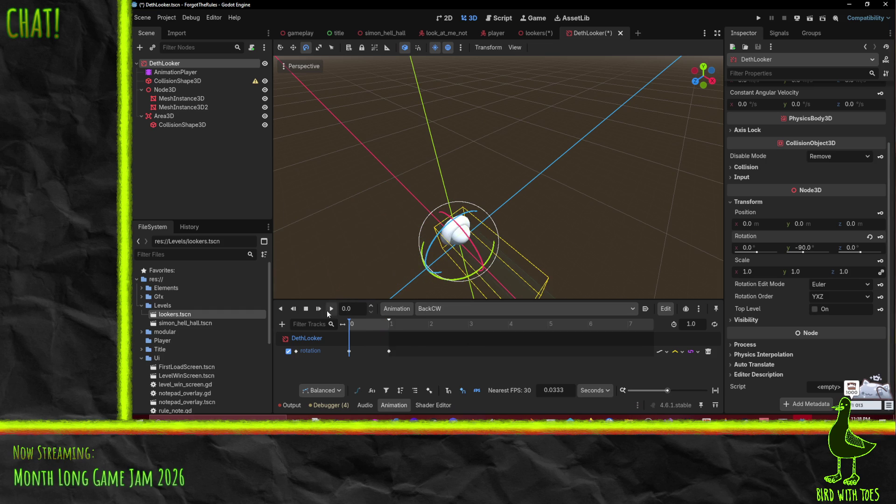
pyautogui.click(329, 310)
pyautogui.click(478, 310)
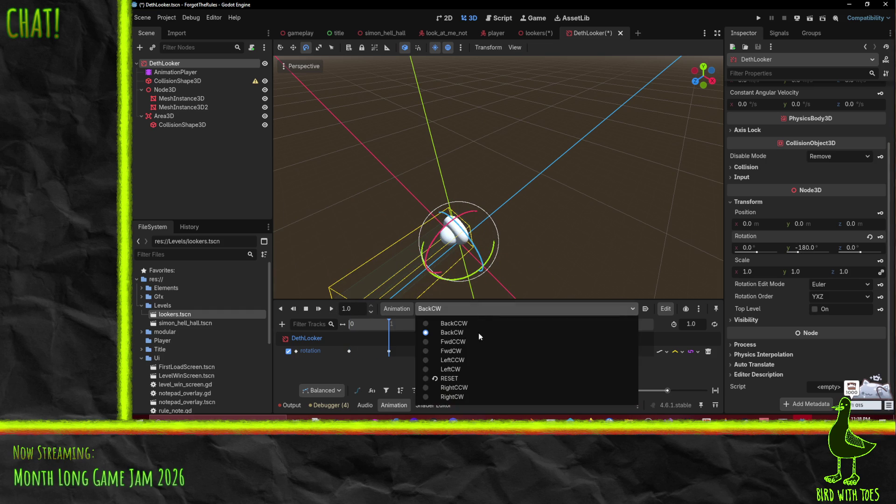
pyautogui.click(475, 360)
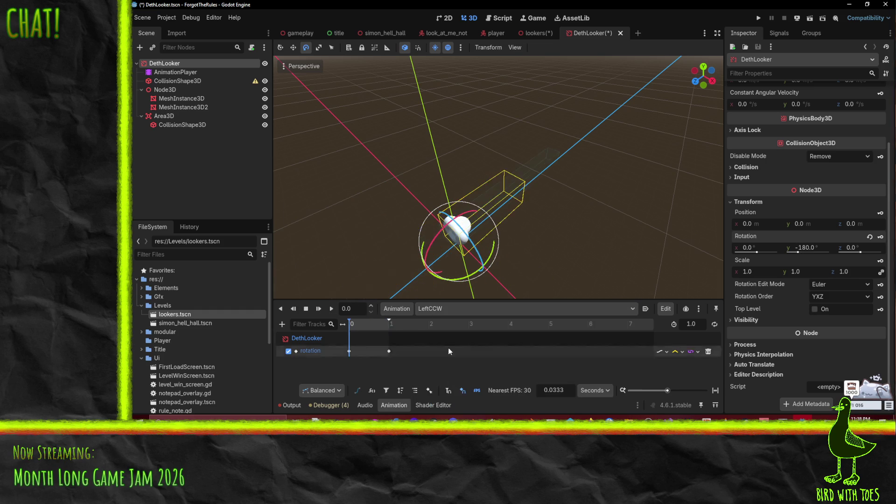
pyautogui.press('d')
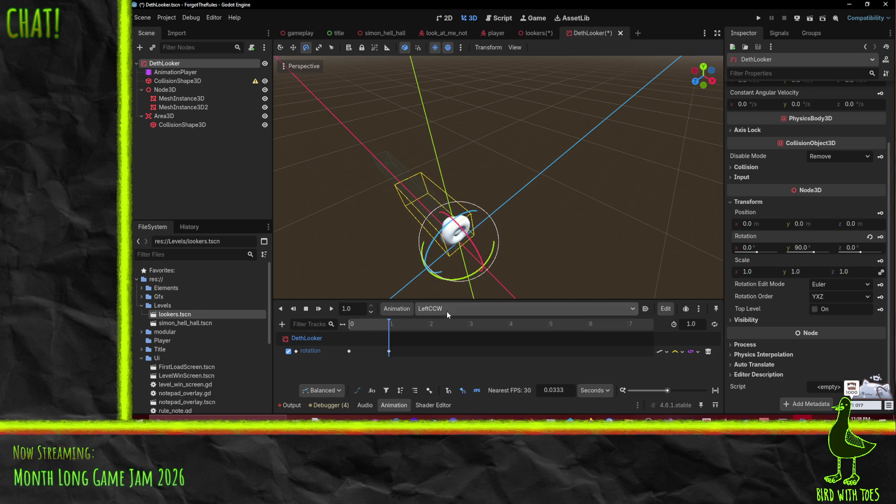
pyautogui.click(447, 312)
pyautogui.click(462, 366)
pyautogui.click(331, 309)
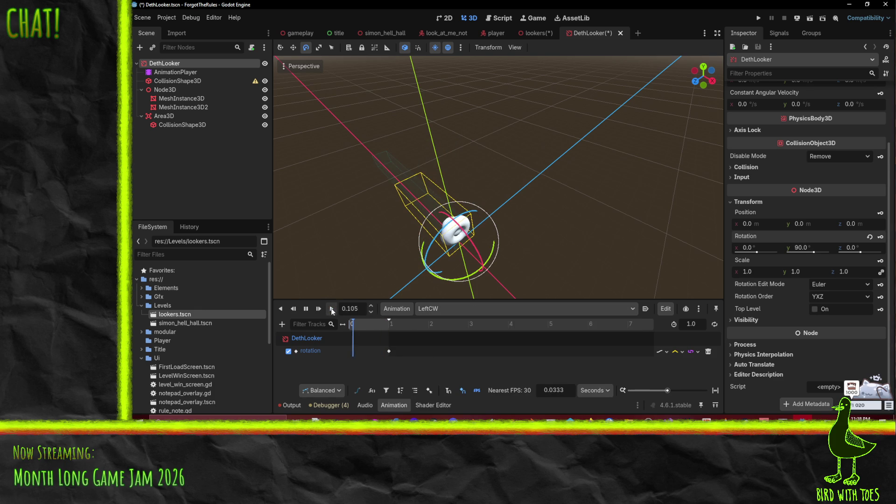
# Key a Y -180° rotation at LeftCW's start and select its 1-second key.
pyautogui.press('s')
pyautogui.moveTo(459, 280)
pyautogui.mouseDown()
pyautogui.moveTo(490, 271)
pyautogui.moveTo(514, 245)
pyautogui.mouseUp()
pyautogui.click(880, 237)
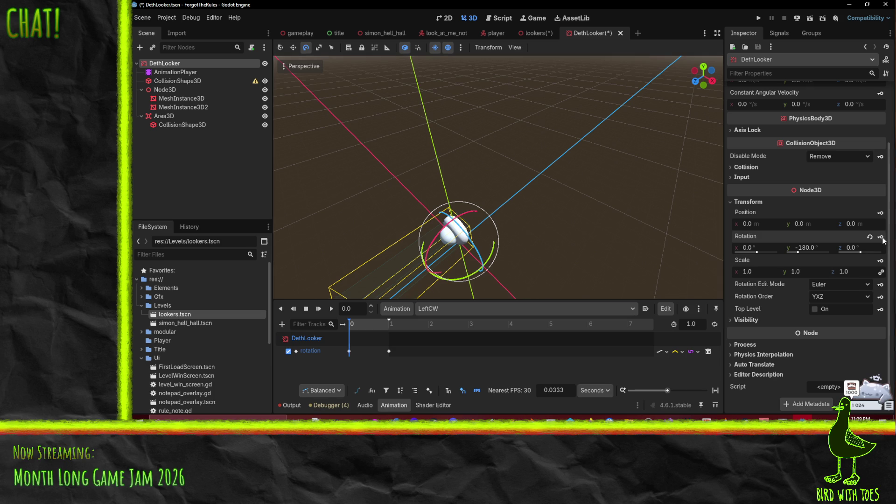
pyautogui.click(331, 309)
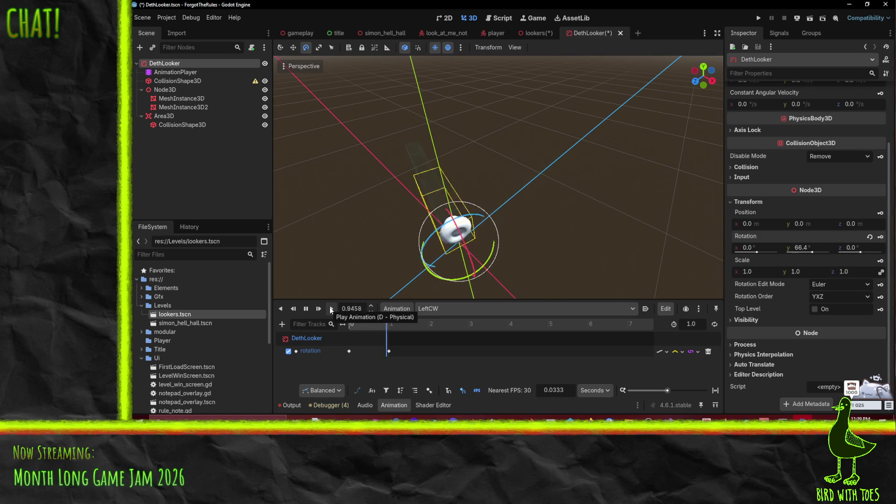
pyautogui.click(389, 350)
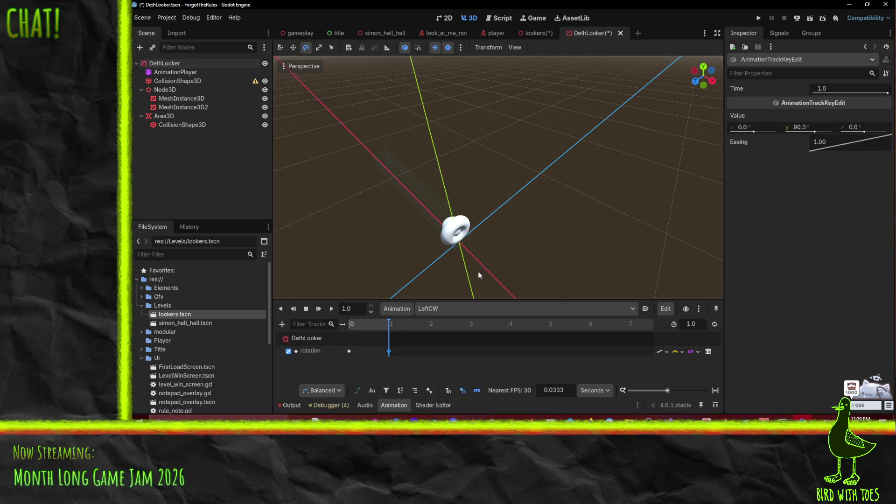
# Set LeftCW's 1-second key to Y -270°, preview it, then play RightCCW.
pyautogui.click(807, 128)
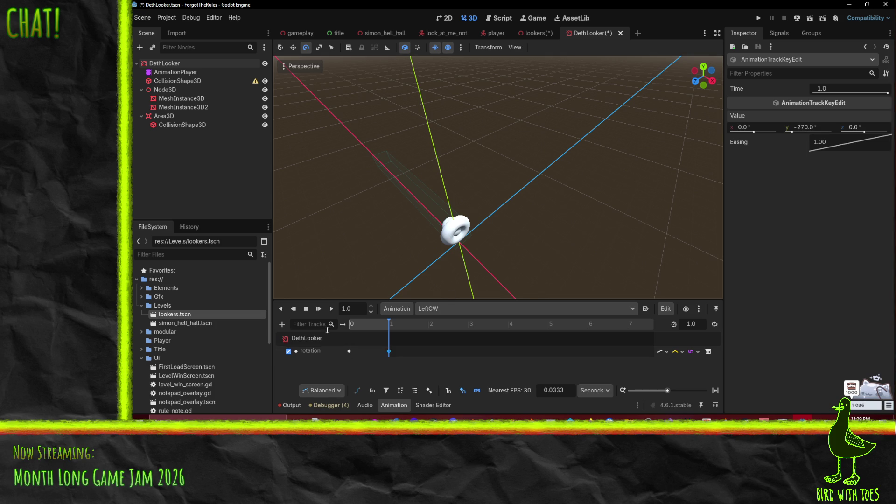
pyautogui.click(331, 309)
pyautogui.click(430, 309)
pyautogui.click(475, 385)
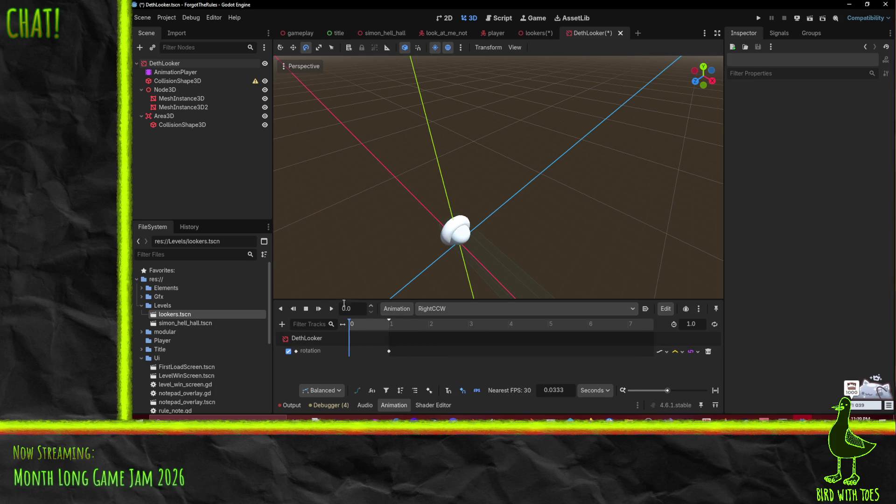
pyautogui.click(331, 310)
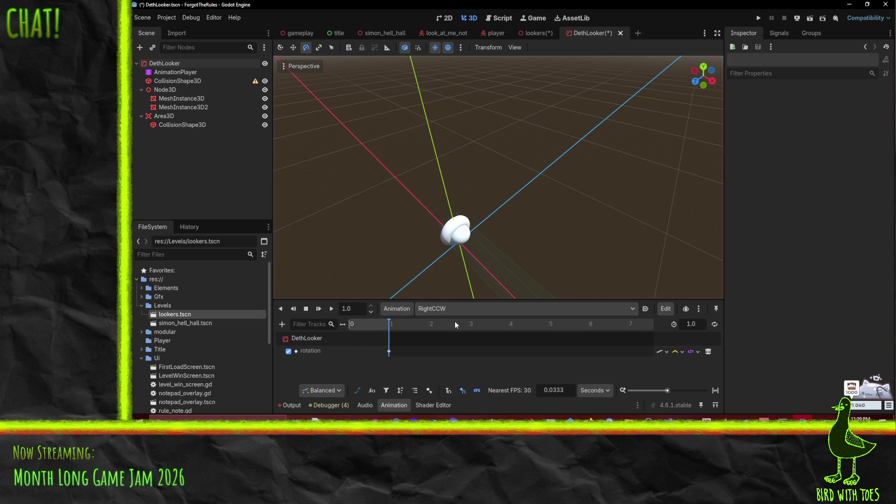
# Turn DethLooker to Y 180°, key it at RightCCW's start, and select the 1-second key.
pyautogui.click(164, 64)
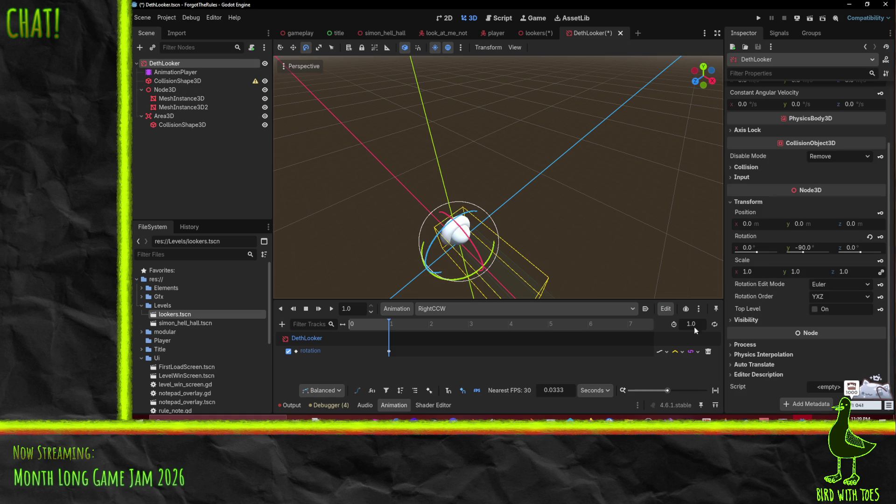
pyautogui.click(371, 323)
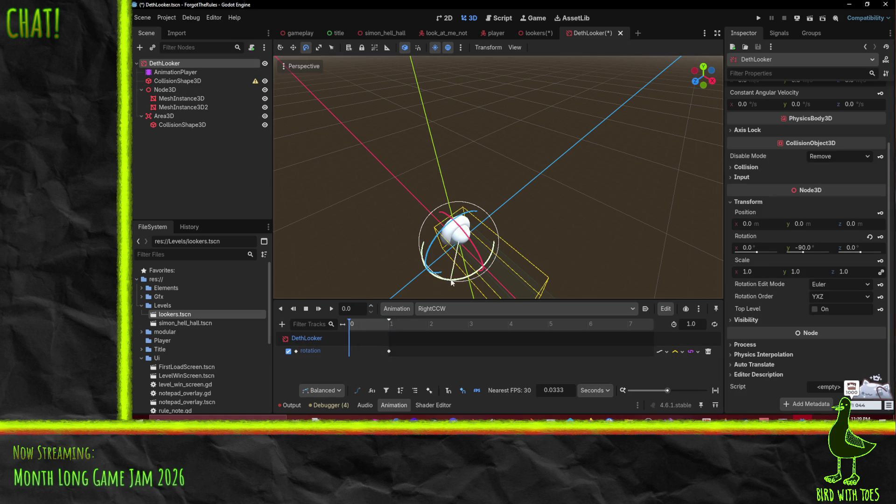
pyautogui.moveTo(451, 283)
pyautogui.mouseDown()
pyautogui.moveTo(395, 260)
pyautogui.moveTo(391, 238)
pyautogui.moveTo(402, 233)
pyautogui.mouseUp()
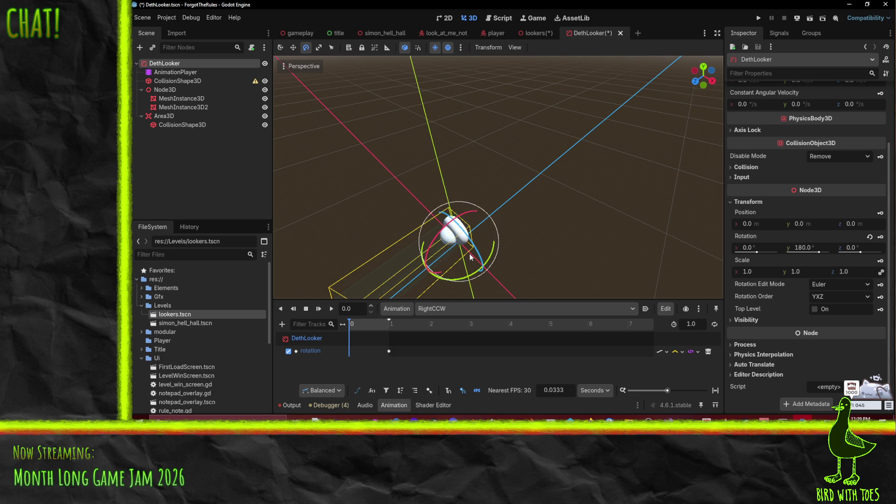
pyautogui.click(880, 237)
pyautogui.moveTo(362, 322)
pyautogui.mouseDown()
pyautogui.moveTo(372, 324)
pyautogui.moveTo(326, 328)
pyautogui.mouseUp()
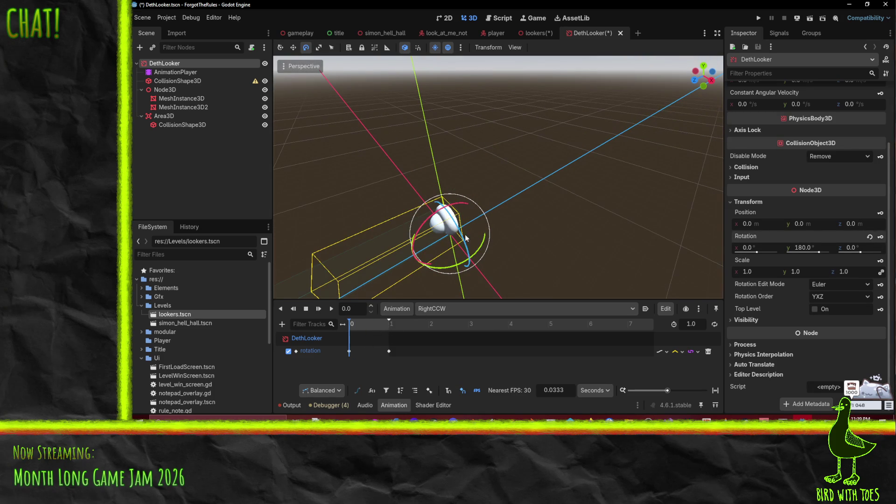
pyautogui.click(389, 351)
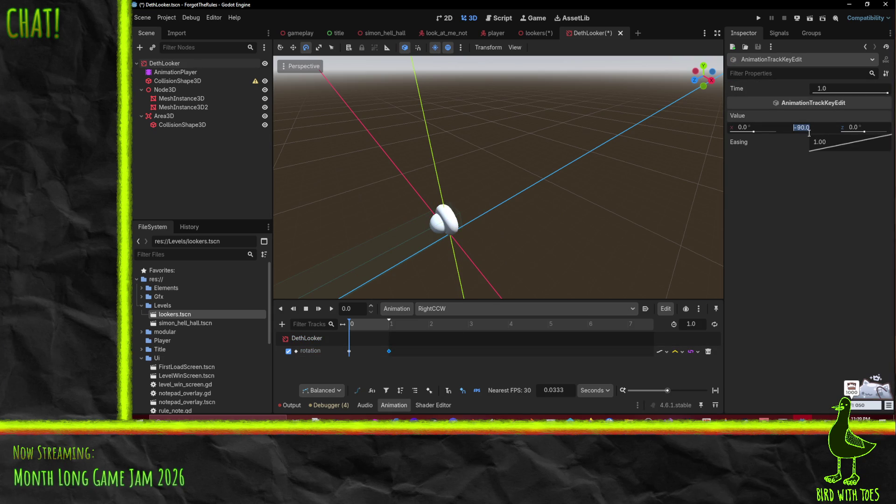
# Confirm the end key's Y rotation entry and replay RightCCW from the start.
pyautogui.write('70')
pyautogui.press('Return')
pyautogui.click(332, 310)
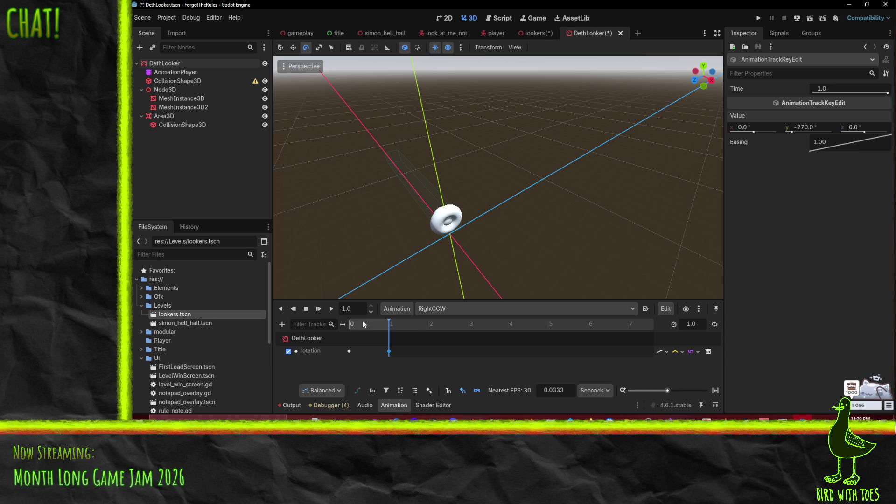
pyautogui.moveTo(377, 326); pyautogui.dragTo(311, 326)
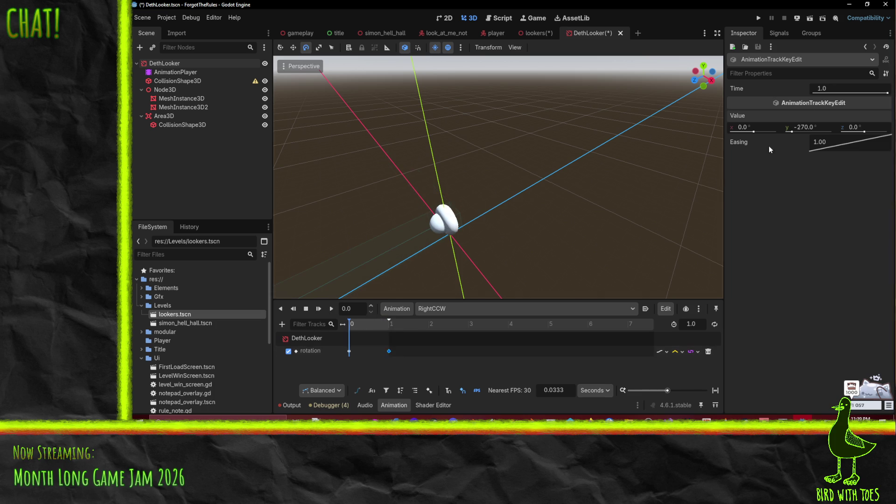
pyautogui.click(349, 351)
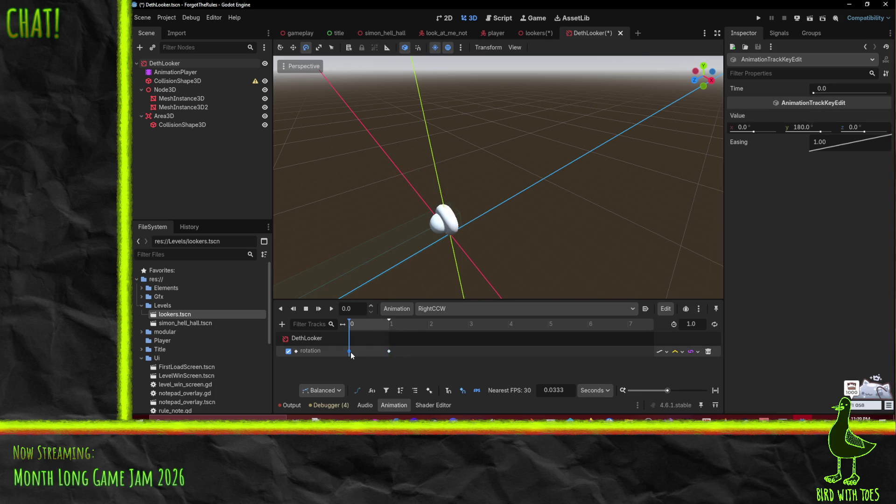
# Change RightCCW's 1-second key to Y 270° and play the turn to check it.
pyautogui.click(388, 351)
pyautogui.click(816, 130)
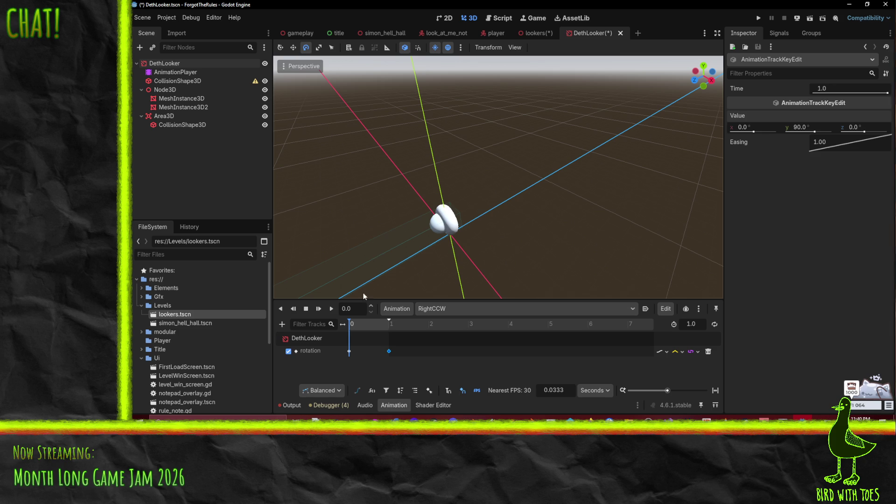
pyautogui.click(332, 313)
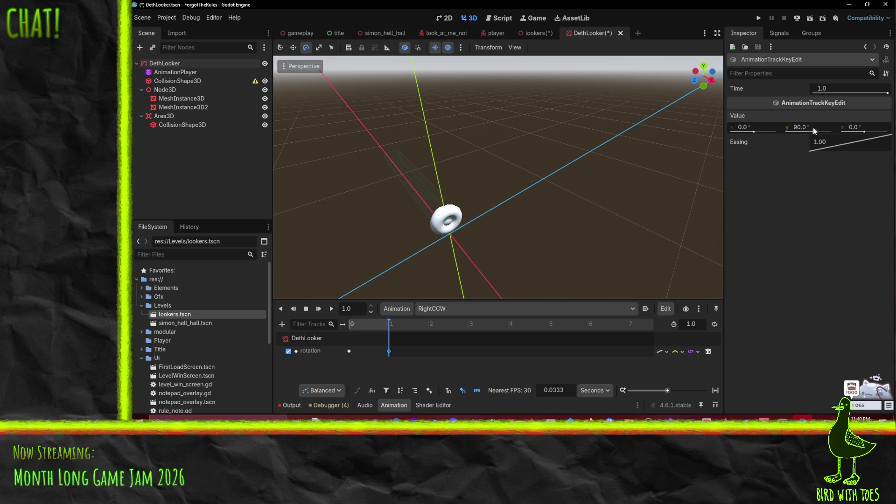
pyautogui.click(351, 324)
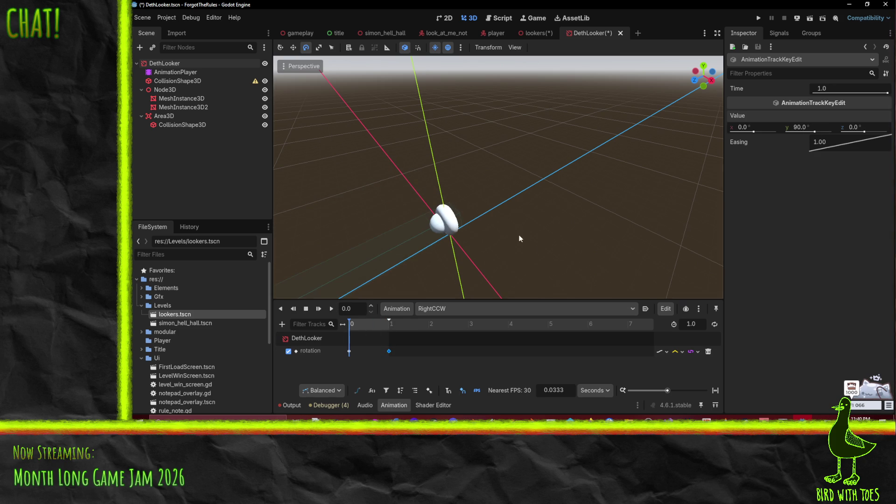
pyautogui.click(806, 126)
pyautogui.write('270')
pyautogui.press('Return')
pyautogui.click(331, 309)
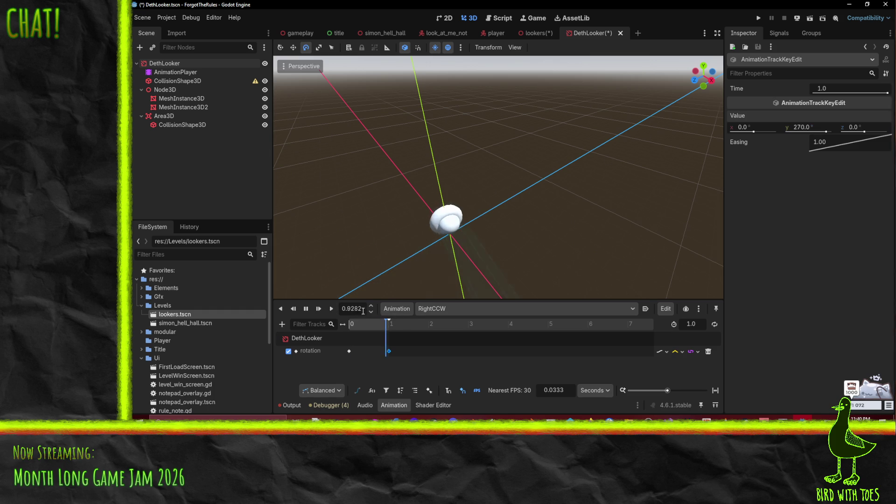
pyautogui.click(466, 308)
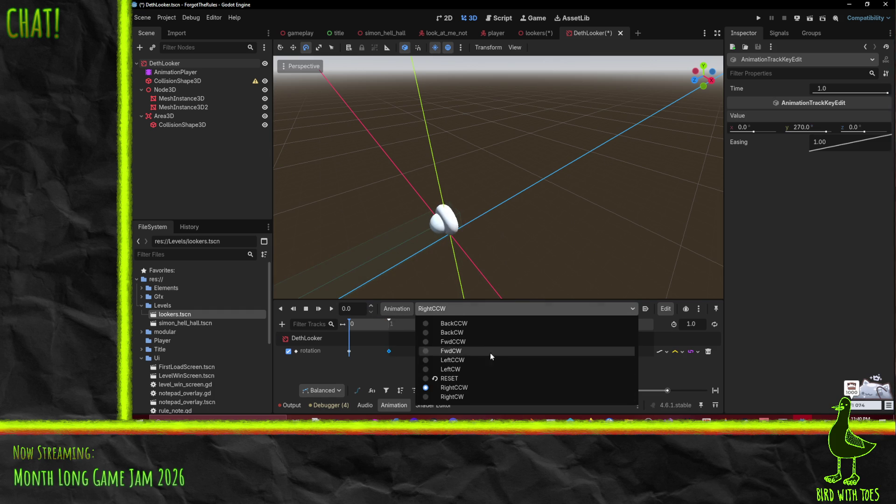
# Switch to RightCW, key DethLooker's Y 0° rotation at its start, and play it.
pyautogui.click(481, 396)
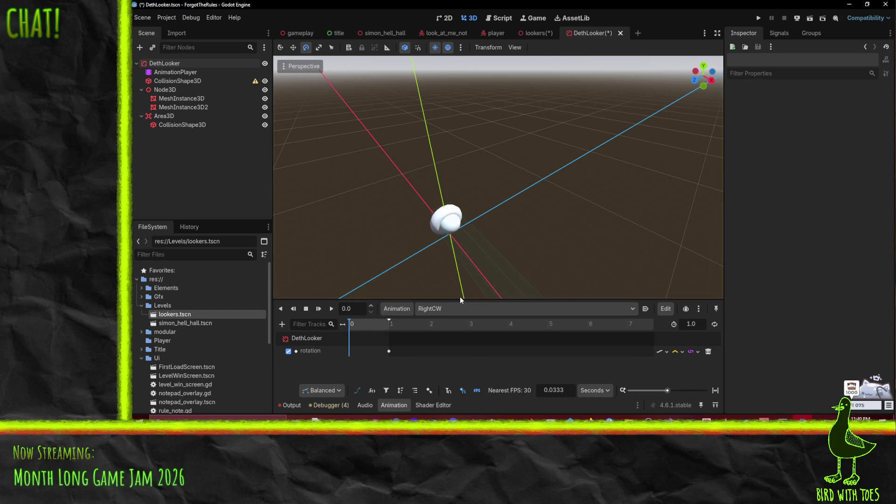
pyautogui.click(168, 115)
pyautogui.click(165, 63)
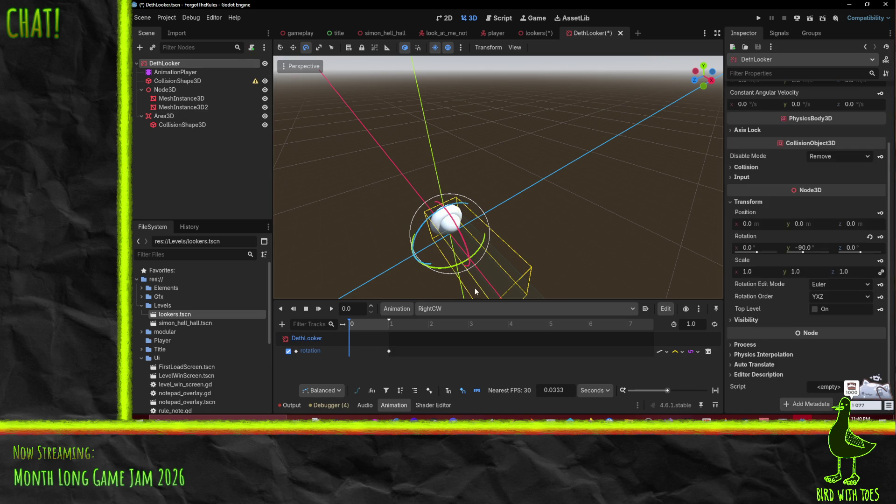
pyautogui.moveTo(436, 266); pyautogui.dragTo(484, 254)
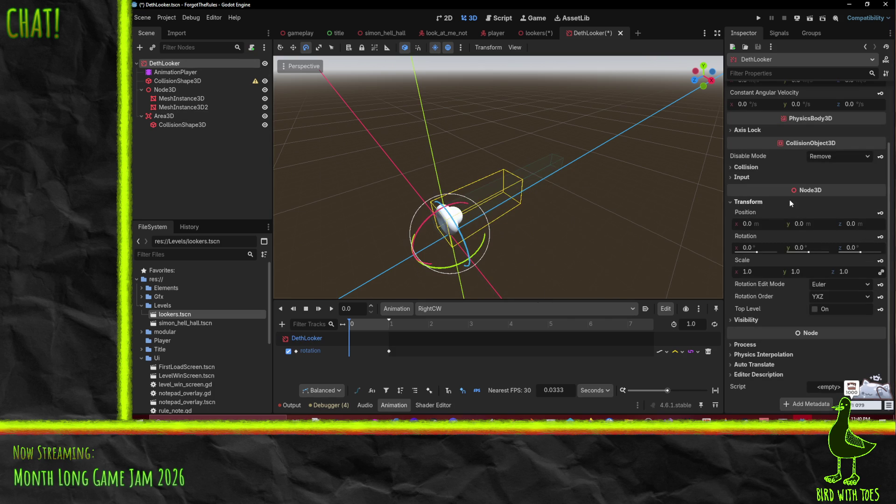
pyautogui.click(880, 236)
pyautogui.click(330, 309)
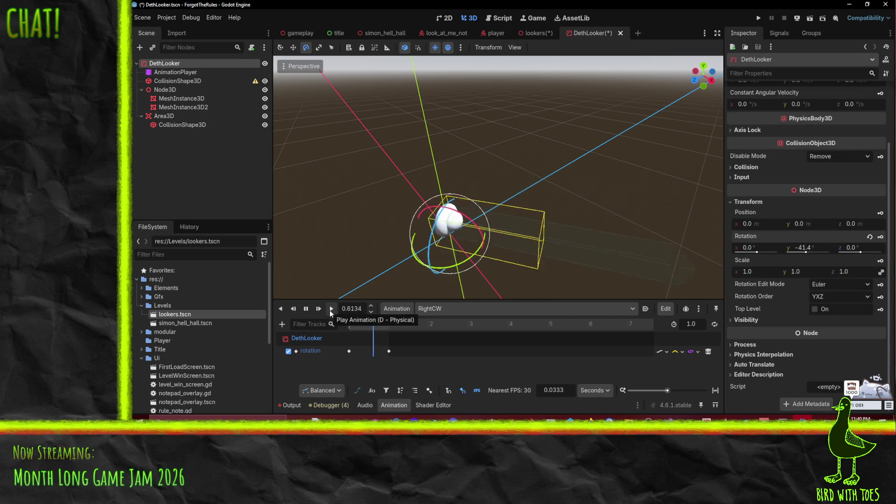
# Save the DethLooker scene, keep RightCW selected, and go to the lookers level scene.
pyautogui.hotkey('ctrl', 's')
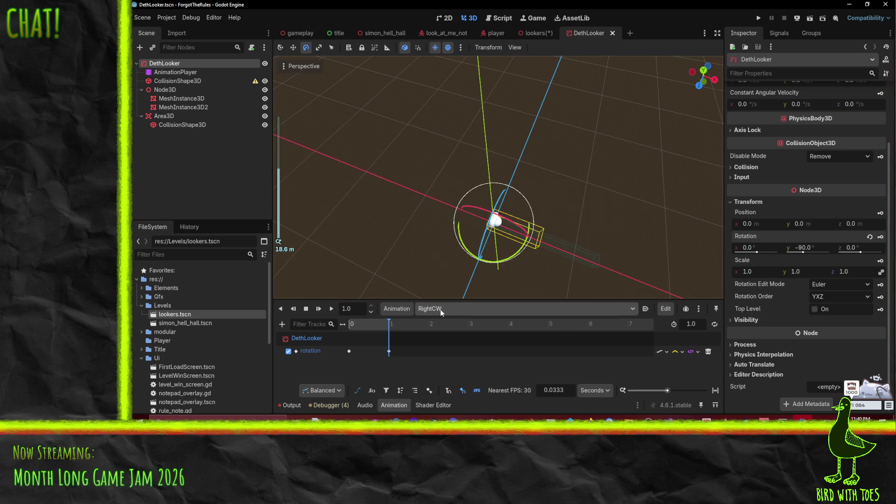
pyautogui.click(456, 309)
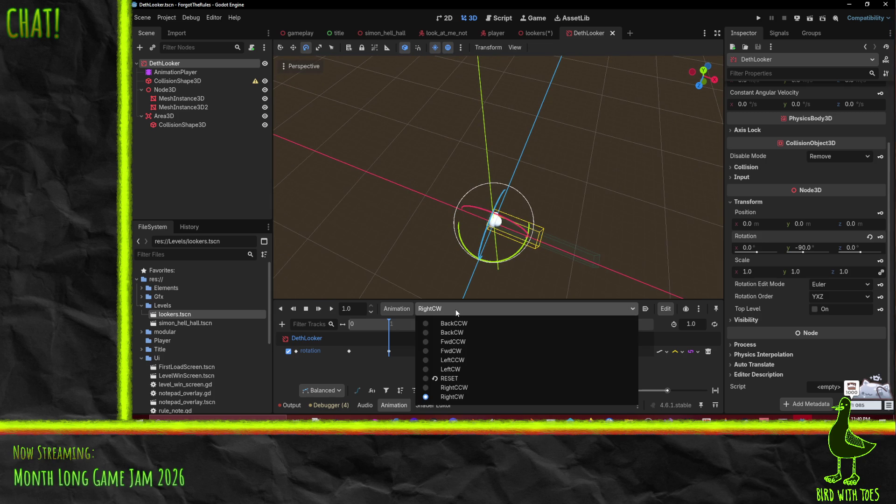
pyautogui.click(700, 4)
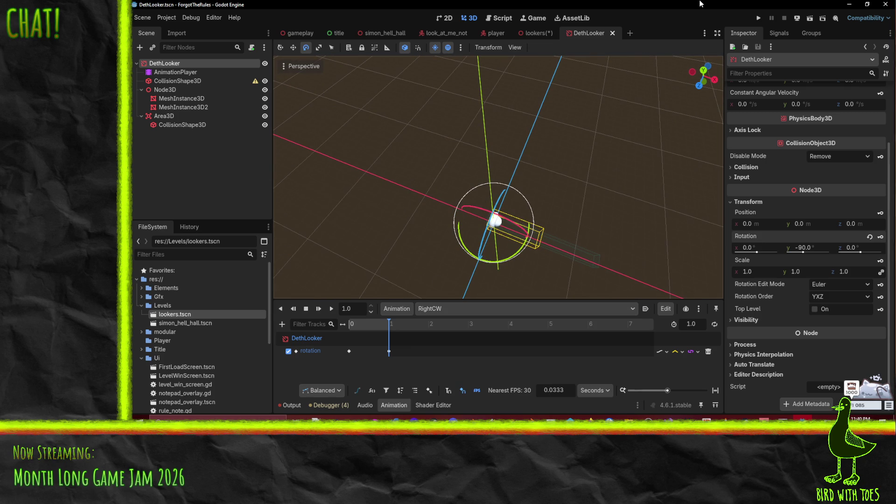
pyautogui.click(535, 34)
# Orbit around the cross-shaped lookers level and play FwdCW to watch the looker.
pyautogui.scroll(-3, 530, 183)
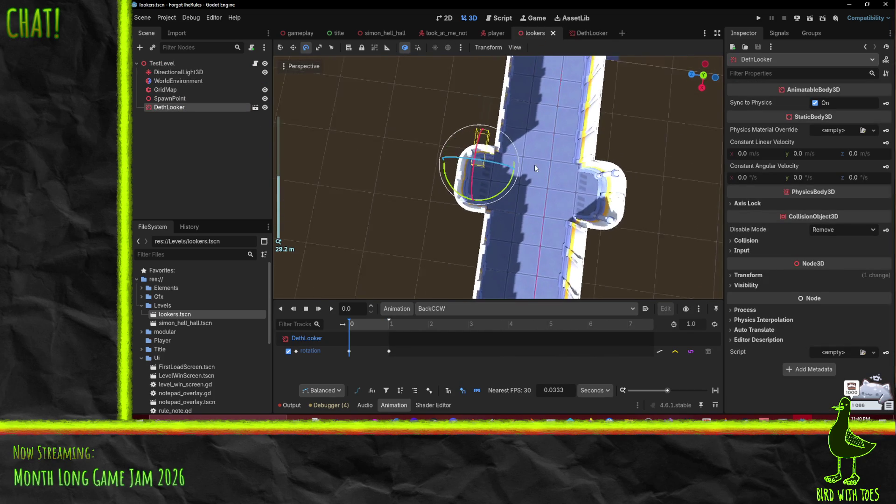
pyautogui.moveTo(535, 168)
pyautogui.mouseDown()
pyautogui.moveTo(455, 99)
pyautogui.moveTo(490, 96)
pyautogui.moveTo(440, 119)
pyautogui.moveTo(536, 118)
pyautogui.moveTo(547, 131)
pyautogui.moveTo(539, 117)
pyautogui.mouseUp()
pyautogui.scroll(4, 513, 95)
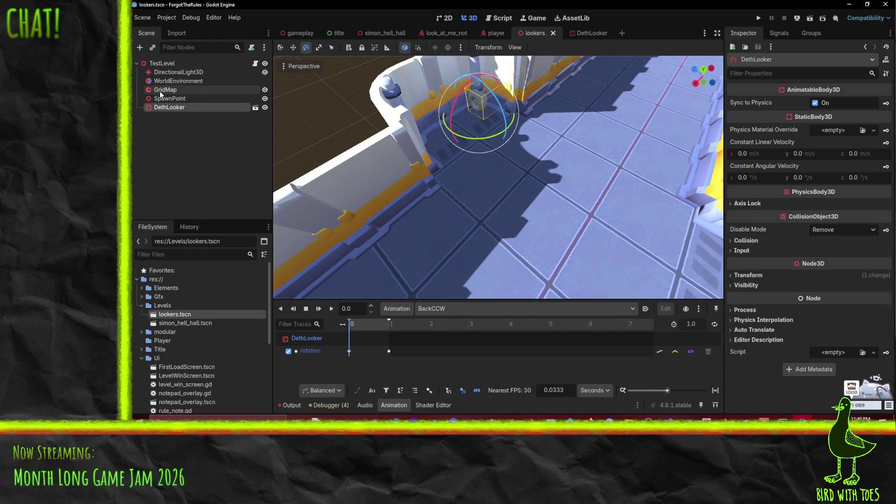
pyautogui.scroll(-5, 310, 138)
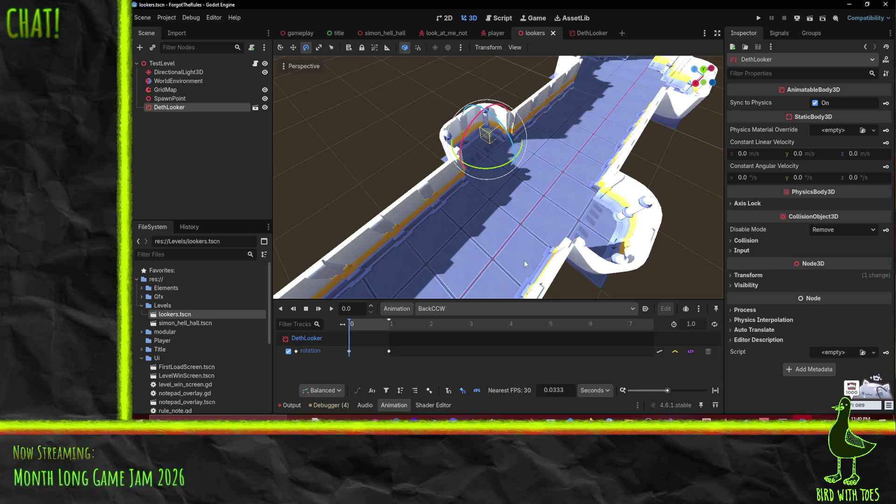
pyautogui.click(454, 309)
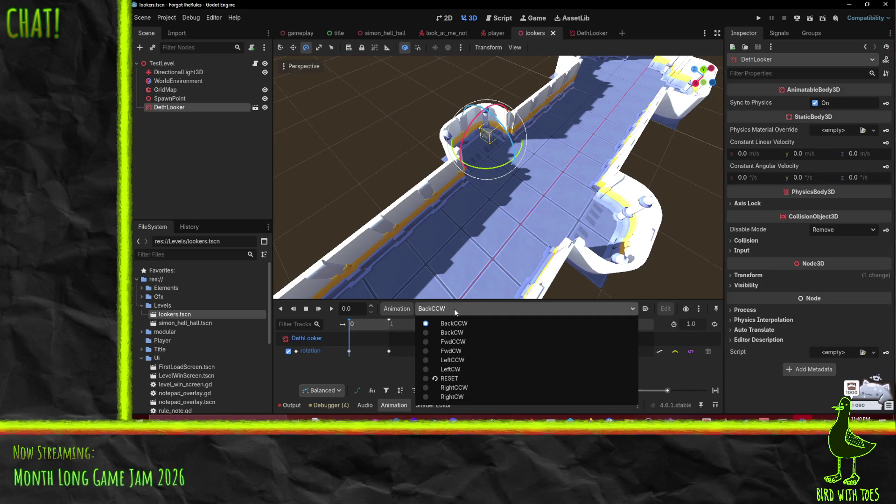
pyautogui.click(472, 350)
pyautogui.click(330, 309)
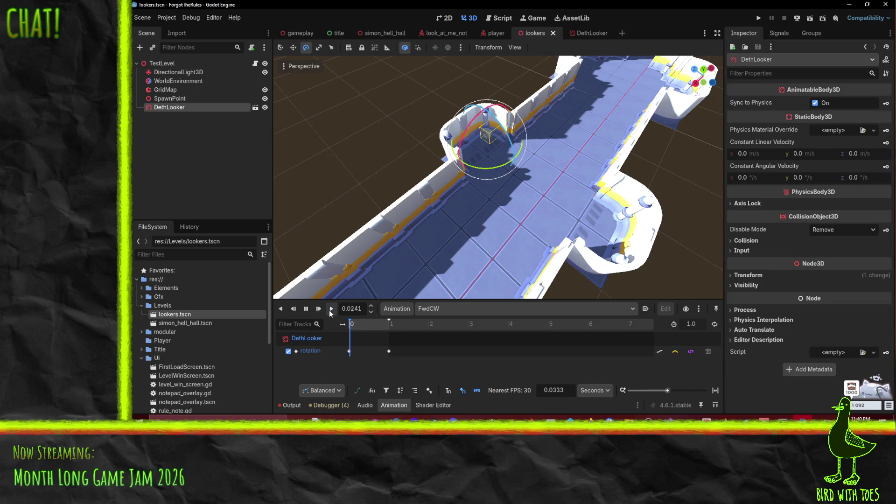
pyautogui.moveTo(522, 224)
pyautogui.mouseDown()
pyautogui.moveTo(550, 214)
pyautogui.moveTo(484, 206)
pyautogui.moveTo(461, 192)
pyautogui.moveTo(545, 205)
pyautogui.mouseUp()
pyautogui.scroll(-5, 546, 205)
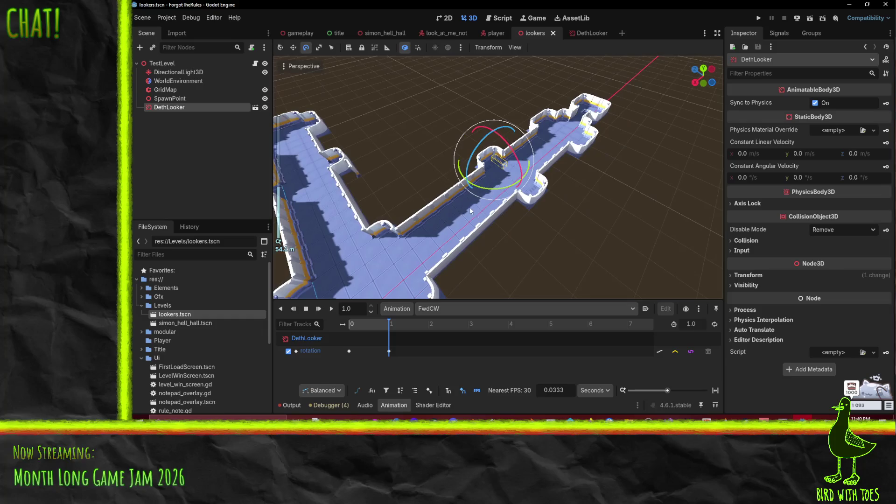
pyautogui.moveTo(468, 210)
pyautogui.mouseDown()
pyautogui.moveTo(391, 203)
pyautogui.moveTo(323, 213)
pyautogui.moveTo(324, 222)
pyautogui.moveTo(624, 178)
pyautogui.moveTo(674, 142)
pyautogui.moveTo(663, 145)
pyautogui.mouseUp()
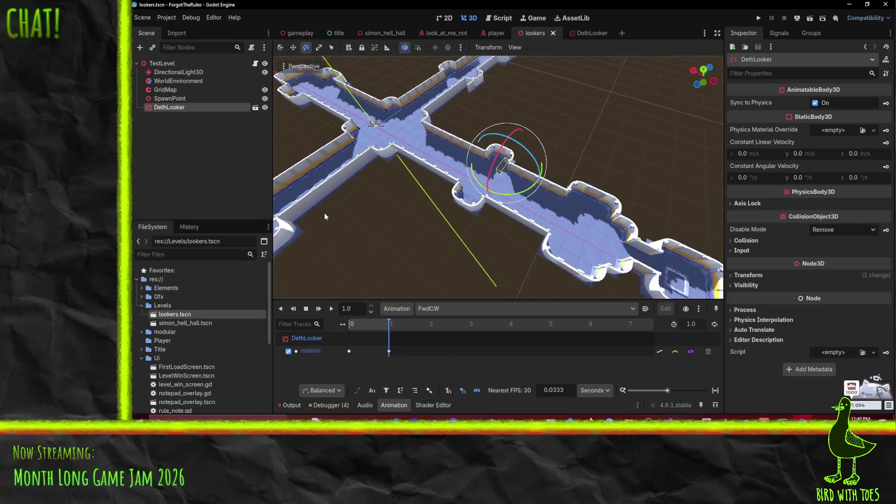
pyautogui.moveTo(579, 178)
pyautogui.mouseDown()
pyautogui.moveTo(545, 181)
pyautogui.moveTo(503, 158)
pyautogui.mouseUp()
pyautogui.scroll(5, 463, 139)
pyautogui.scroll(-5, 464, 138)
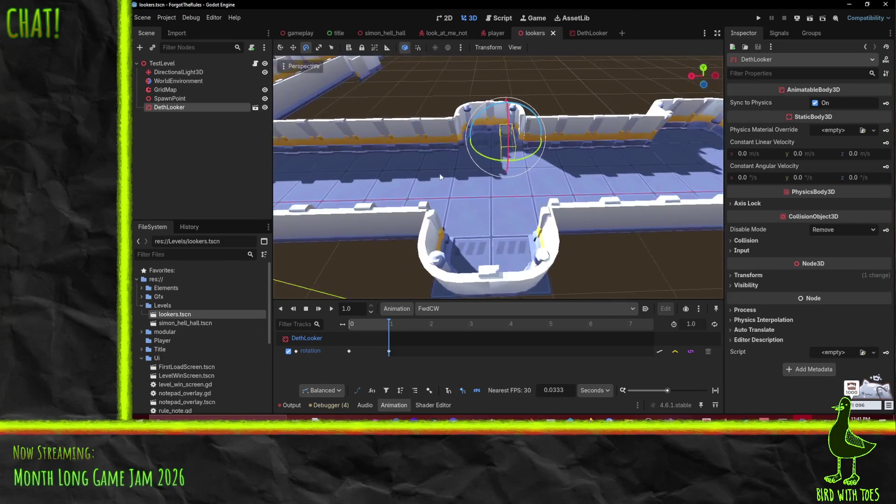
pyautogui.moveTo(463, 138)
pyautogui.mouseDown()
pyautogui.moveTo(436, 175)
pyautogui.moveTo(387, 169)
pyautogui.moveTo(326, 185)
pyautogui.moveTo(354, 147)
pyautogui.moveTo(366, 157)
pyautogui.moveTo(424, 159)
pyautogui.moveTo(359, 161)
pyautogui.moveTo(578, 159)
pyautogui.mouseUp()
pyautogui.scroll(5, 578, 155)
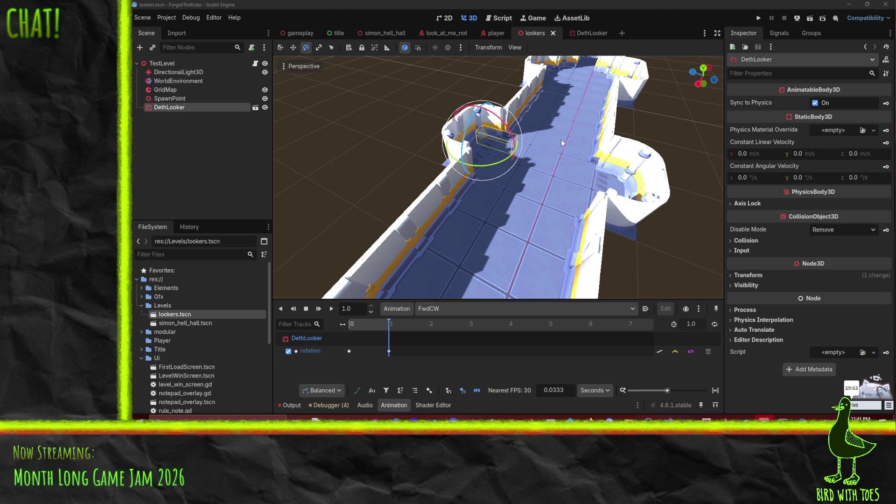
# Attach a new deth_looker.gd script to the DethLooker root node.
pyautogui.click(586, 34)
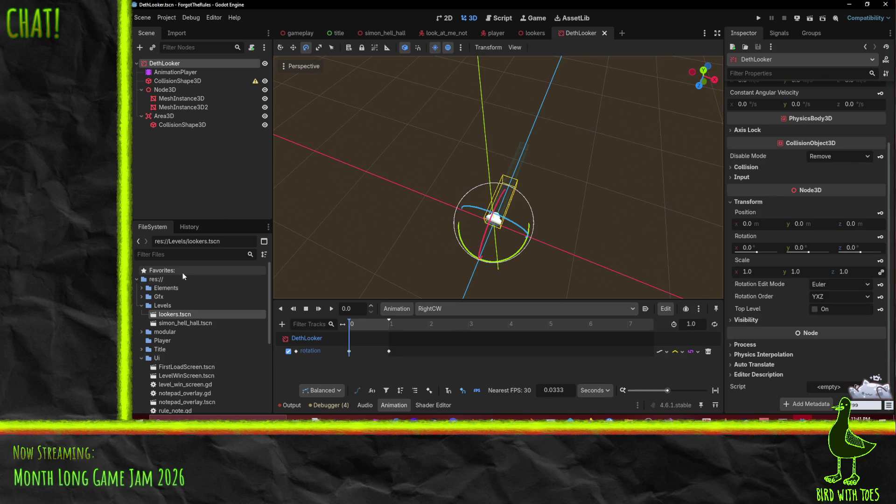
pyautogui.click(827, 388)
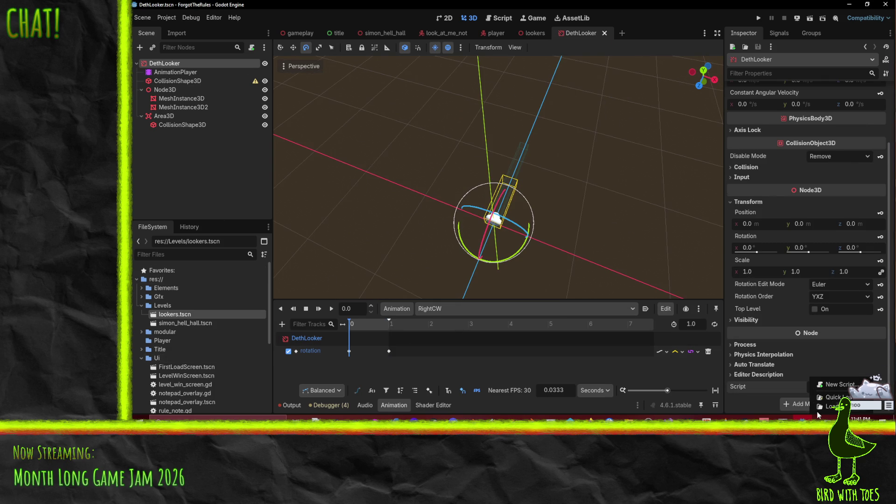
pyautogui.click(835, 384)
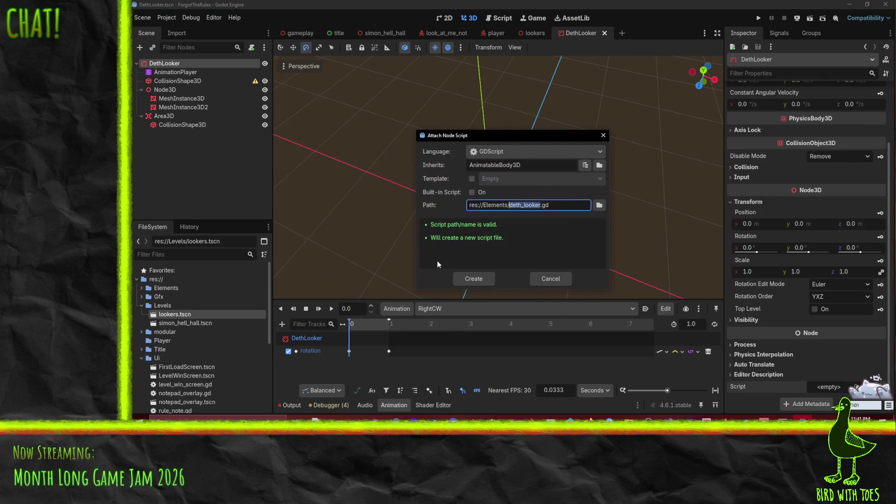
pyautogui.click(477, 282)
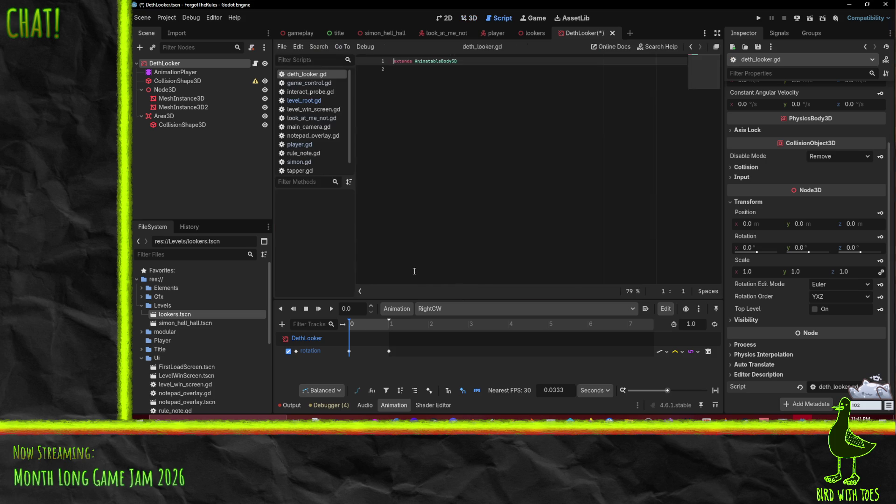
pyautogui.click(450, 80)
pyautogui.press('Return')
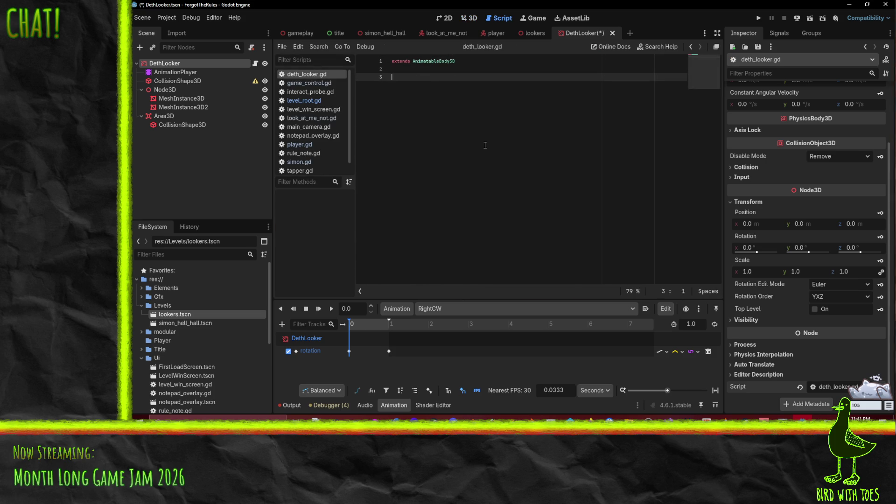
pyautogui.write('@expor')
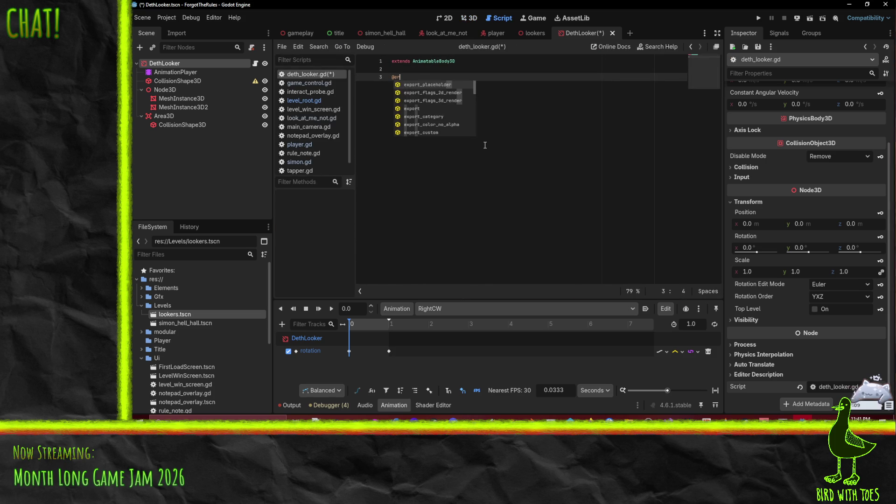
pyautogui.write('t')
pyautogui.press('Return')
pyautogui.press('Return')
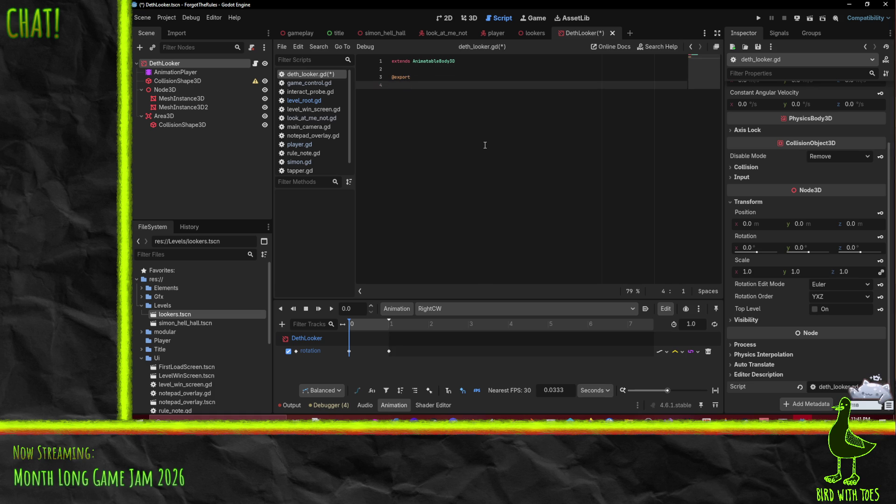
pyautogui.write('A')
pyautogui.write('a')
pyautogui.write('animator')
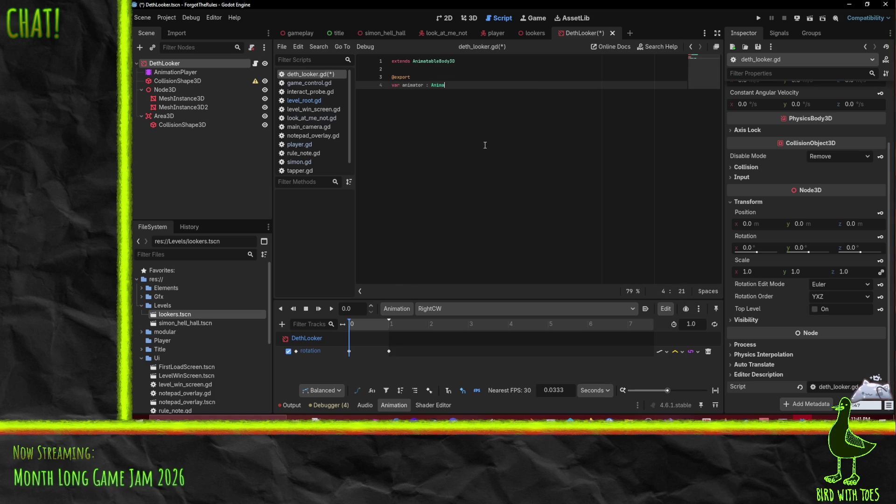
pyautogui.write('tionPlaye')
pyautogui.press('Return')
pyautogui.press('Return')
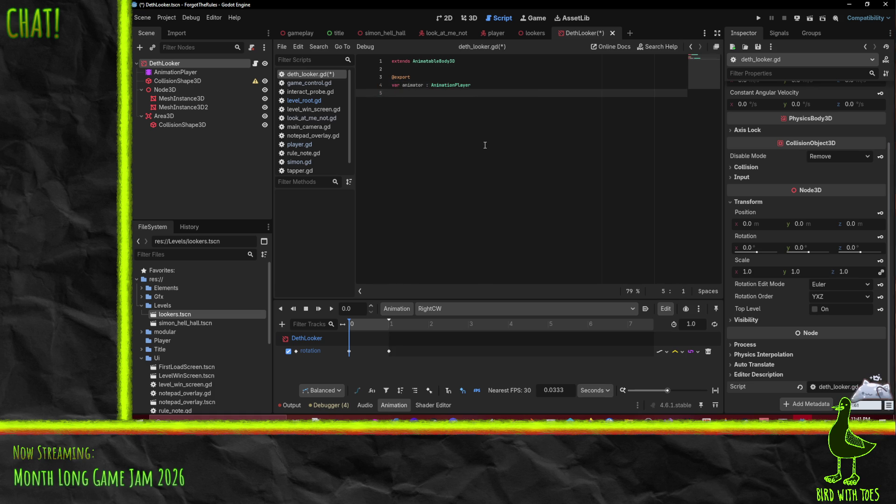
pyautogui.write('#export')
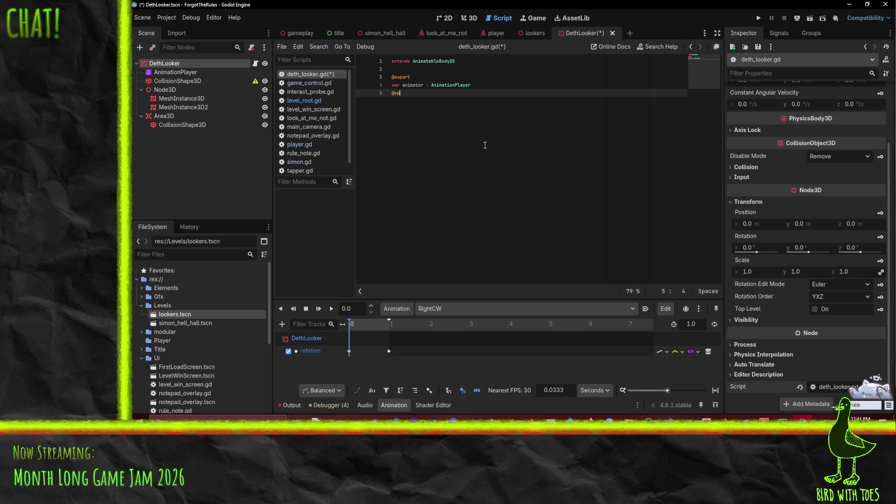
pyautogui.press('Return')
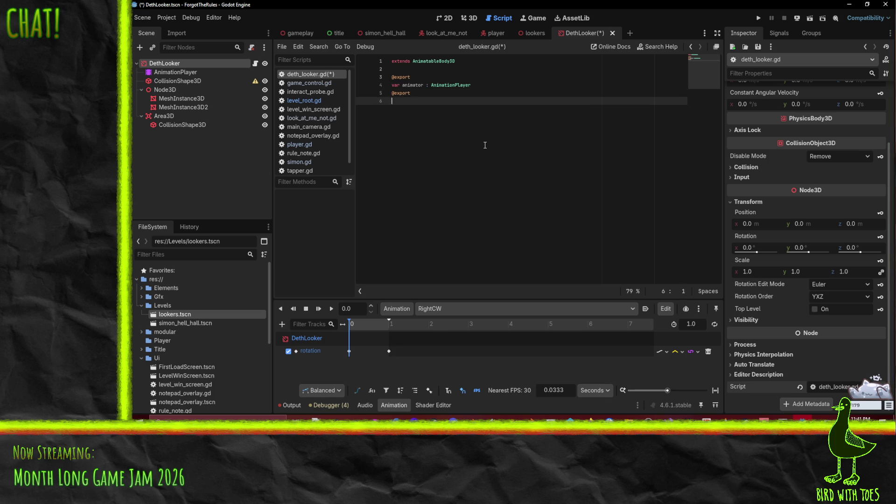
pyautogui.write('var ')
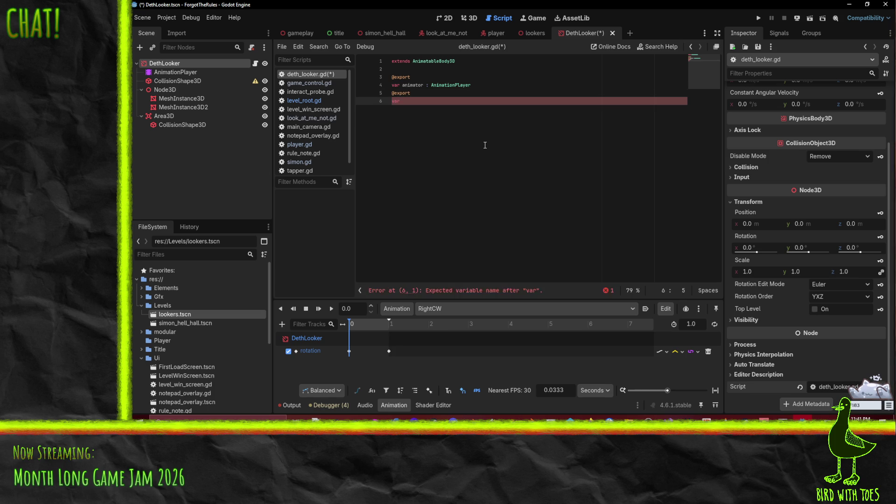
pyautogui.write('animationSequence')
pyautogui.write(' : [')
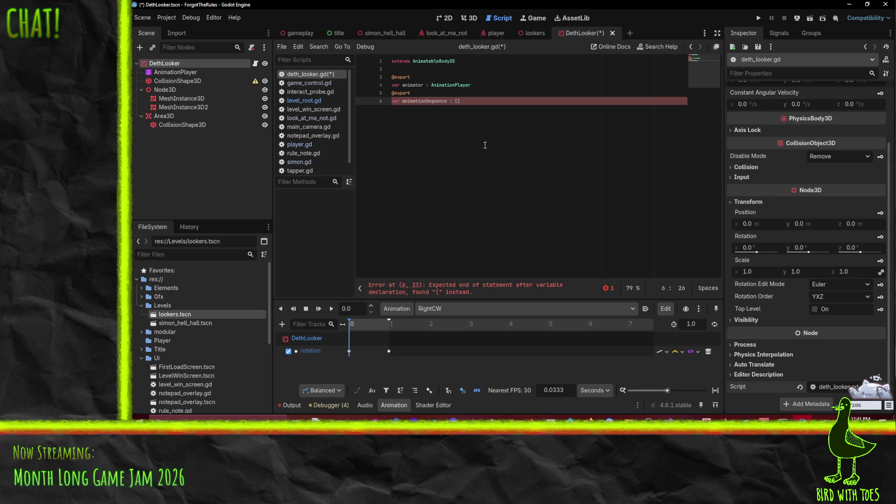
pyautogui.press('BackSpace')
pyautogui.write('rray[st')
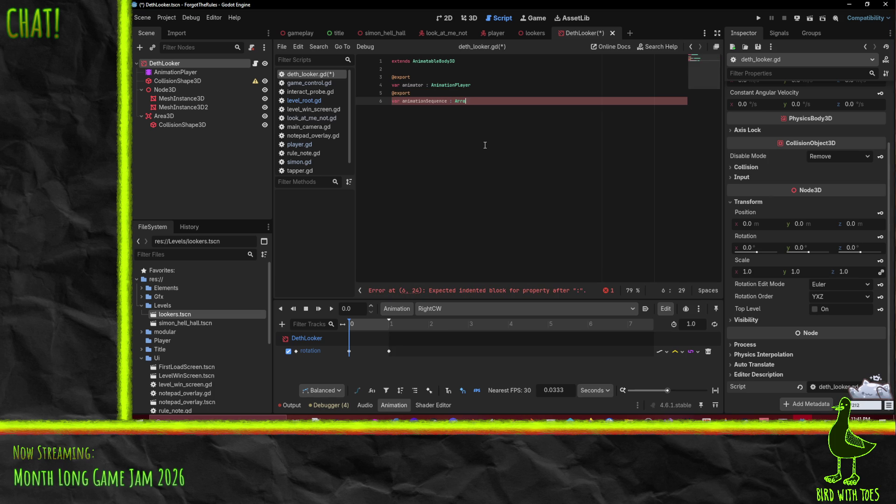
pyautogui.write('ring]')
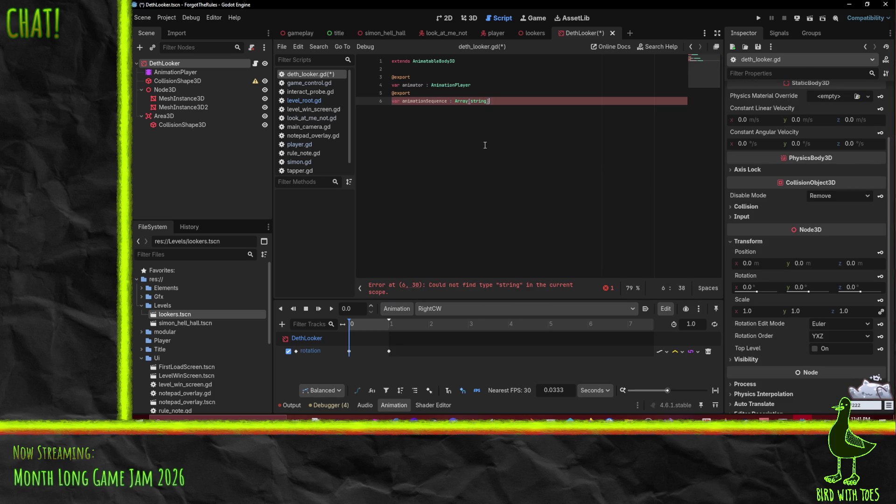
pyautogui.press('Left')
pyautogui.press('Left')
pyautogui.press('Left')
pyautogui.press('BackSpace')
pyautogui.write('S')
pyautogui.press('End')
pyautogui.write('N')
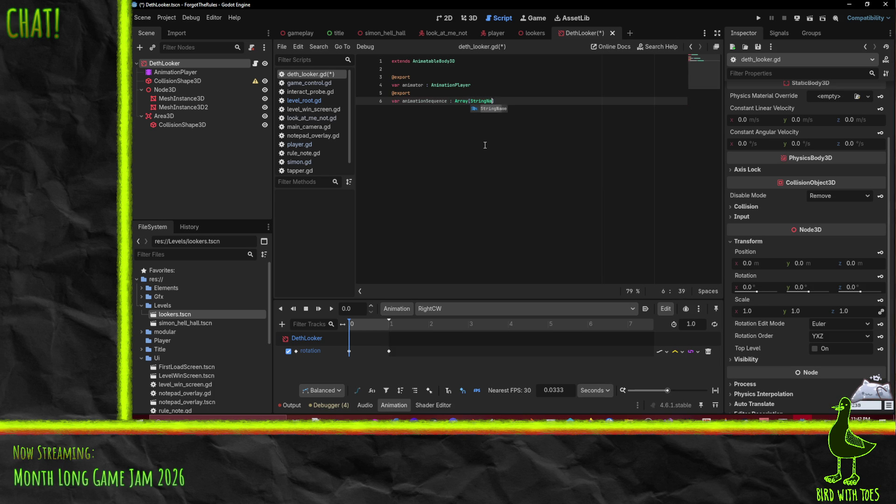
pyautogui.press('Return')
pyautogui.press('Home')
pyautogui.press('Return')
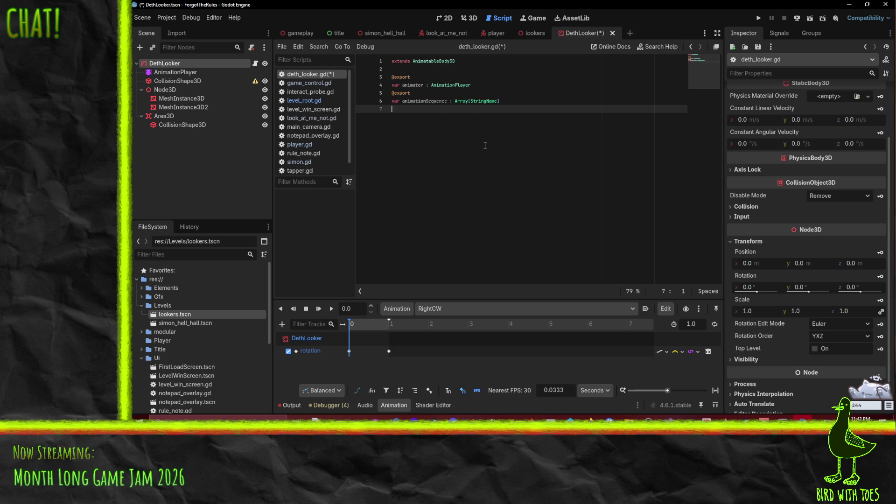
pyautogui.press('Up')
pyautogui.press('Up')
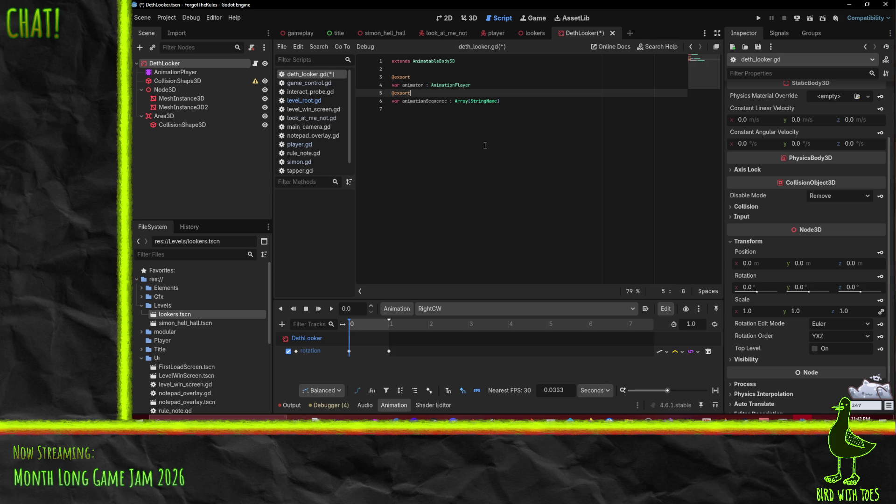
pyautogui.press('Home')
pyautogui.press('Return')
pyautogui.press('Up')
pyautogui.write('@e')
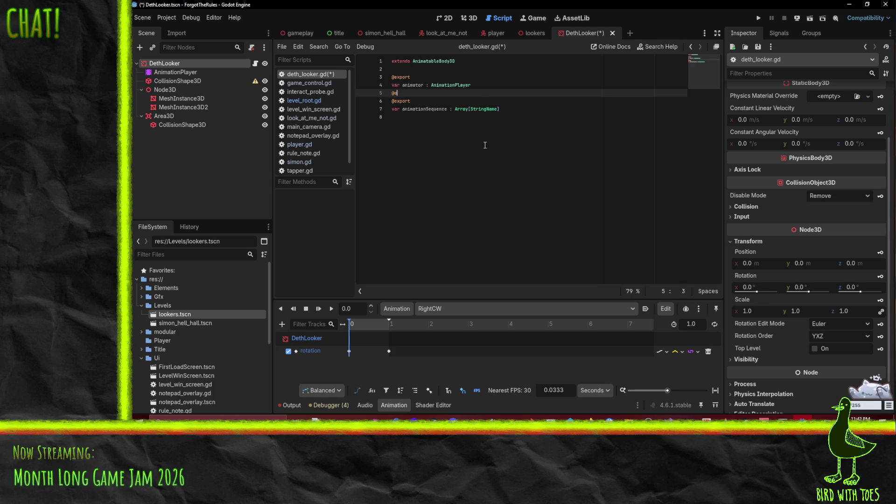
pyautogui.write('xport_hin')
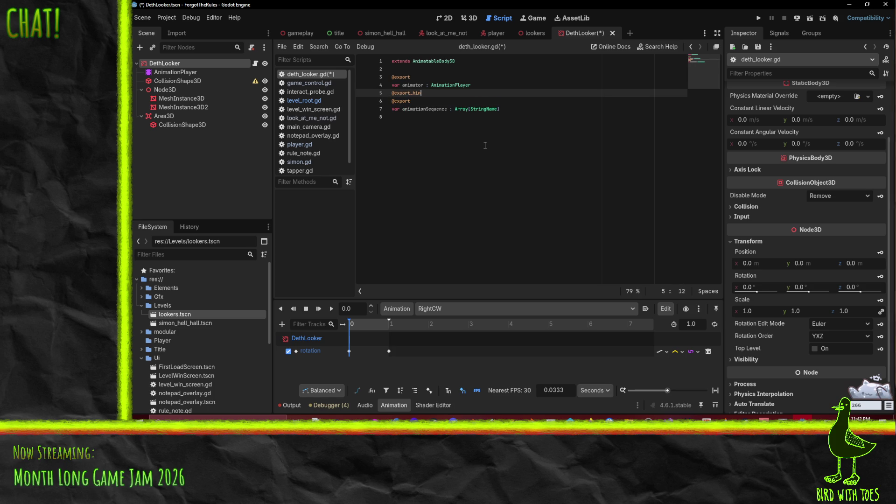
pyautogui.hotkey('ctrl', 'BackSpace')
pyautogui.hotkey('ctrl', 'BackSpace')
pyautogui.press('Down')
pyautogui.press('End')
pyautogui.write('(')
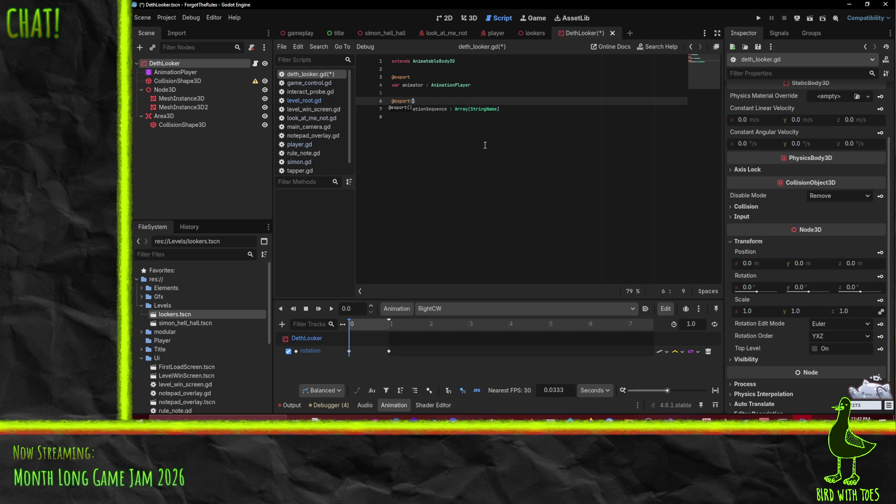
pyautogui.press('BackSpace')
pyautogui.write('_')
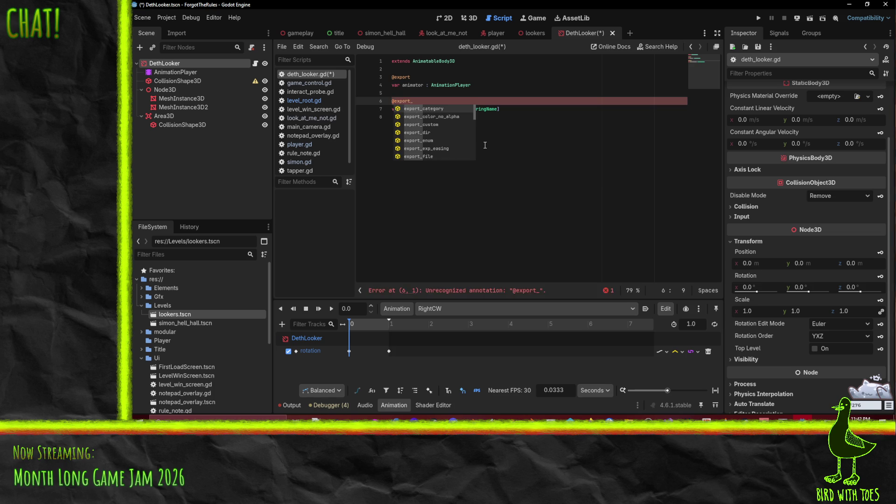
pyautogui.press('Down')
pyautogui.press('Down')
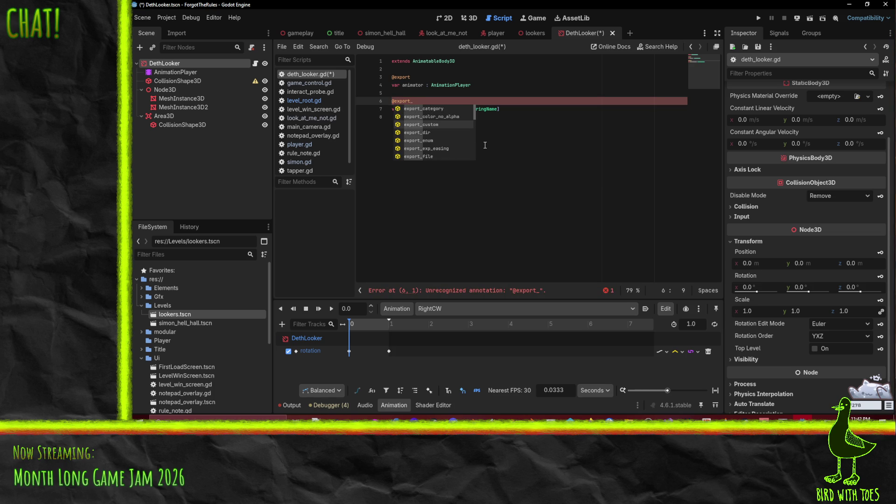
pyautogui.press('Down')
pyautogui.press('Down')
pyautogui.press('Down')
pyautogui.press('Down')
pyautogui.press('Down')
pyautogui.press('Down')
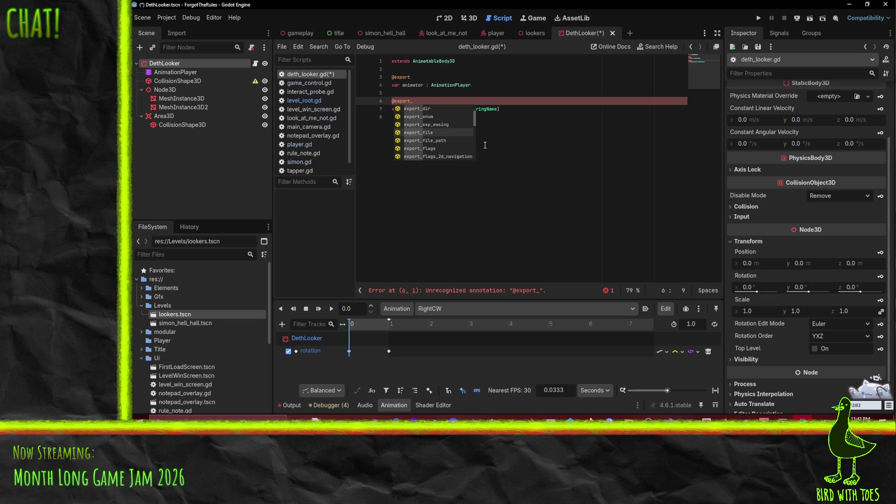
pyautogui.press('Down')
pyautogui.press('Down')
pyautogui.press('Down')
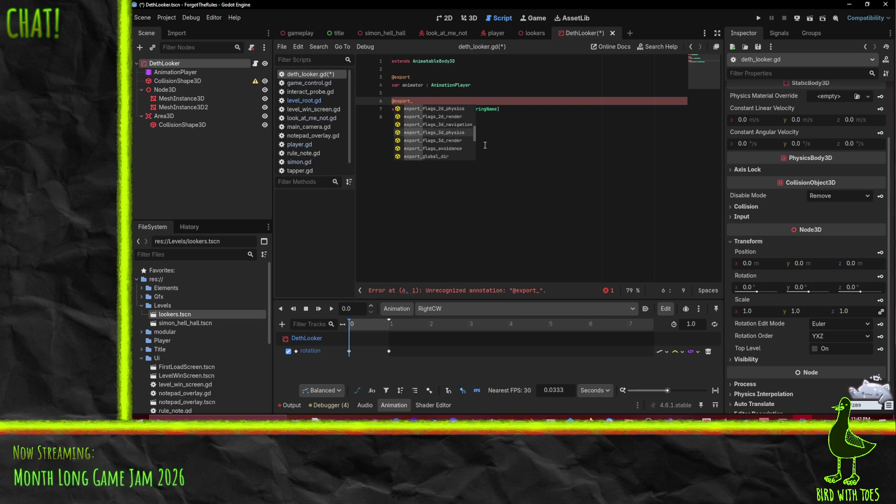
pyautogui.press('Down')
pyautogui.press('Down')
pyautogui.press('Down')
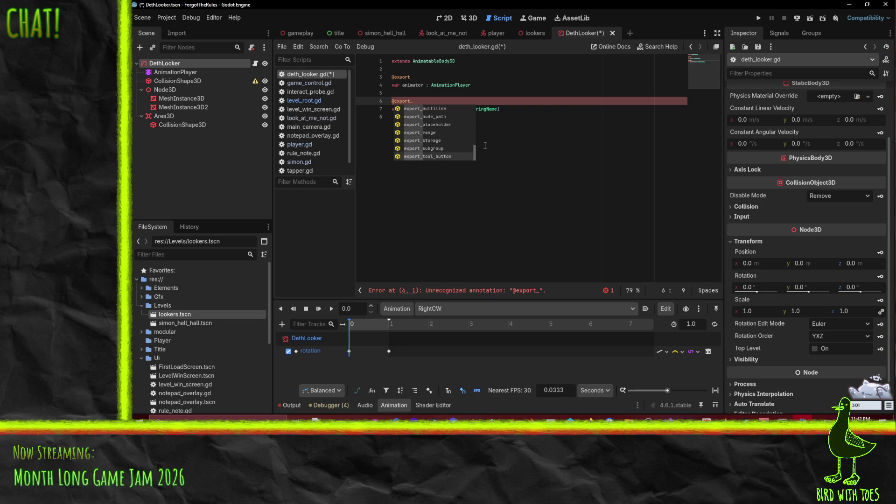
pyautogui.press('BackSpace')
pyautogui.press('BackSpace')
pyautogui.write('t')
pyautogui.press('Escape')
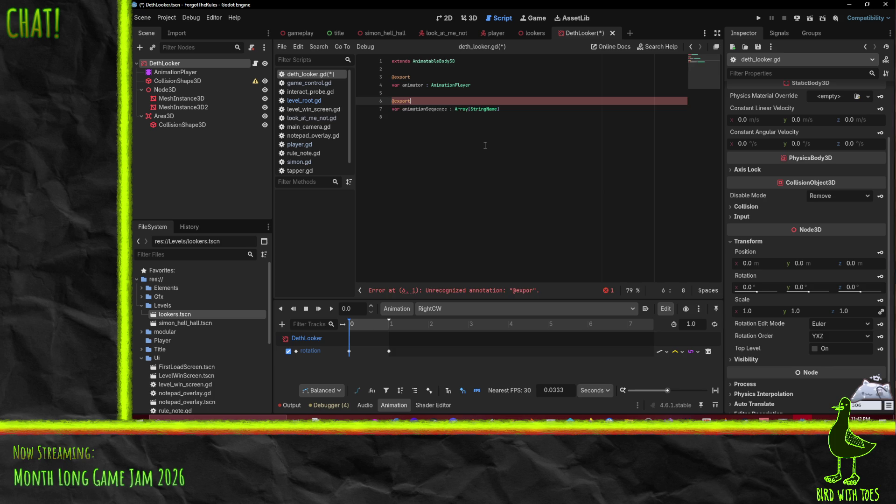
pyautogui.press('Down')
pyautogui.press('Down')
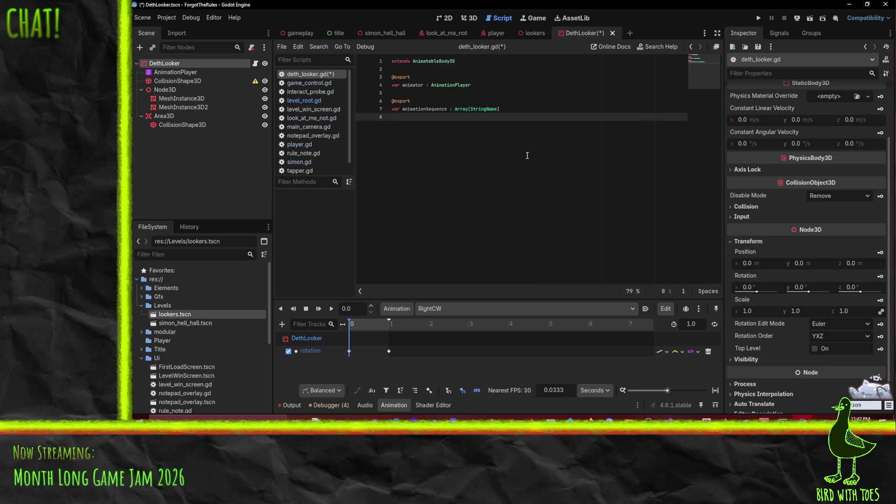
pyautogui.hotkey('ctrl', 's')
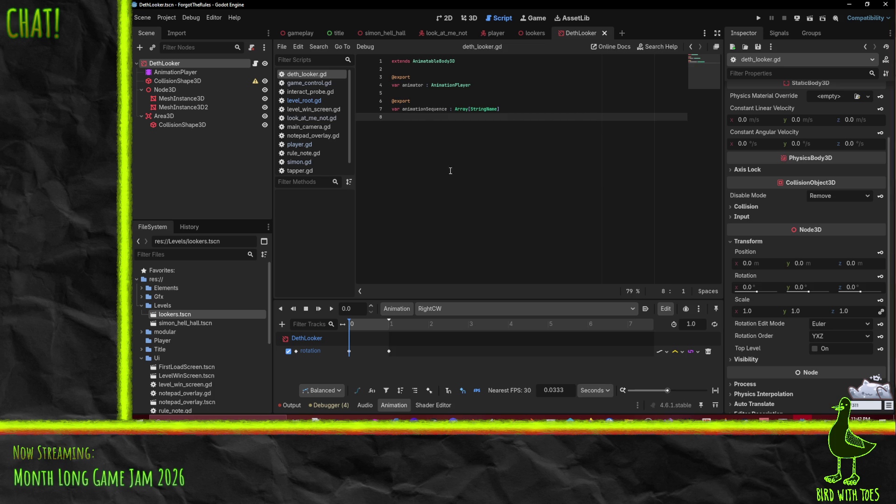
# Remove the blank line between the exports and add an exported killZone typed Area3D.
pyautogui.press('Up')
pyautogui.press('Up')
pyautogui.press('BackSpace')
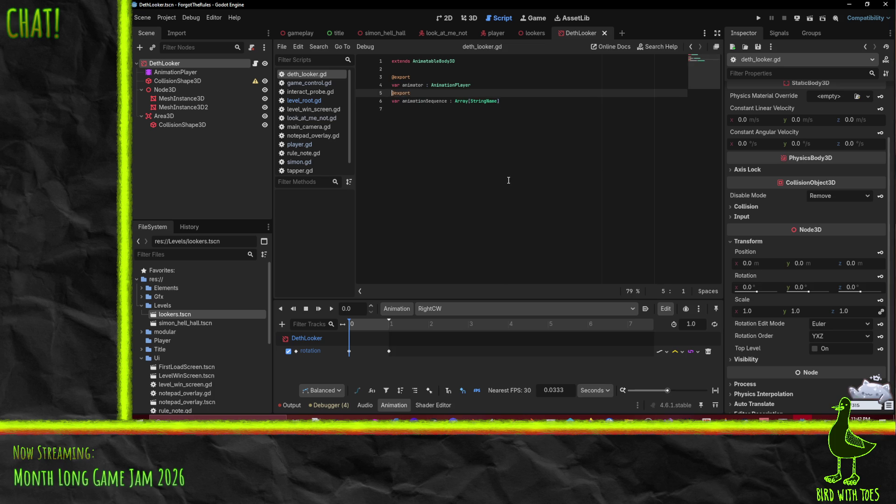
pyautogui.press('Down')
pyautogui.press('Down')
pyautogui.press('Return')
pyautogui.write('@export')
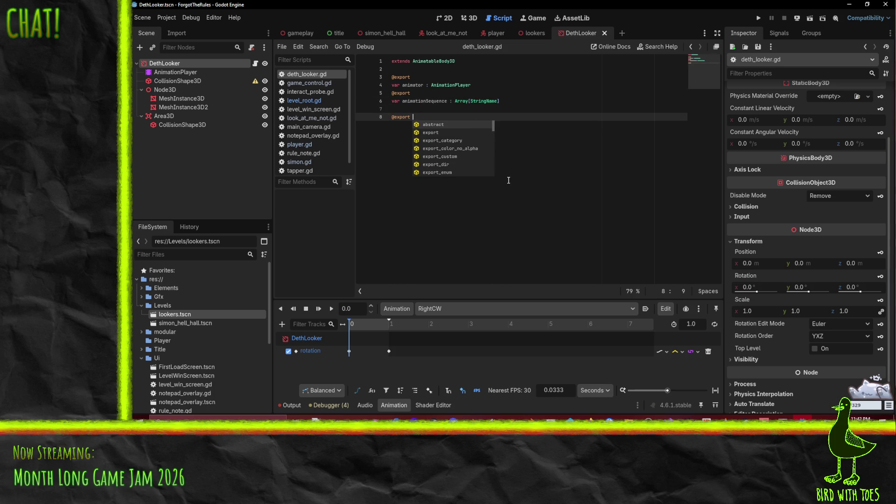
pyautogui.press('Return')
pyautogui.write('Area')
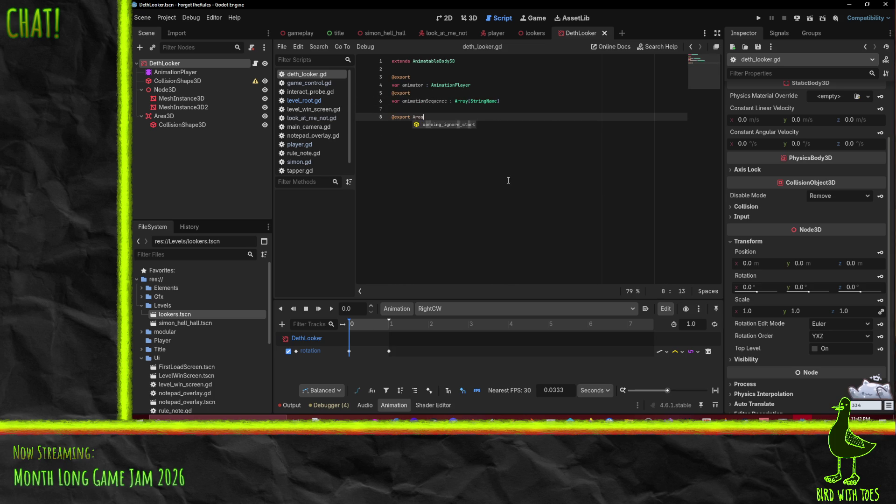
pyautogui.press('BackSpace')
pyautogui.press('BackSpace')
pyautogui.press('BackSpace')
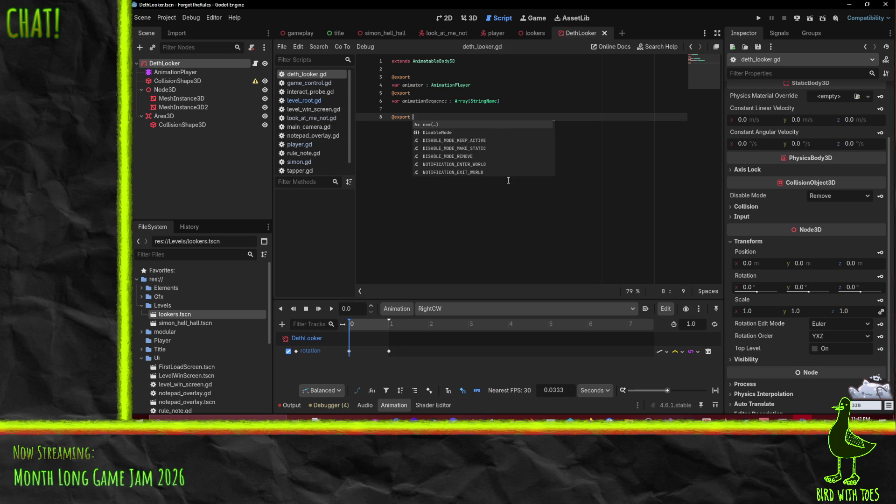
pyautogui.write('killZone :')
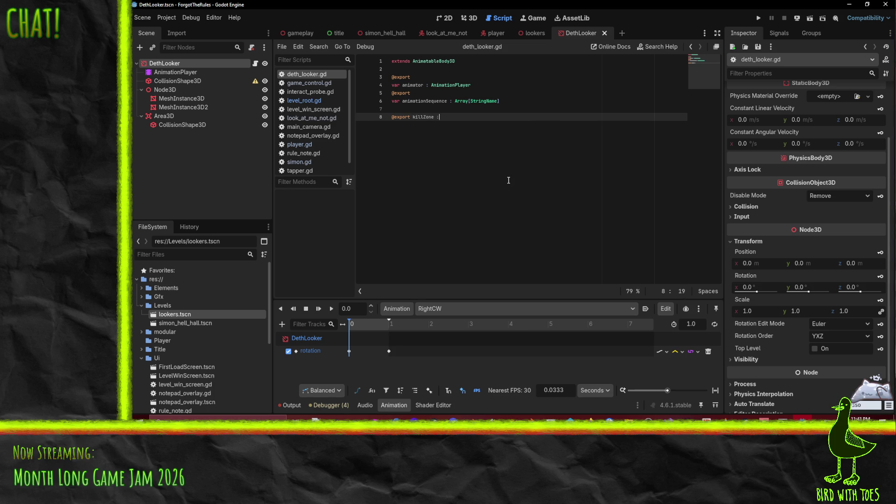
pyautogui.write(' @')
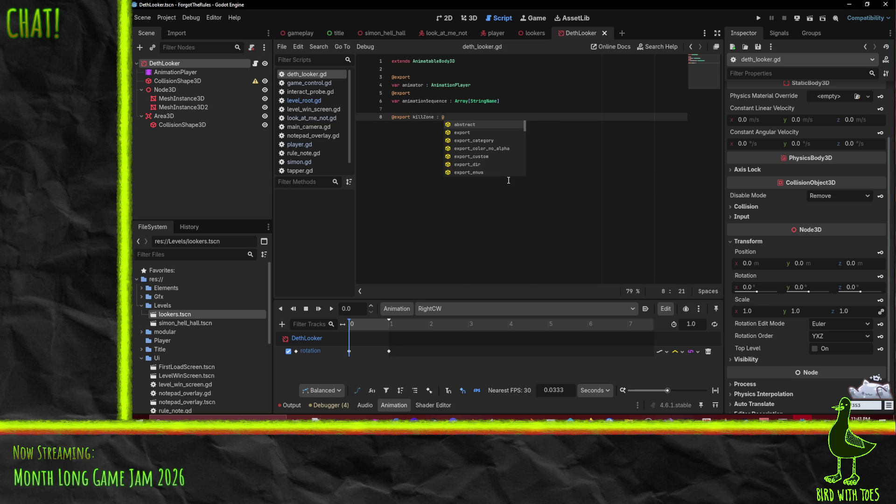
pyautogui.press('BackSpace')
pyautogui.write('Area3D')
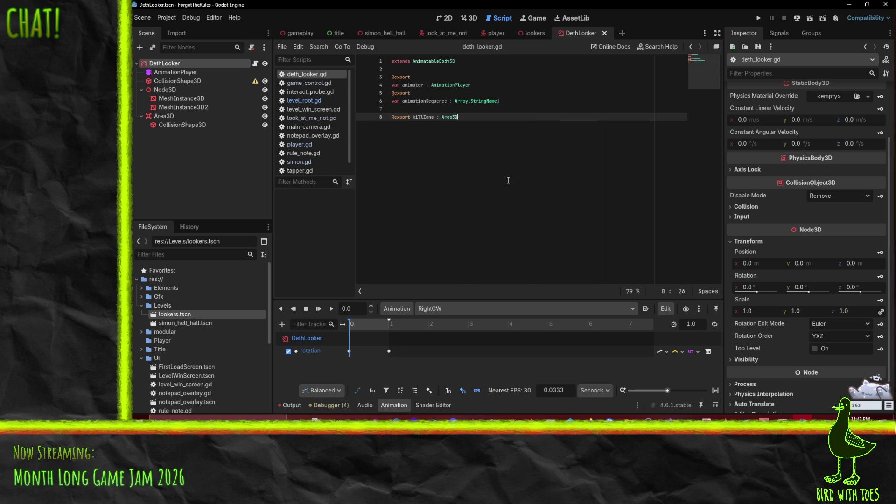
pyautogui.press('Return')
pyautogui.press('Return')
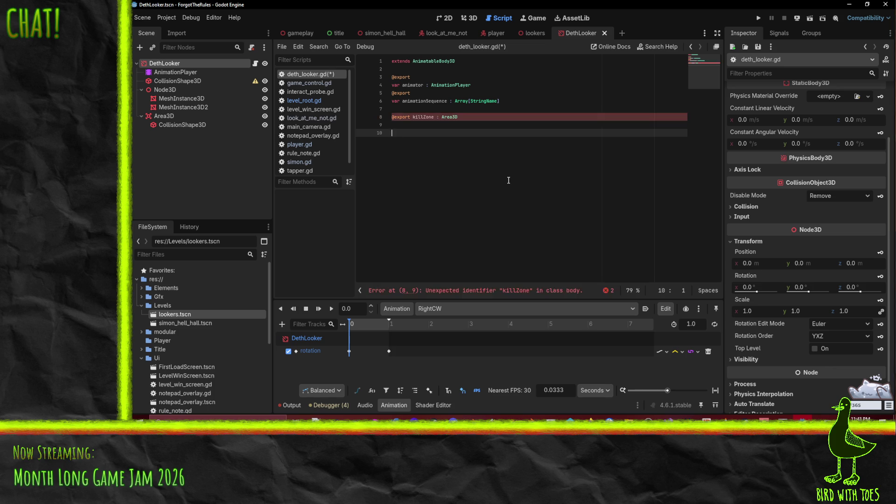
pyautogui.write('func _')
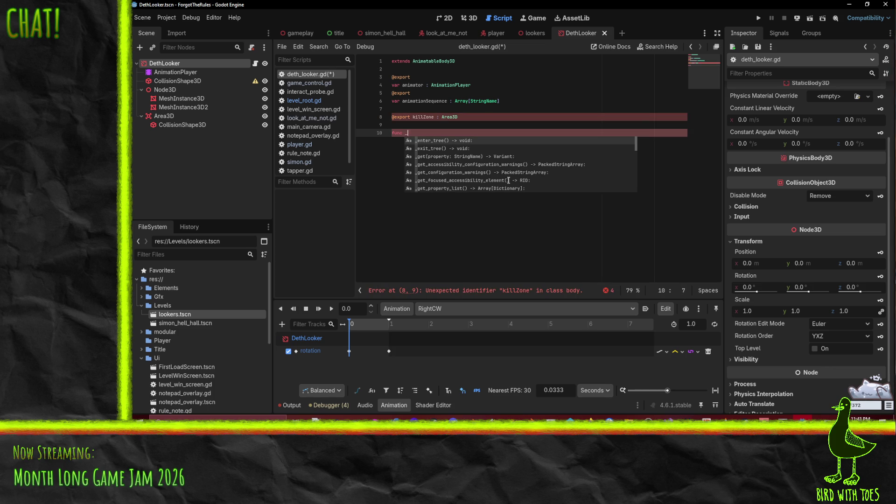
pyautogui.click(413, 117)
pyautogui.press('Return')
pyautogui.write('var')
pyautogui.press('Down')
pyautogui.press('Down')
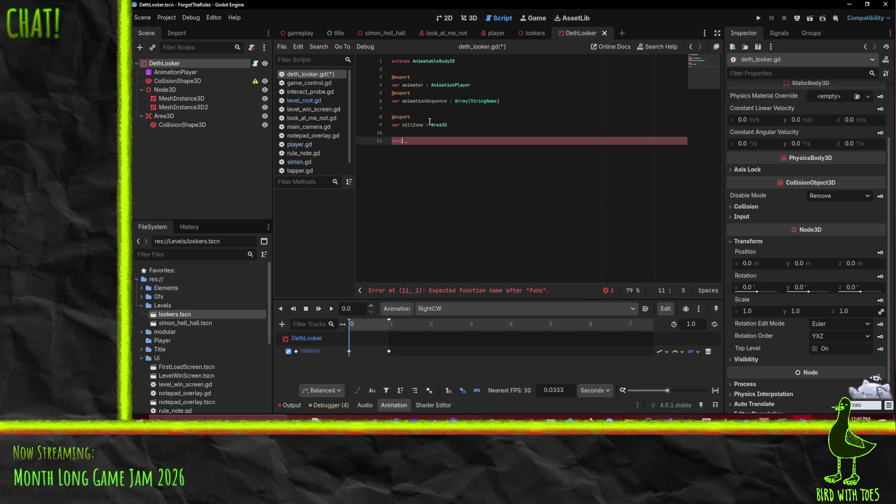
pyautogui.write('ready')
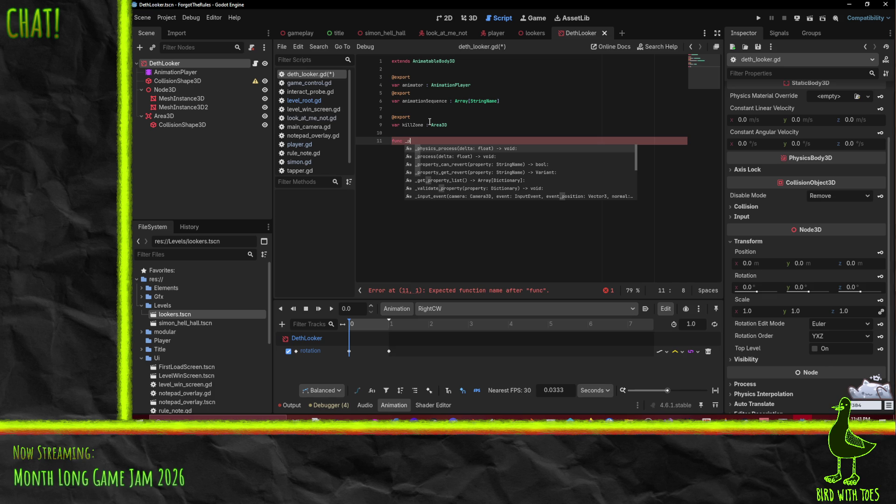
pyautogui.press('Return')
# Write killZone.body_entered as the first line of _ready.
pyautogui.press('Return')
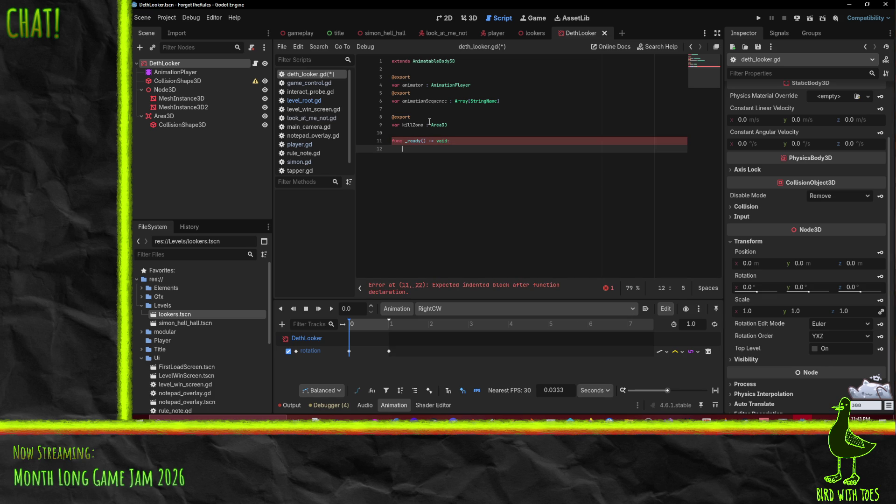
pyautogui.write('ill')
pyautogui.press('Return')
pyautogui.write('.')
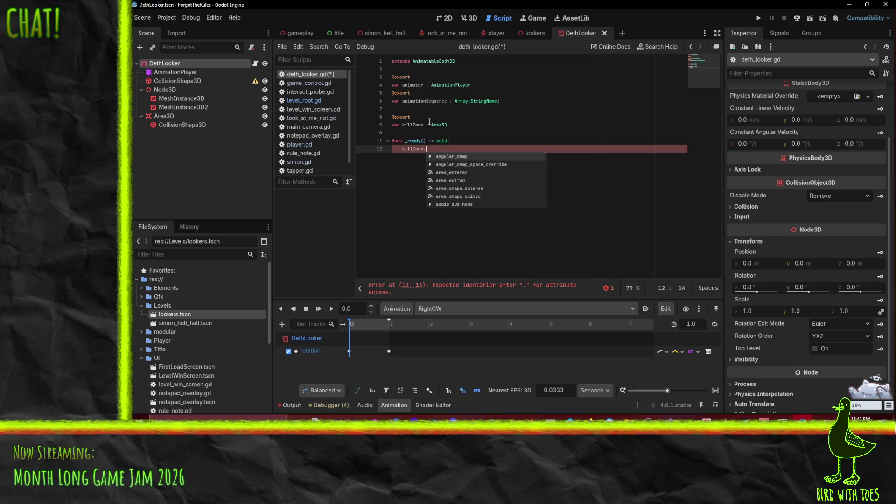
pyautogui.write('sig')
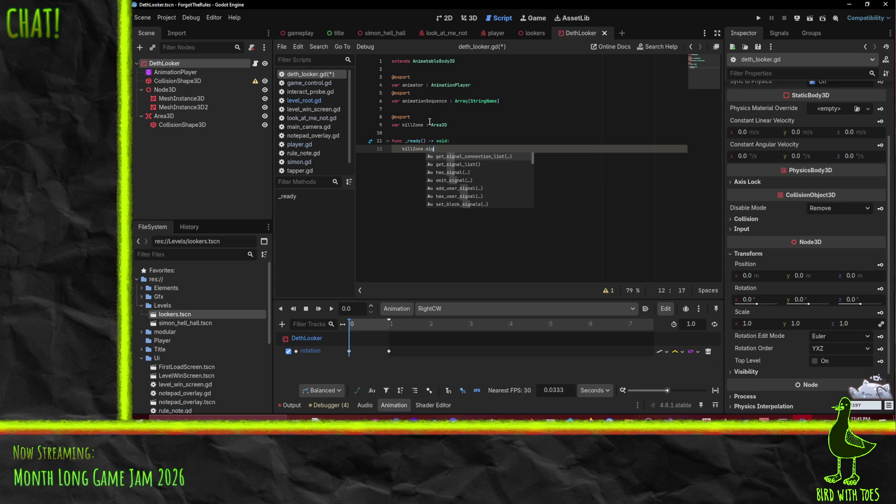
pyautogui.press('BackSpace')
pyautogui.press('BackSpace')
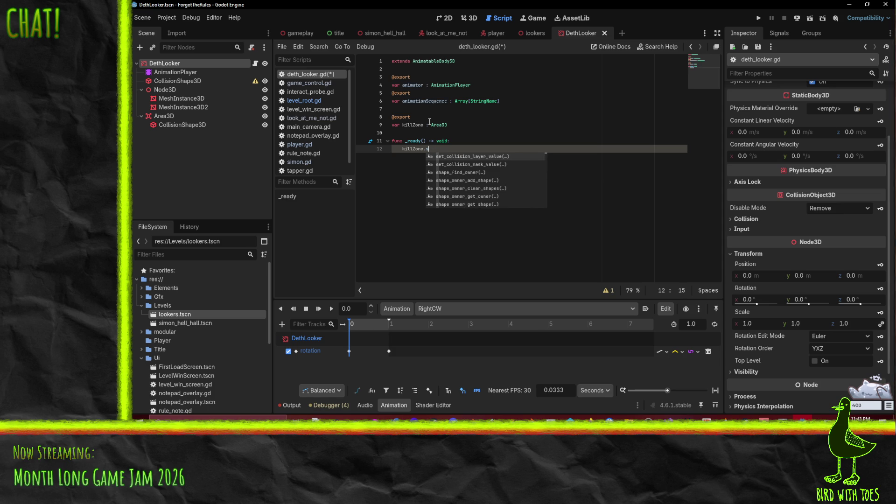
pyautogui.press('BackSpace')
pyautogui.write('body')
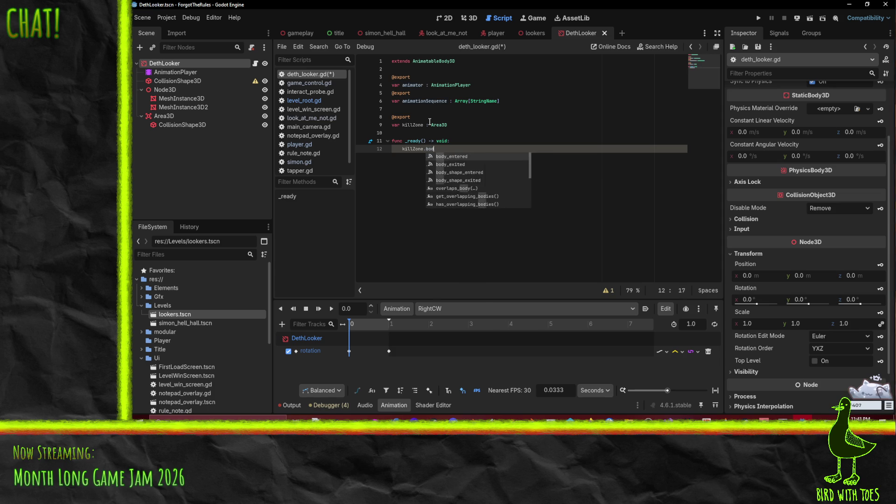
pyautogui.press('Return')
pyautogui.write('(')
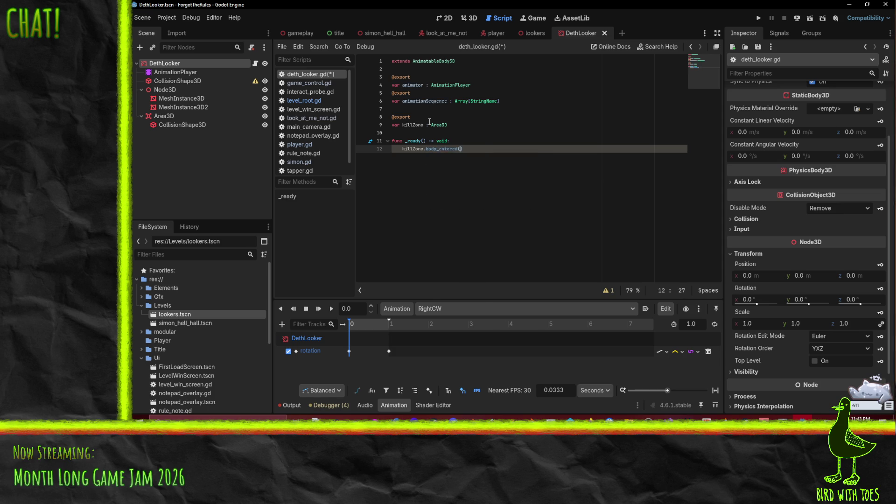
pyautogui.press('BackSpace')
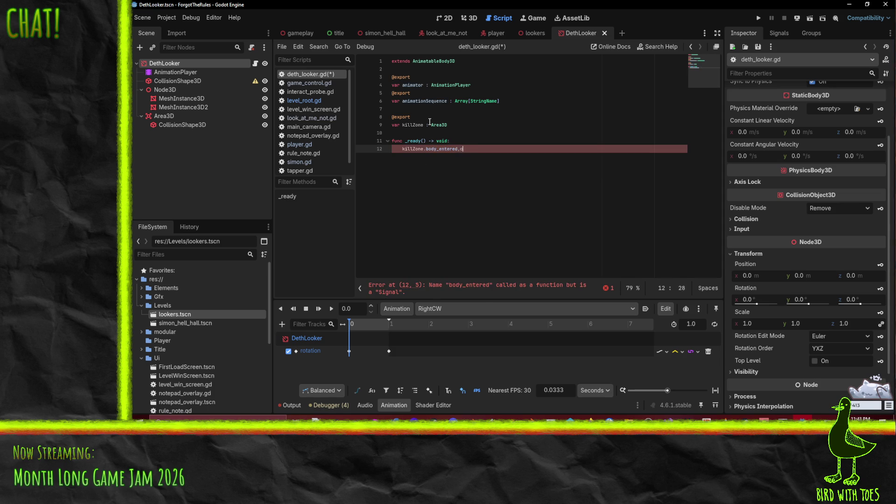
# Connect body_entered to the handler _killzone_entered.
pyautogui.write('connect(')
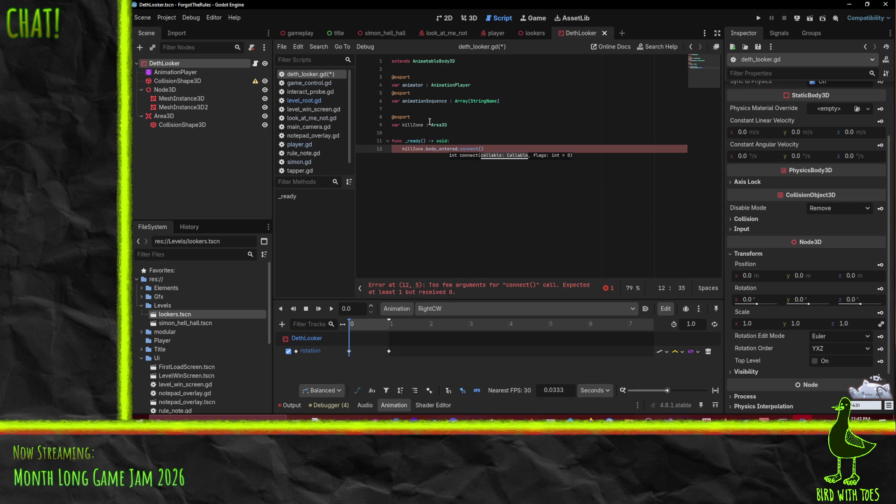
pyautogui.write('_kill')
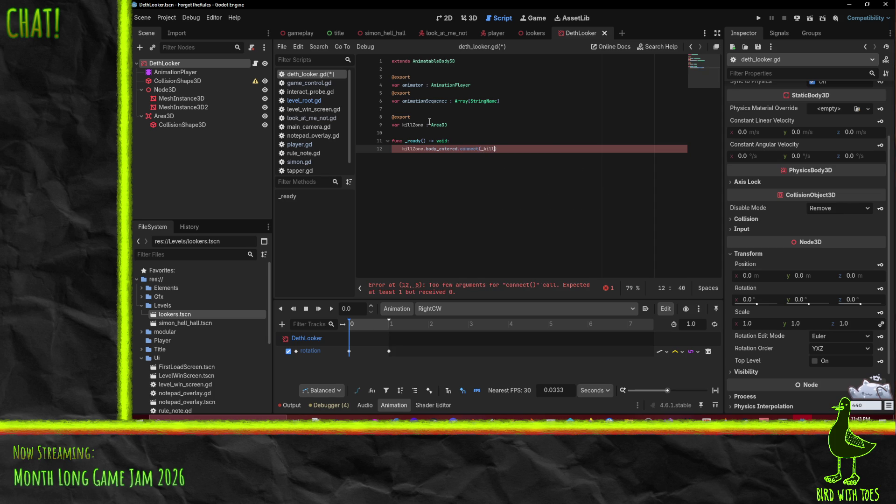
pyautogui.write('zoneEntere')
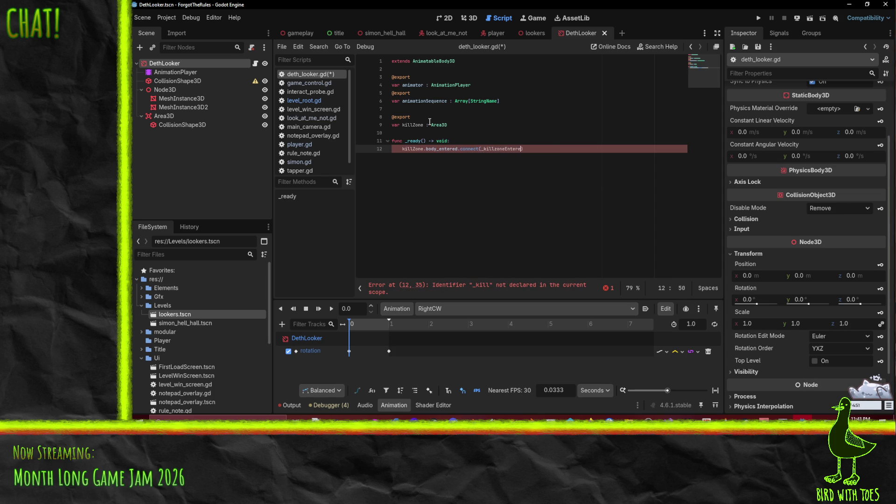
pyautogui.press('BackSpace')
pyautogui.press('BackSpace')
pyautogui.press('BackSpace')
pyautogui.write(')en')
pyautogui.write('tered')
pyautogui.press('Left')
pyautogui.press('Left')
pyautogui.press('Left')
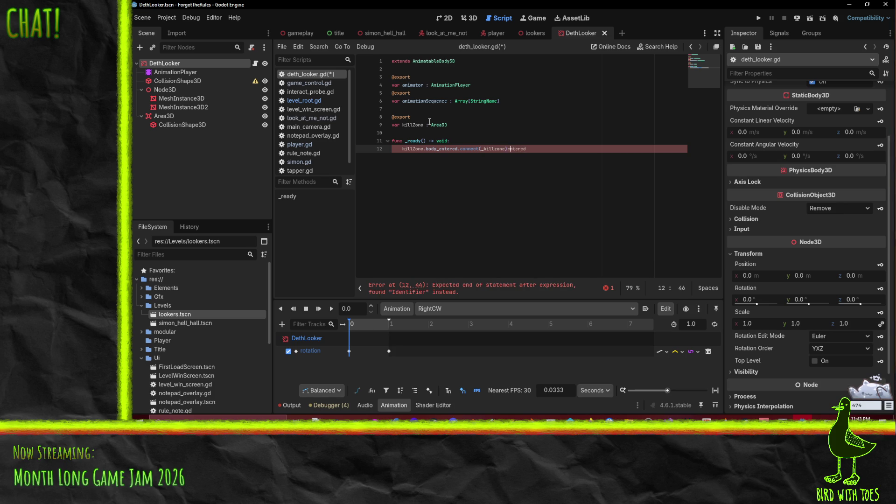
pyautogui.press('BackSpace')
pyautogui.write('_')
pyautogui.press('End')
pyautogui.write(')')
pyautogui.press('Return')
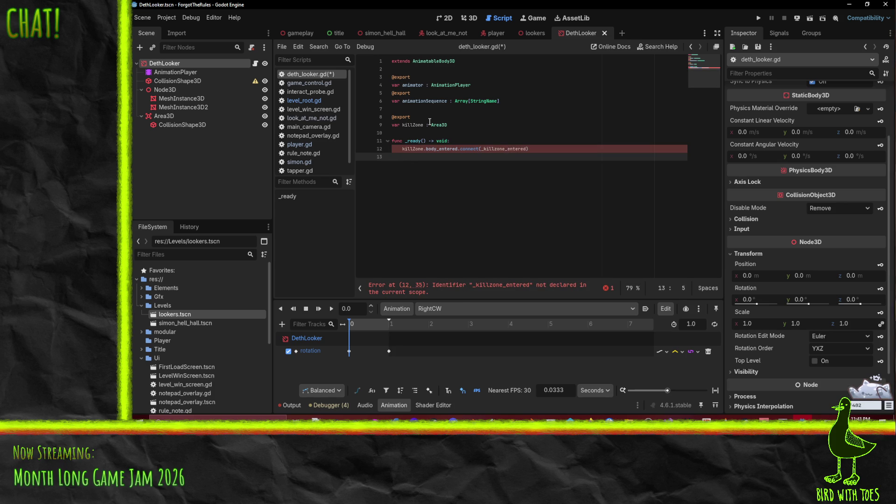
pyautogui.press('Up')
pyautogui.press('Up')
pyautogui.press('Up')
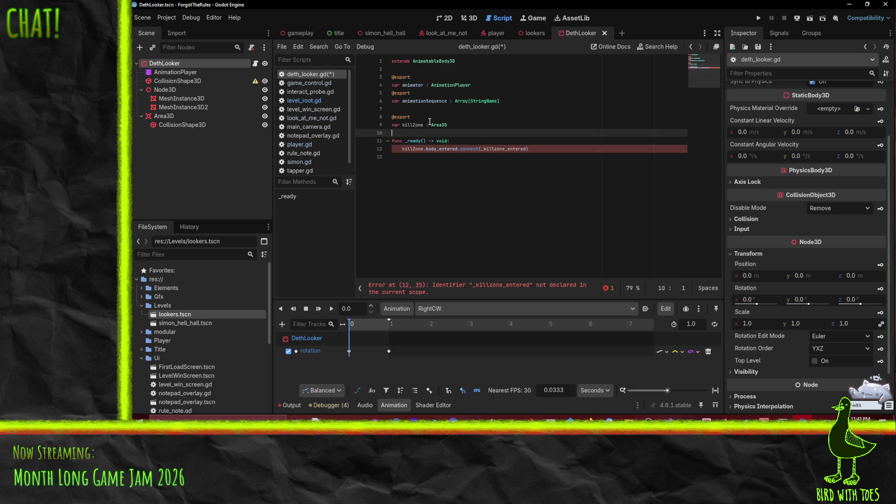
pyautogui.press('End')
pyautogui.press('Return')
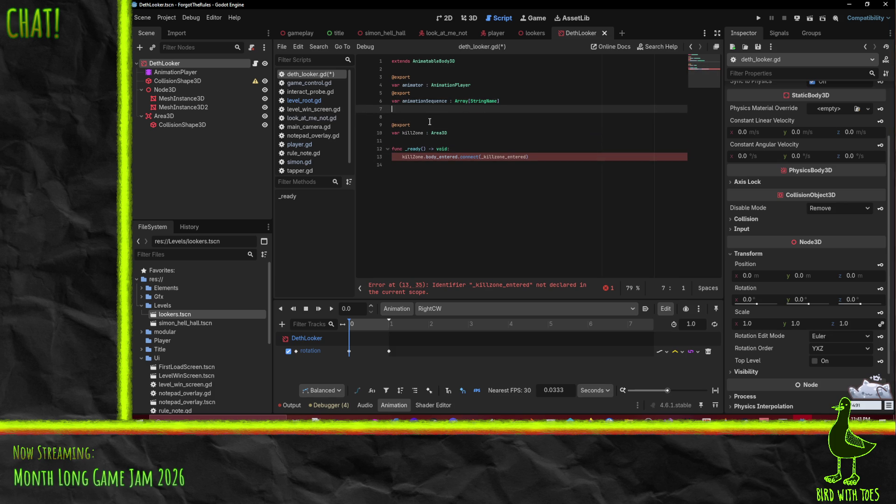
pyautogui.write('@export')
pyautogui.press('Return')
pyautogui.write('var animationTimings : f')
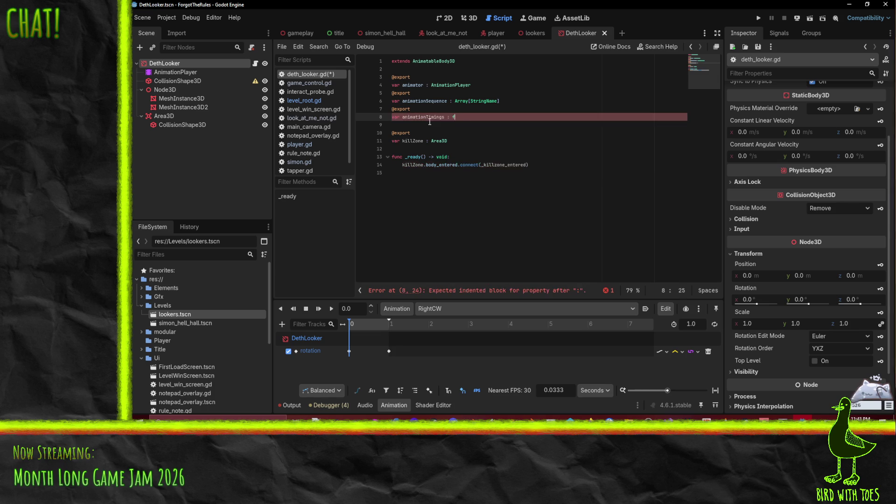
pyautogui.write('Array[float')
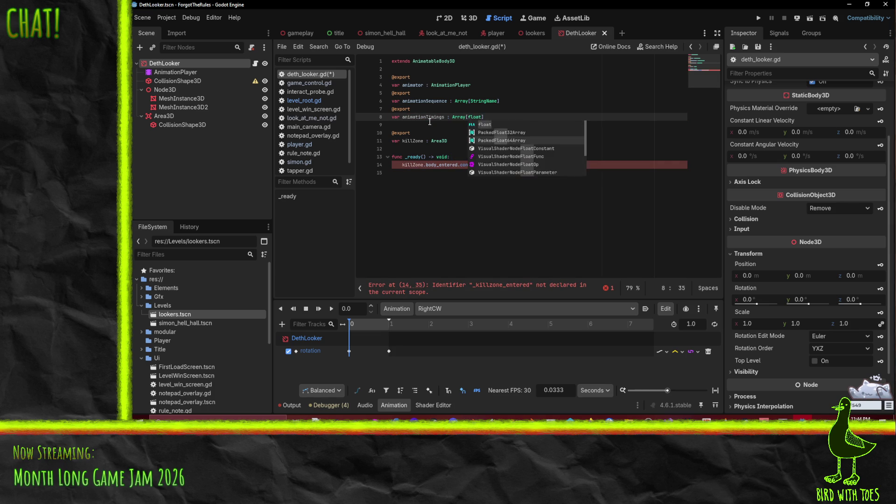
pyautogui.press('Escape')
# Declare private _animation : int and _animationTimer : float below killZone, fixing the 'floast' typo.
pyautogui.press('Down')
pyautogui.press('Down')
pyautogui.press('Down')
pyautogui.press('Down')
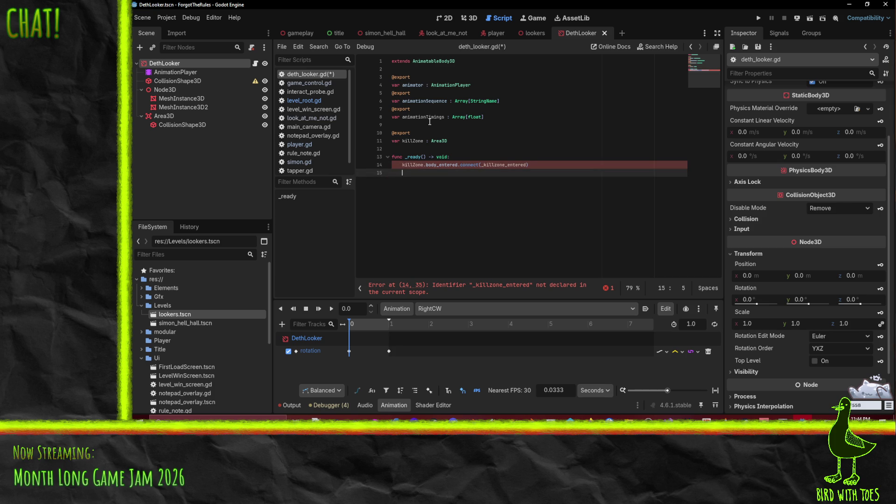
pyautogui.press('Up')
pyautogui.press('Up')
pyautogui.press('Up')
pyautogui.press('End')
pyautogui.press('Return')
pyautogui.press('Return')
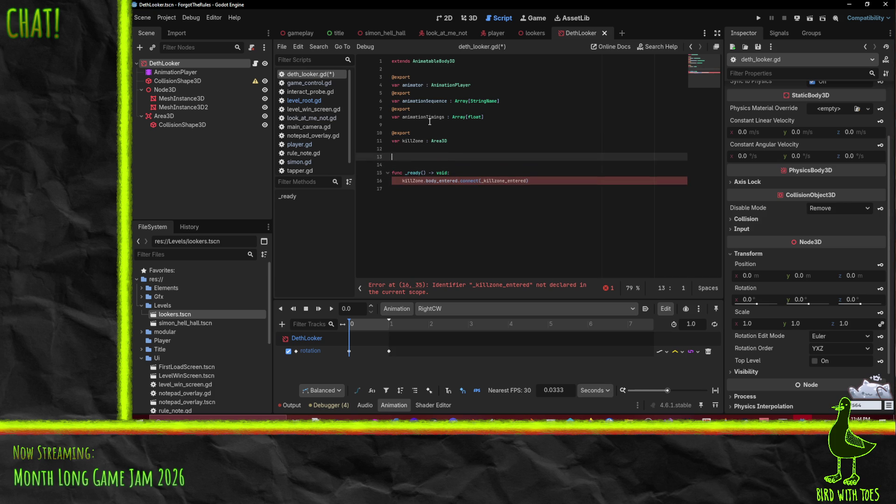
pyautogui.write('var _animat')
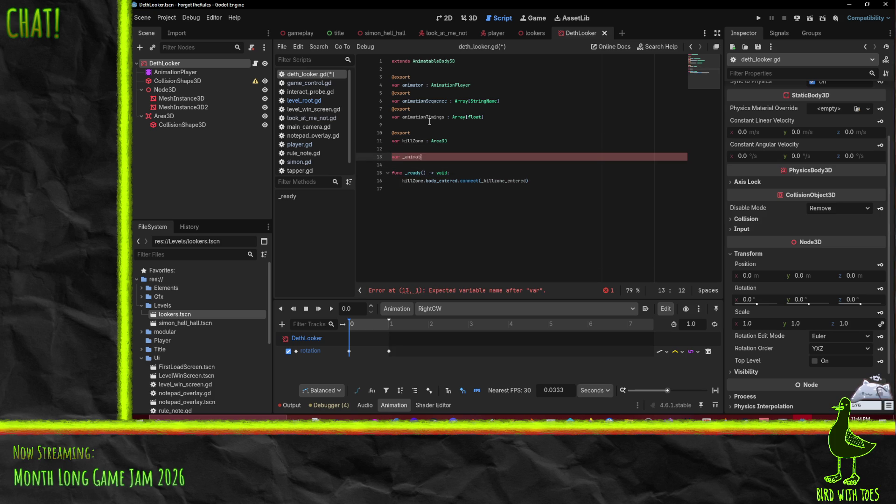
pyautogui.write('ion : int')
pyautogui.press('Return')
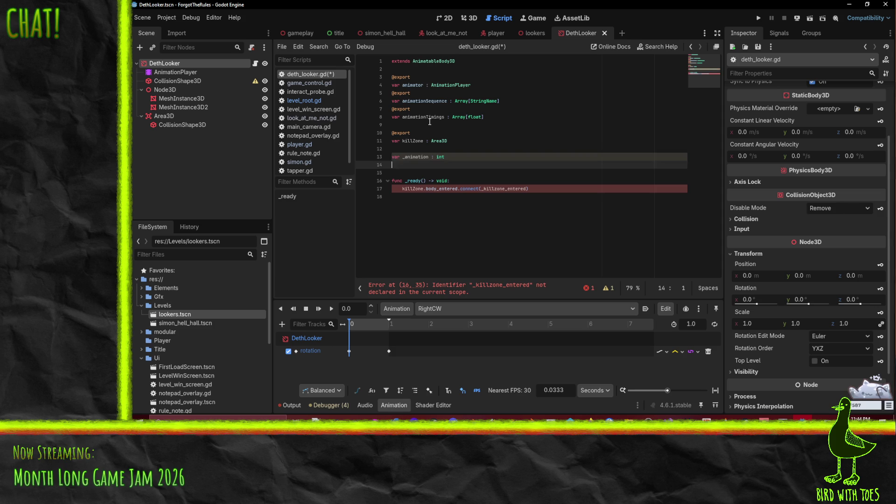
pyautogui.write('var _animationTimer : f')
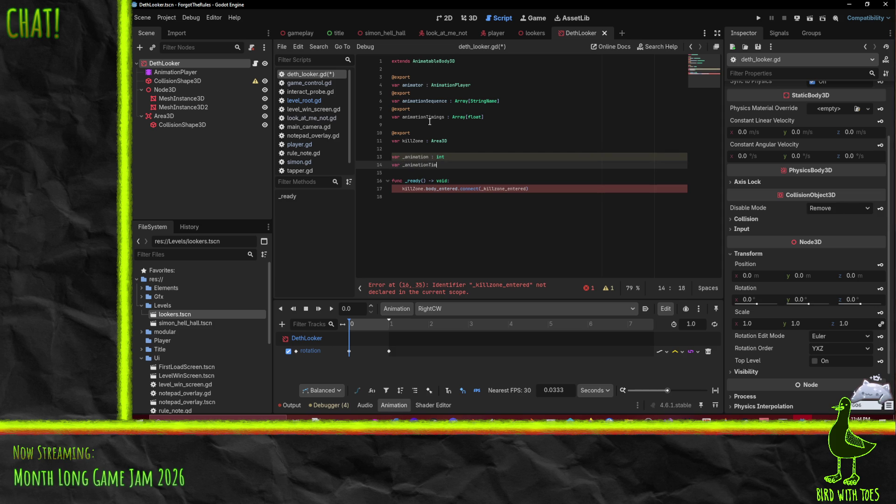
pyautogui.write('loast')
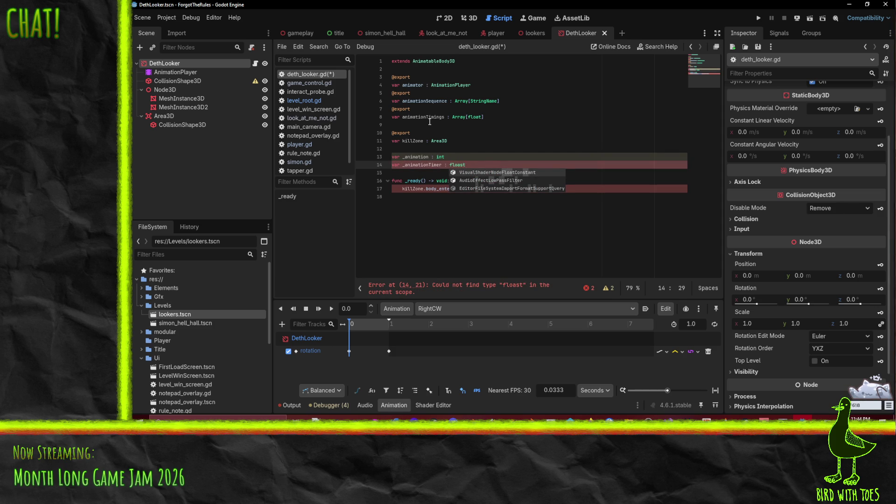
pyautogui.press('Left')
pyautogui.press('BackSpace')
pyautogui.press('Escape')
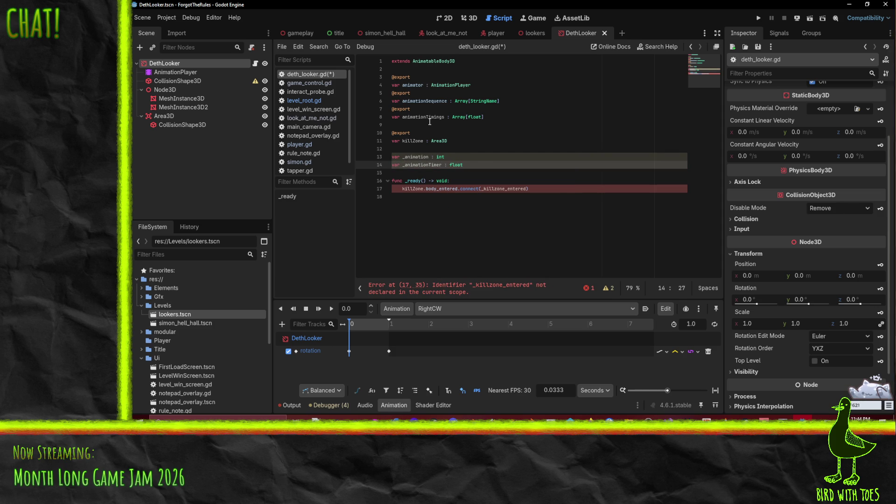
pyautogui.click(434, 220)
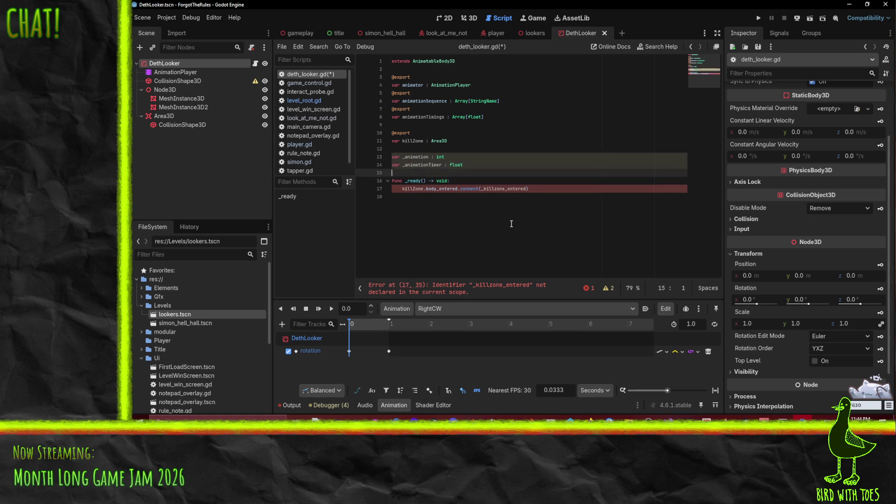
# Add a func _process header below _ready with a float-typed parameter.
pyautogui.press('Return')
pyautogui.press('BackSpace')
pyautogui.write('func _')
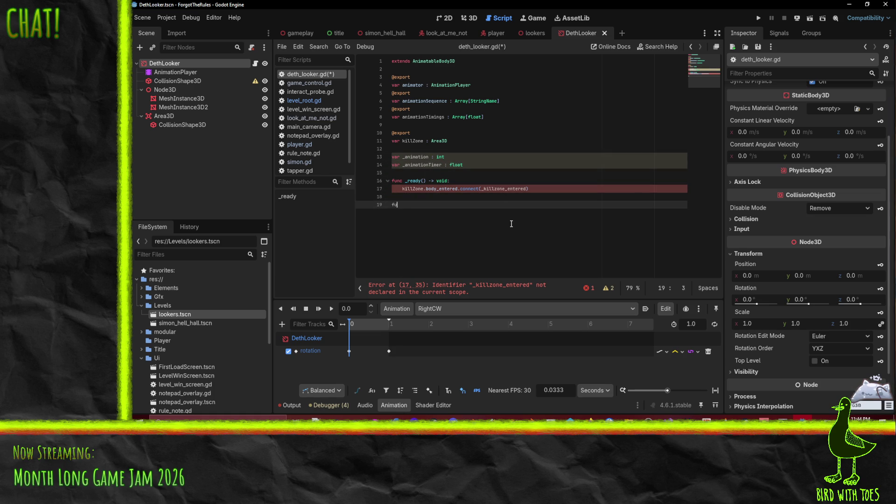
pyautogui.write('process')
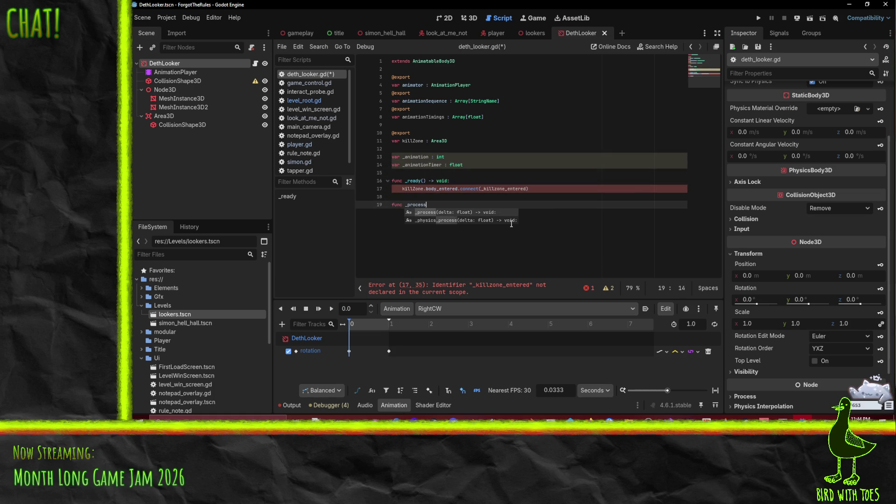
pyautogui.press('Return')
pyautogui.write(':')
pyautogui.press('Return')
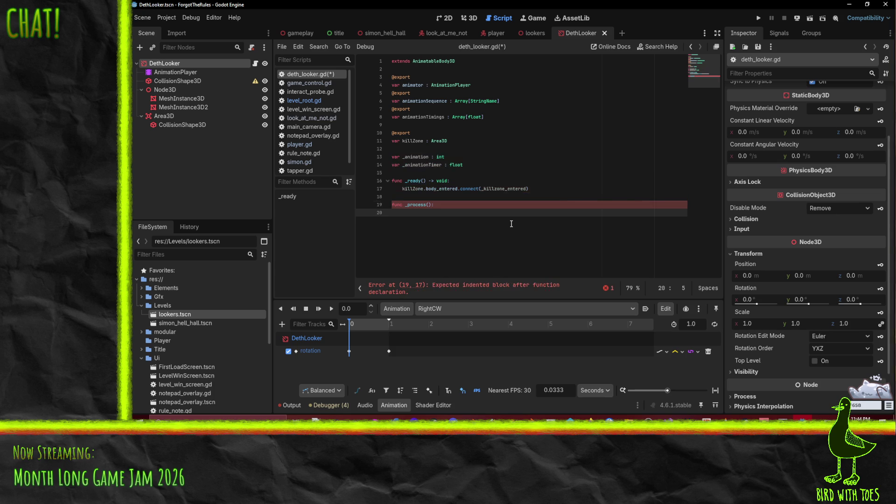
pyautogui.press('Up')
pyautogui.press('Left')
pyautogui.press('Left')
pyautogui.write('_')
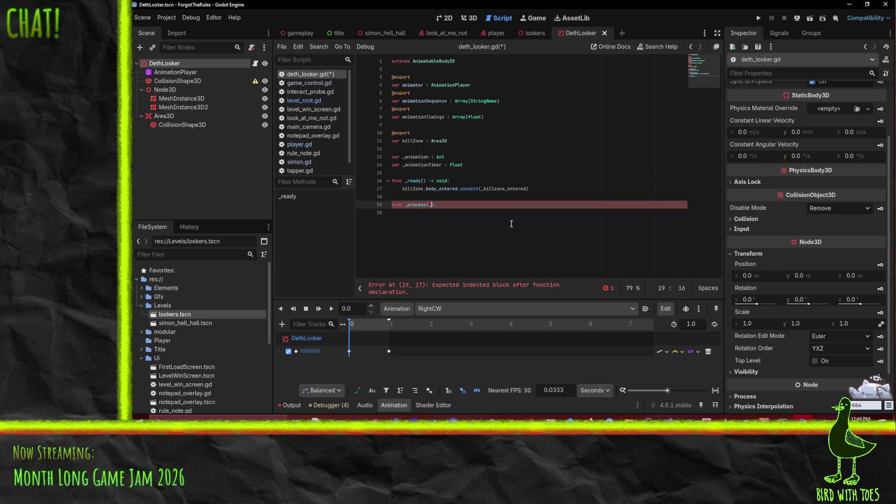
pyautogui.press('Down')
pyautogui.press('Up')
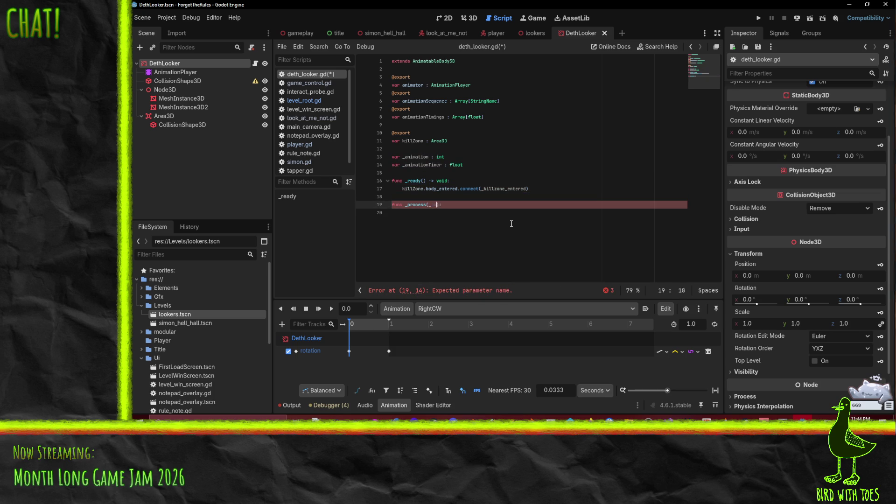
pyautogui.write('float')
pyautogui.press('Down')
pyautogui.press('Up')
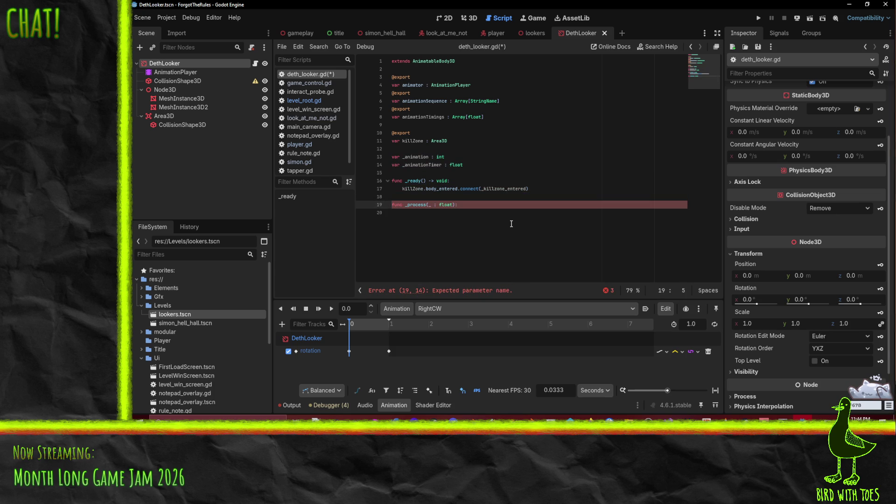
pyautogui.press('Down')
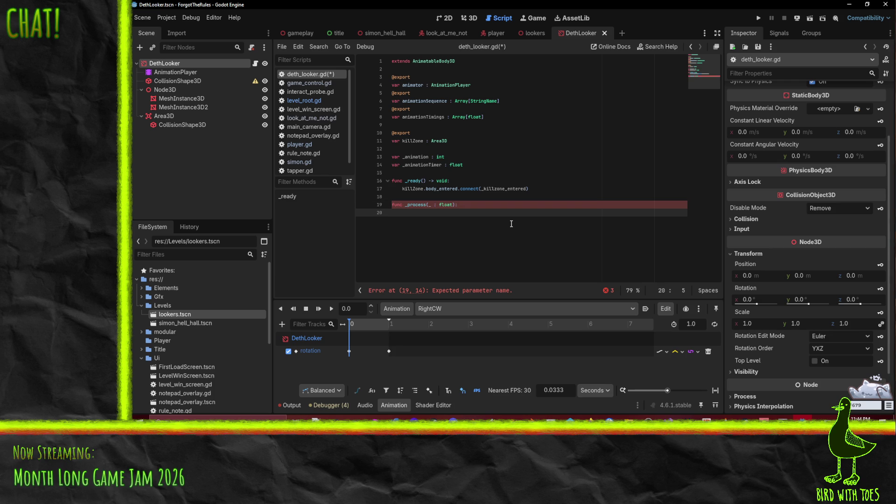
# Give _process a pass body and rename its parameter to delta.
pyautogui.write('if an')
pyautogui.write('imator.current')
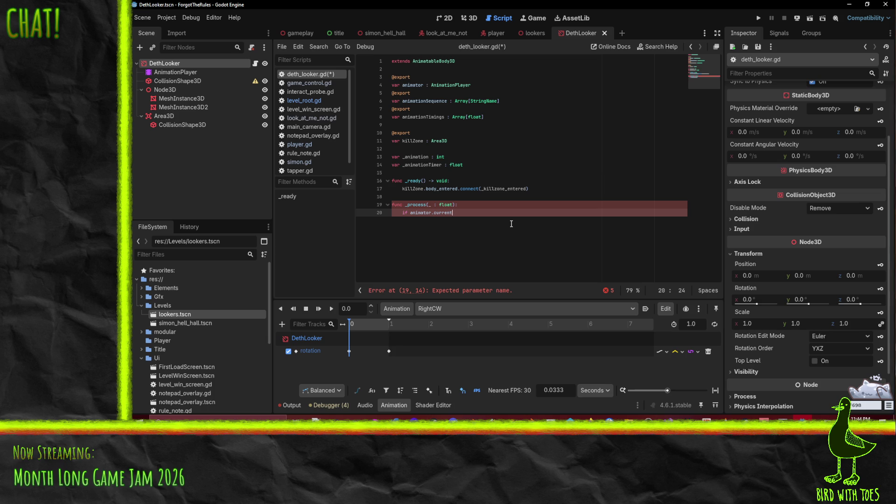
pyautogui.press('Up')
pyautogui.press('Down')
pyautogui.hotkey('shift', 'Home')
pyautogui.press('BackSpace')
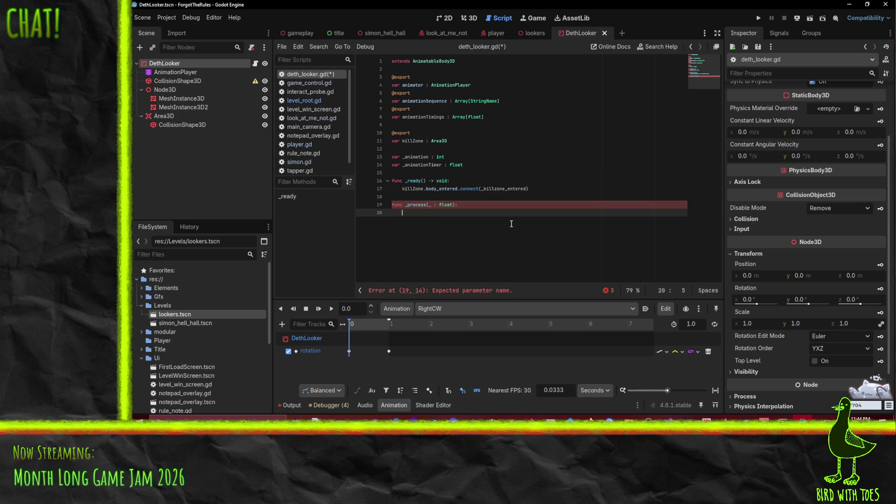
pyautogui.write('ss')
pyautogui.press('Up')
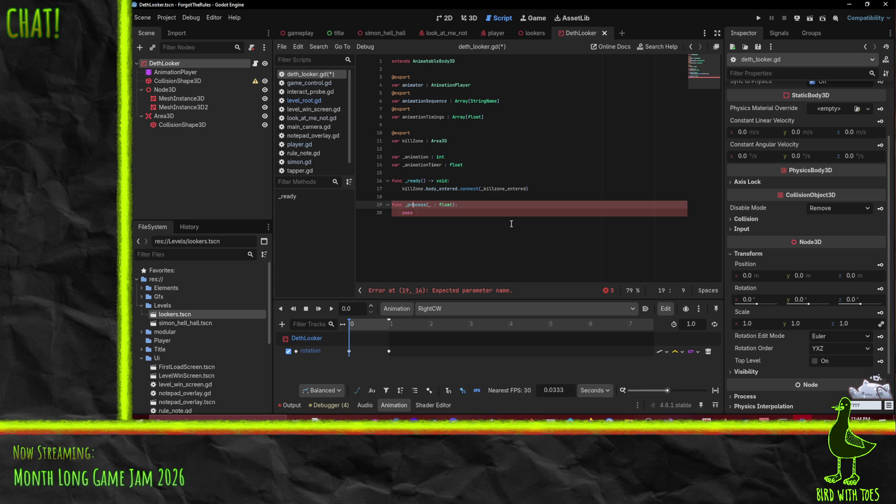
pyautogui.press('Right')
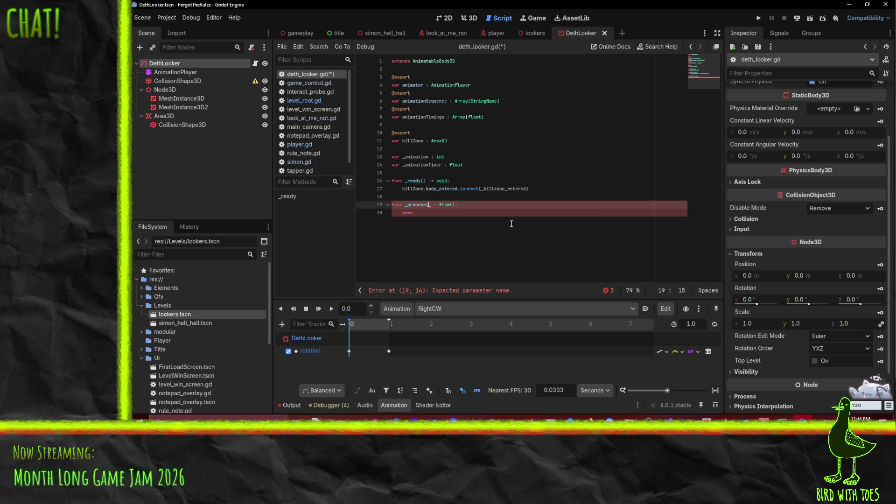
pyautogui.write('_')
pyautogui.hotkey('ctrl', 'shift', 'Right')
pyautogui.hotkey('ctrl', 'shift', 'Right')
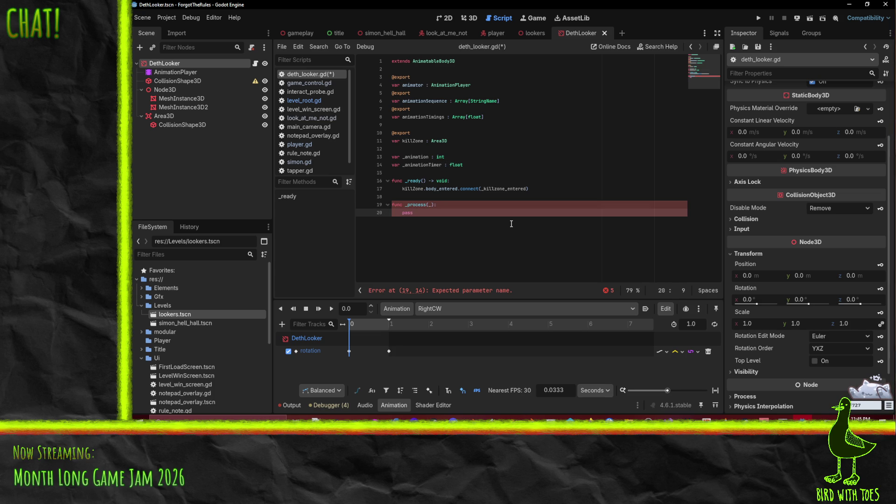
pyautogui.press('BackSpace')
pyautogui.write('delta')
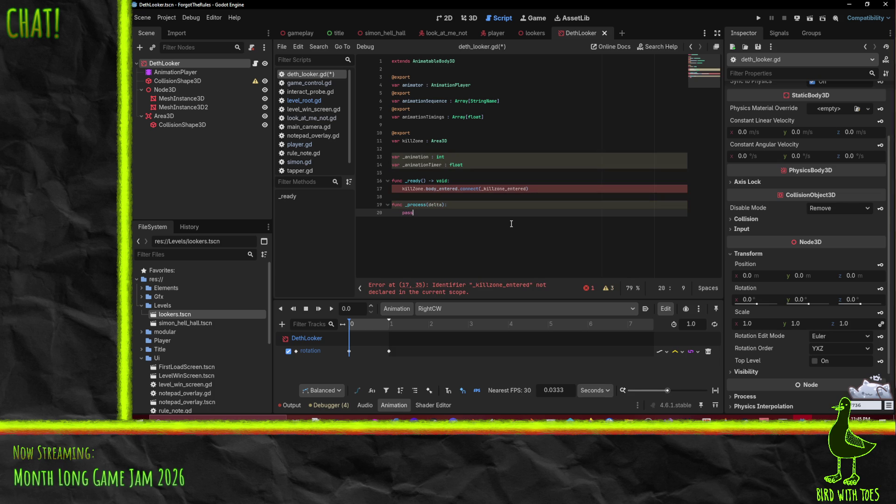
# Replace pass with if animator.current_animation == "": and a nested if _animationTimer <= 0:.
pyautogui.press('BackSpace')
pyautogui.press('BackSpace')
pyautogui.press('BackSpace')
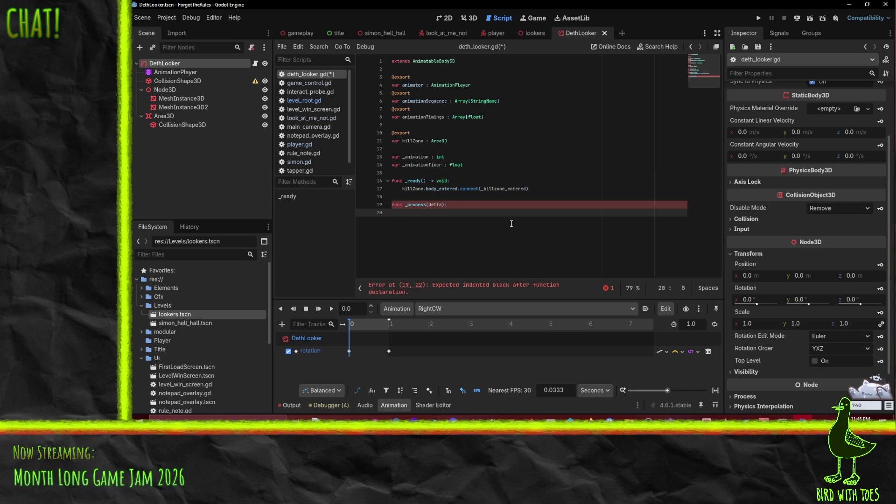
pyautogui.write('anima')
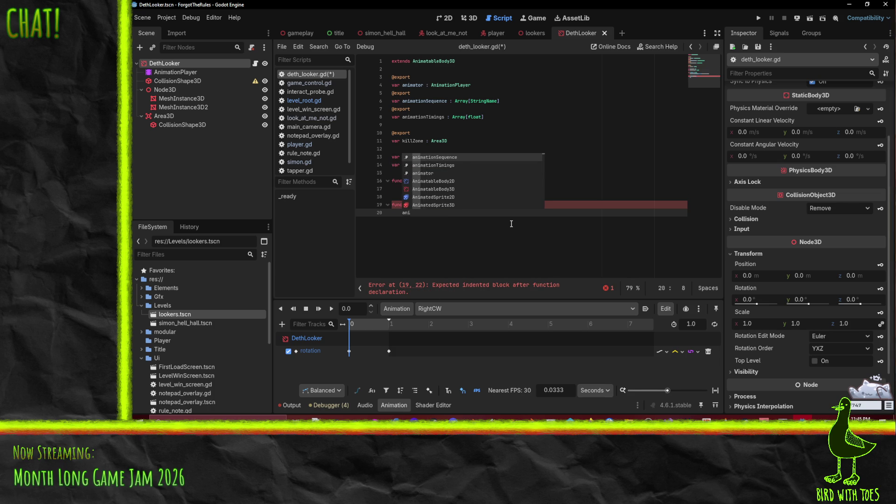
pyautogui.write('tor.')
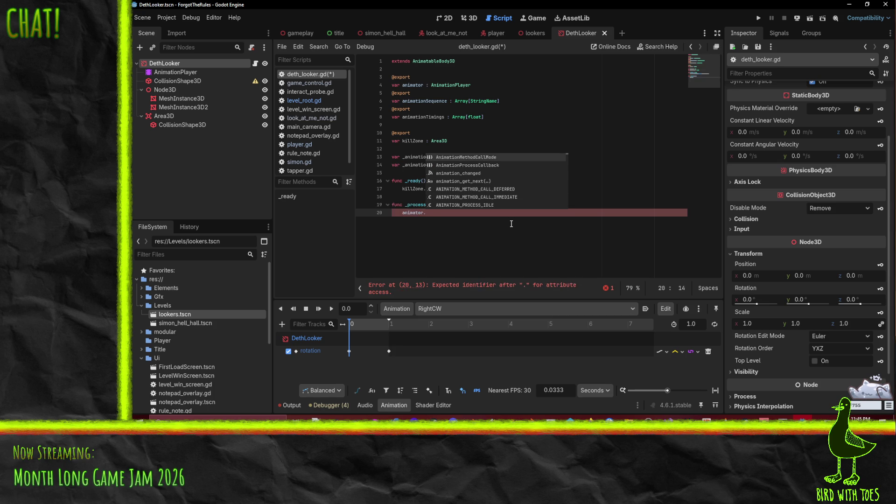
pyautogui.write('current_animation')
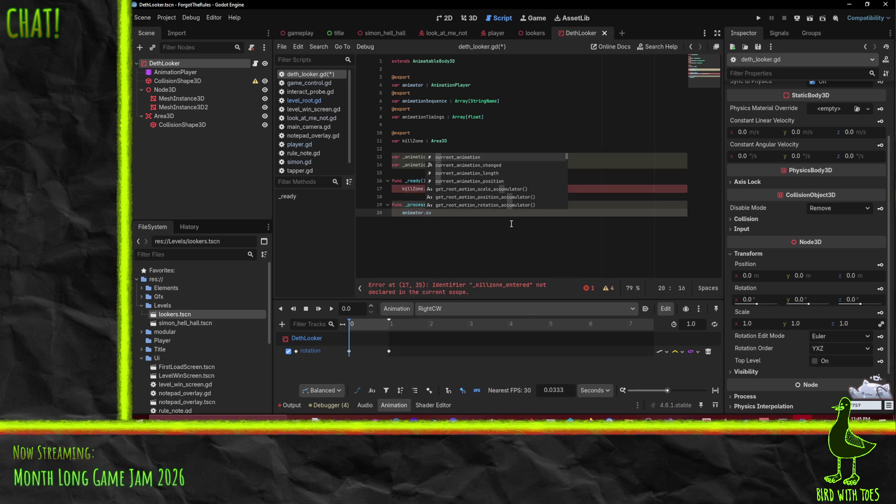
pyautogui.write(' == "')
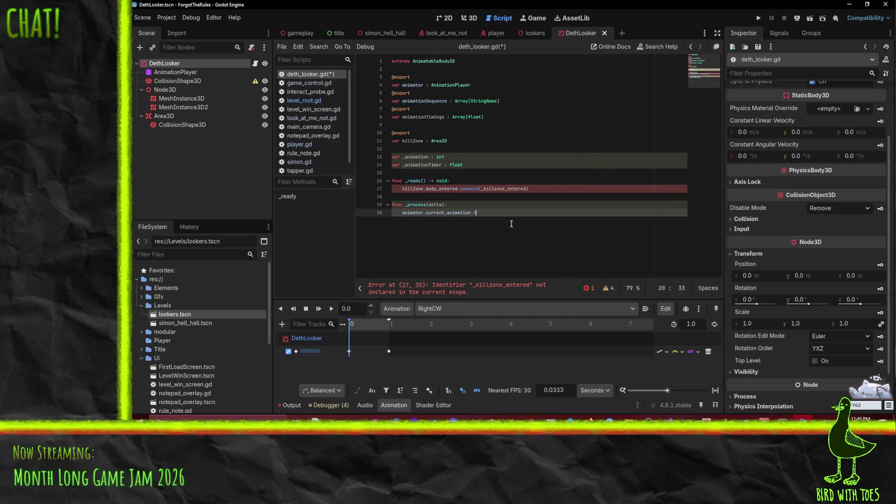
pyautogui.press('Home')
pyautogui.write('if')
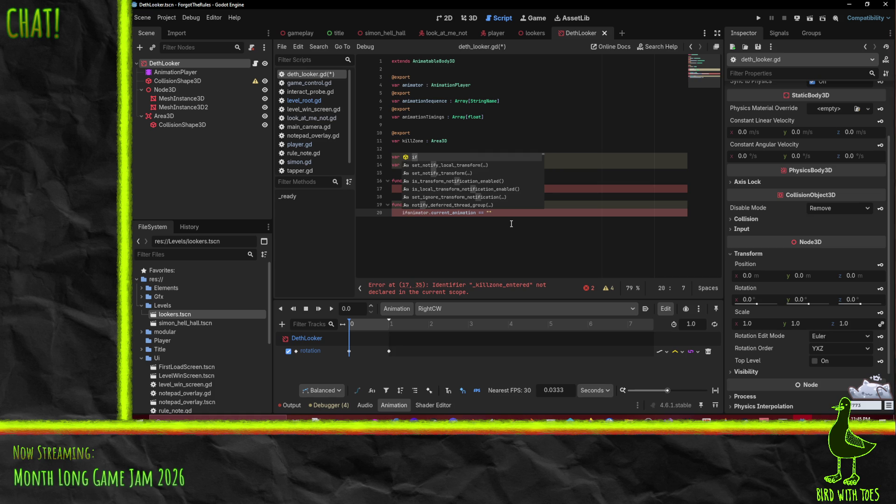
pyautogui.press('End')
pyautogui.write(':')
pyautogui.press('Return')
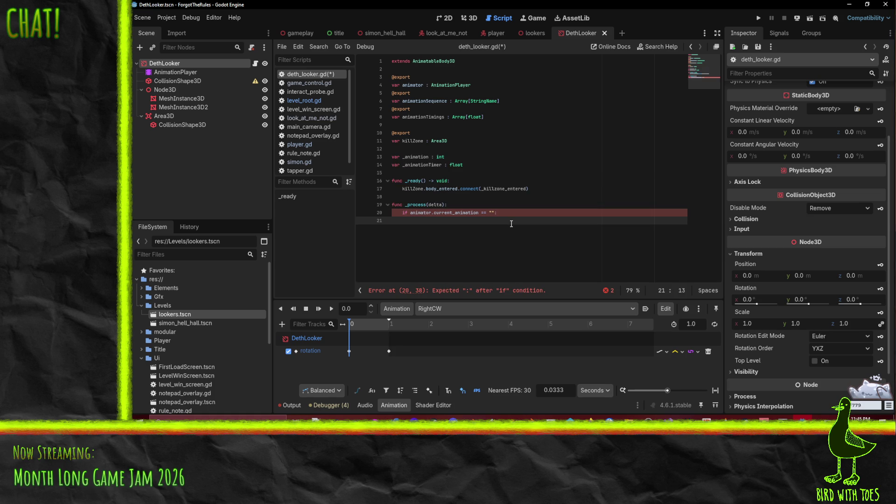
pyautogui.press('BackSpace')
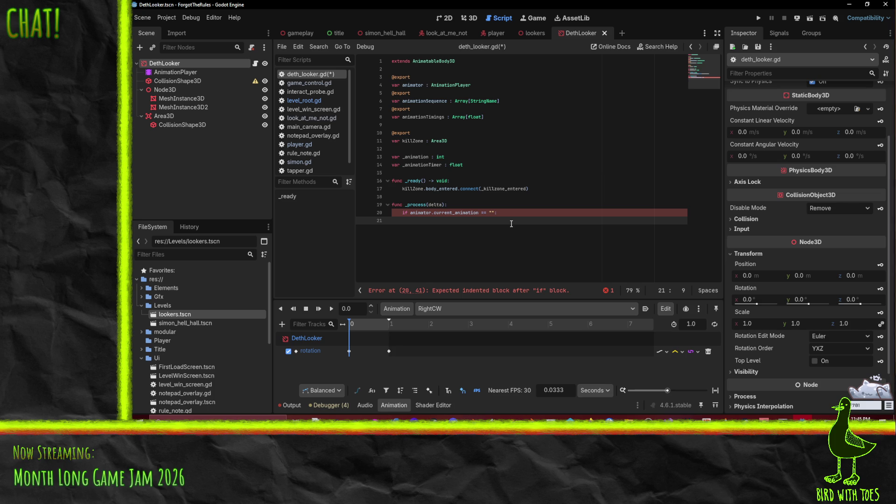
pyautogui.write('if _anim')
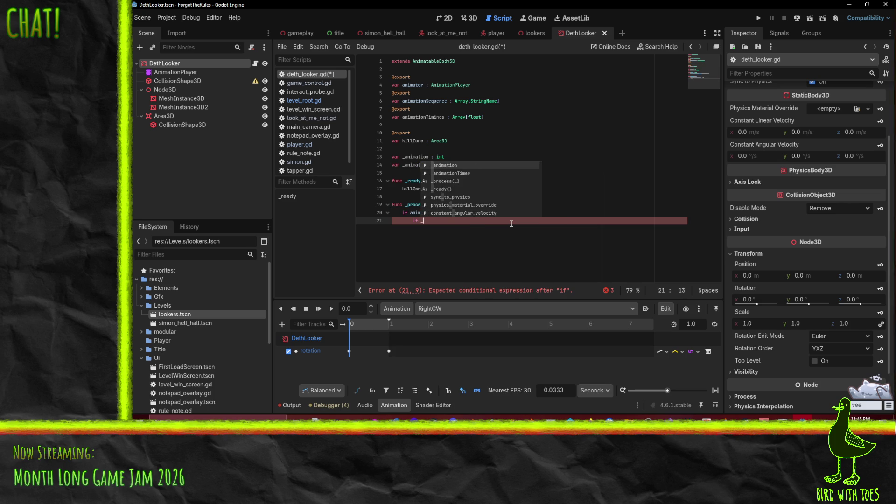
pyautogui.write('ationT')
pyautogui.press('Return')
pyautogui.write('<')
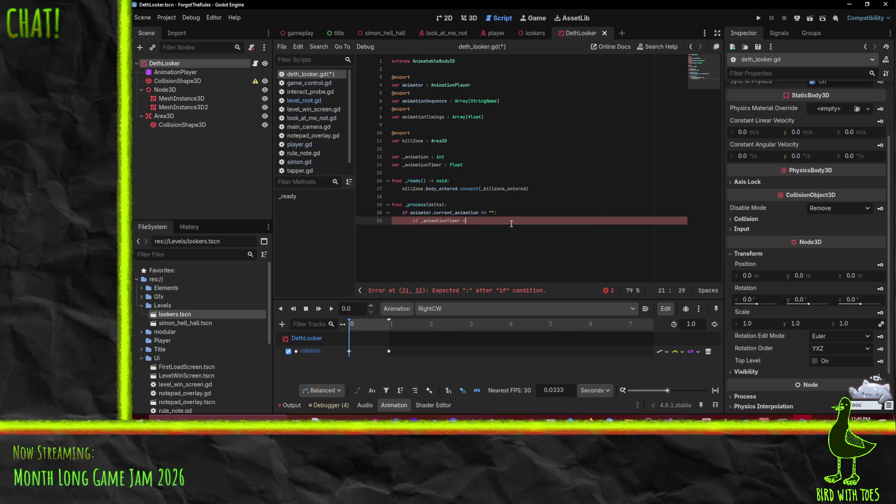
pyautogui.write('= 0')
pyautogui.write(':')
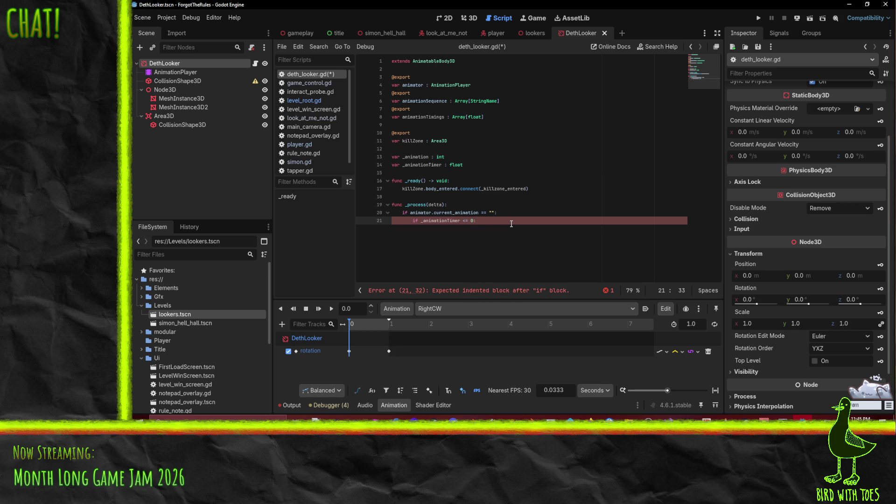